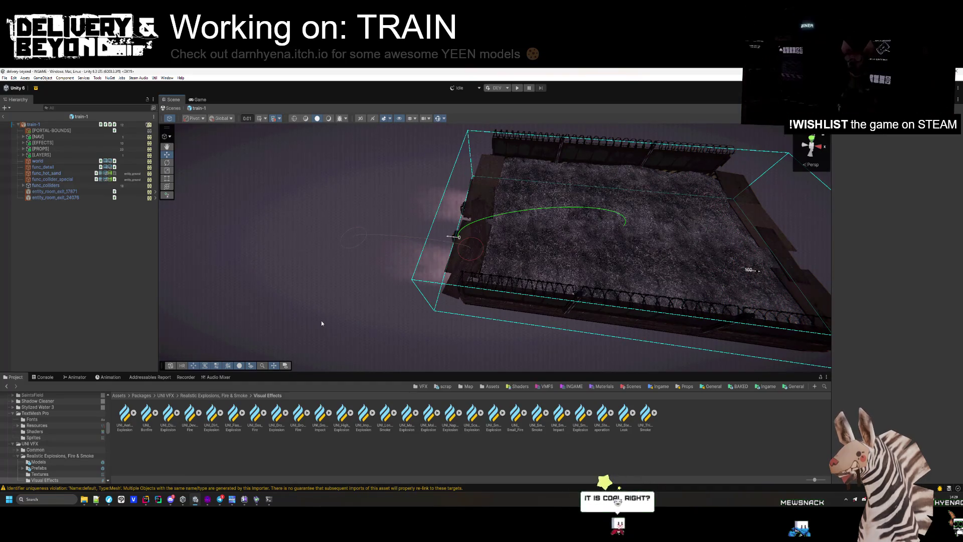
# Step: Save train-1, run Steam Audio's Export Dynamic Object on its root, then exit to INGAME
pyautogui.moveTo(321, 320)
pyautogui.mouseDown()
pyautogui.moveTo(477, 190)
pyautogui.moveTo(409, 146)
pyautogui.moveTo(415, 184)
pyautogui.moveTo(425, 178)
pyautogui.moveTo(458, 198)
pyautogui.moveTo(110, 270)
pyautogui.mouseUp()
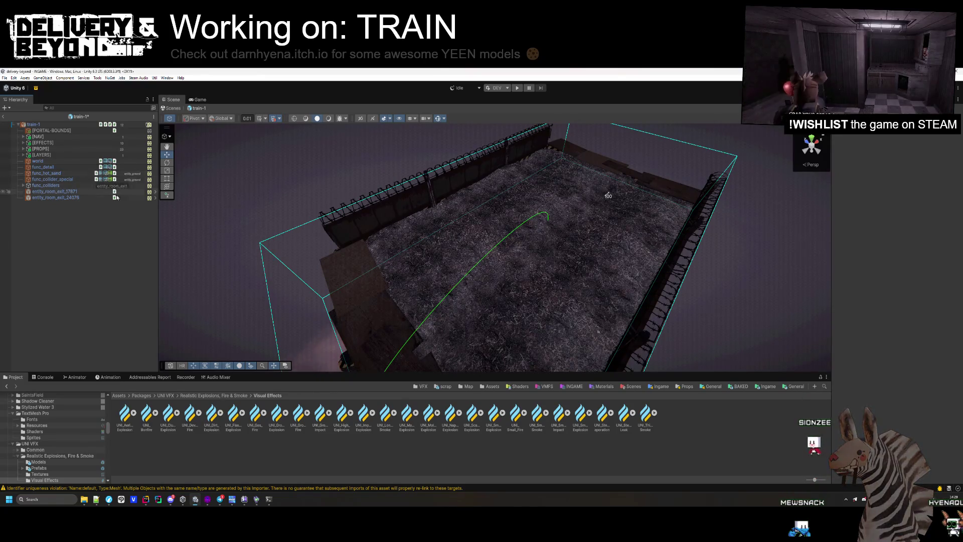
pyautogui.hotkey('ctrl', 's')
pyautogui.click(69, 125)
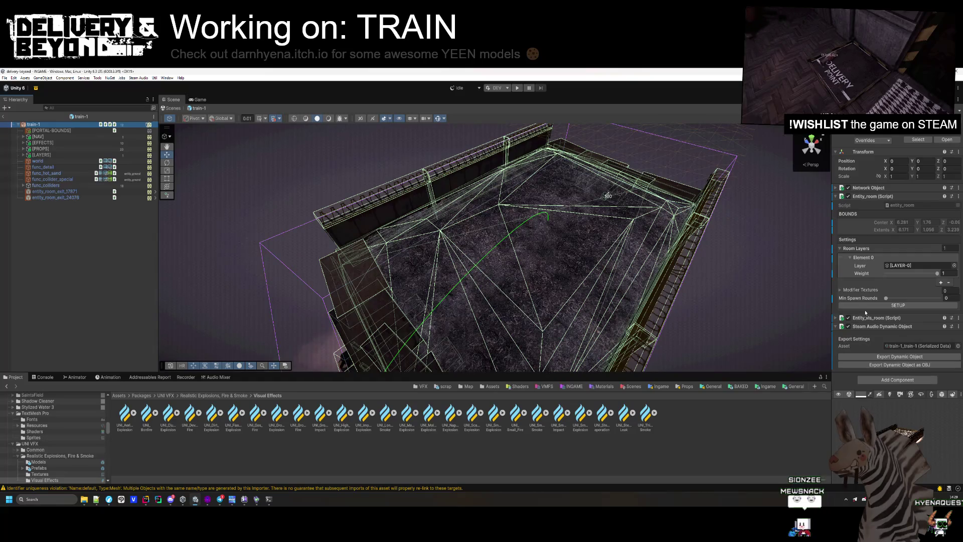
pyautogui.click(897, 355)
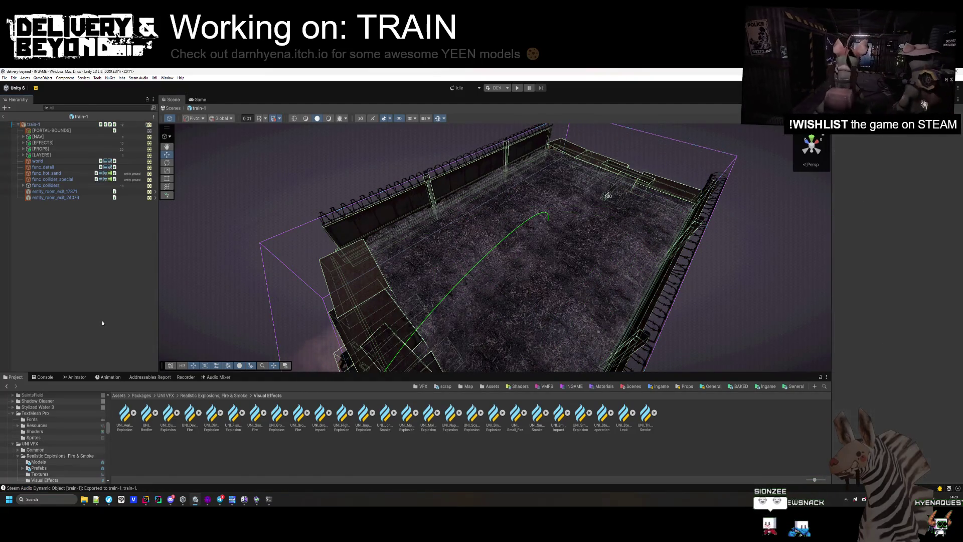
pyautogui.moveTo(230, 290); pyautogui.dragTo(261, 261)
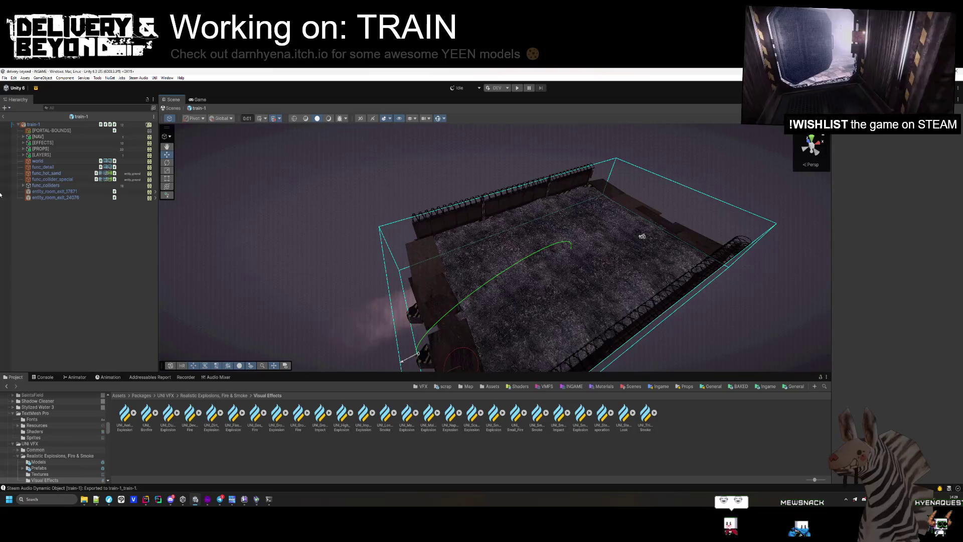
pyautogui.click(5, 119)
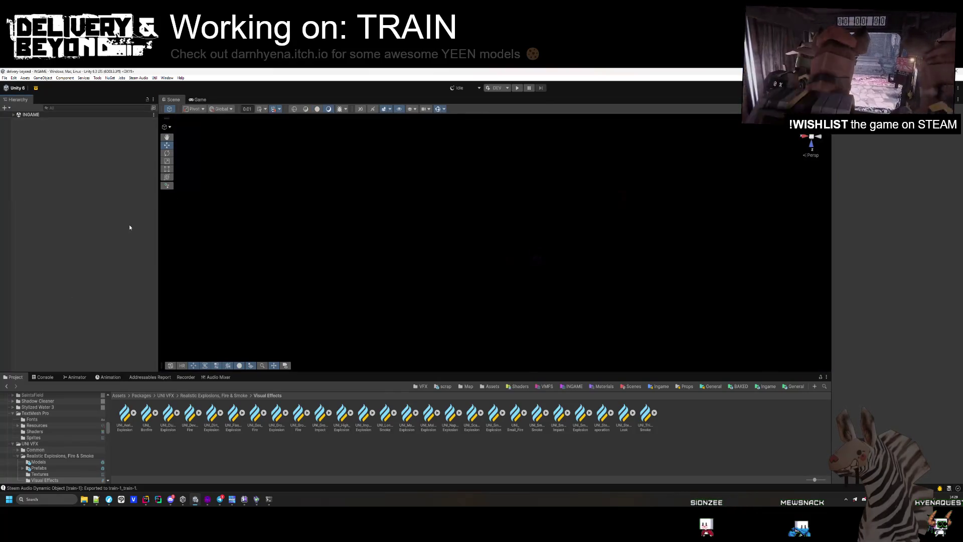
# Step: Enter Play mode and generate a new five-room map from the Debug Controller
pyautogui.click(517, 89)
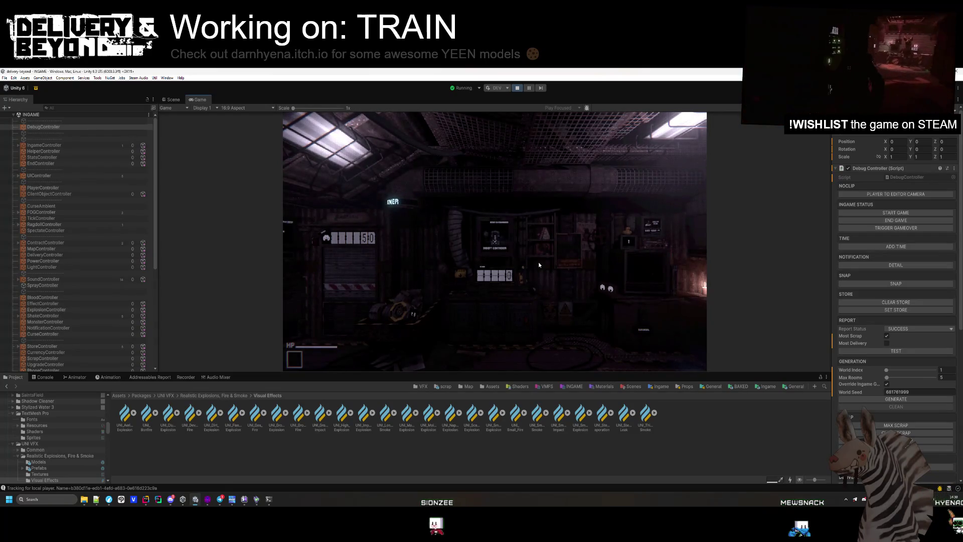
pyautogui.click(539, 264)
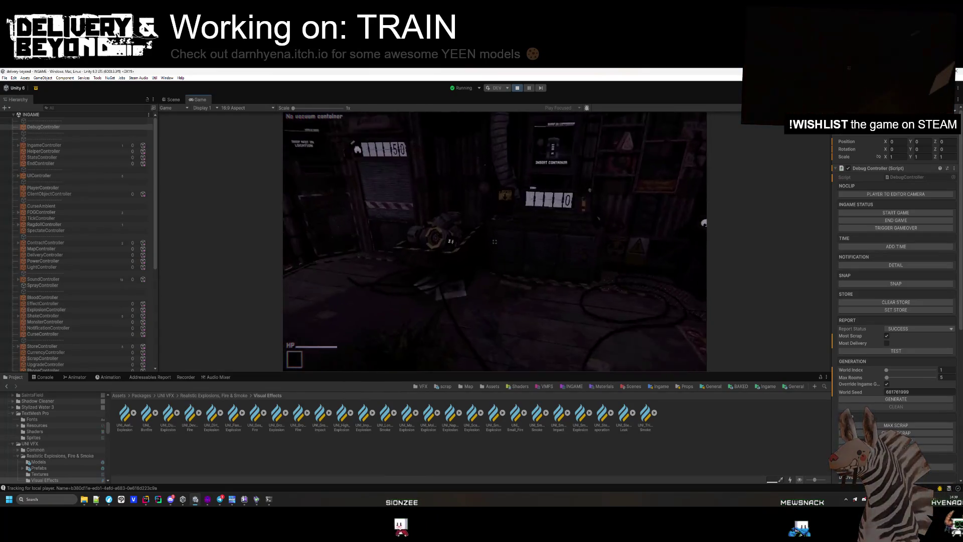
pyautogui.press('super')
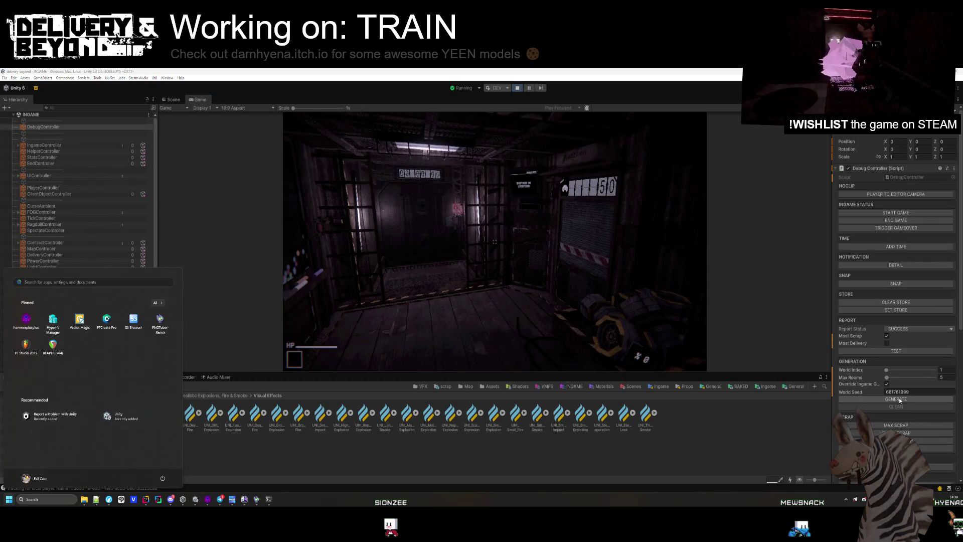
pyautogui.click(900, 400)
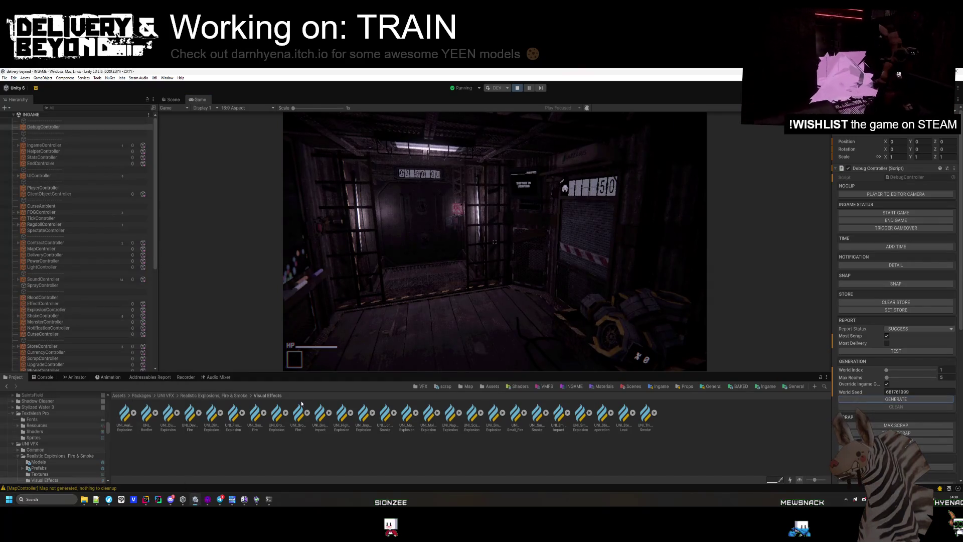
pyautogui.click(456, 298)
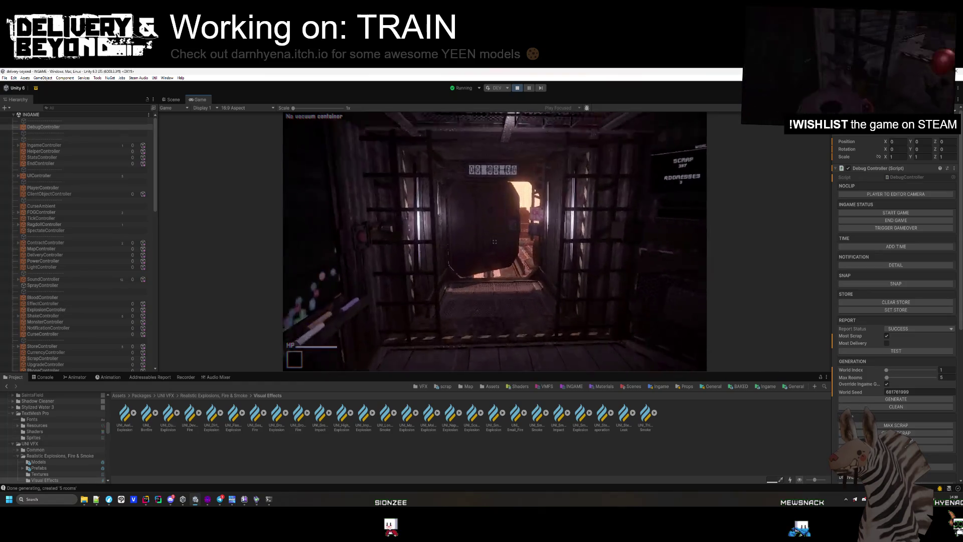
# Step: Walk over the train past the gravel, scrap and wooden wagons, then return to Scene view
pyautogui.press('w')
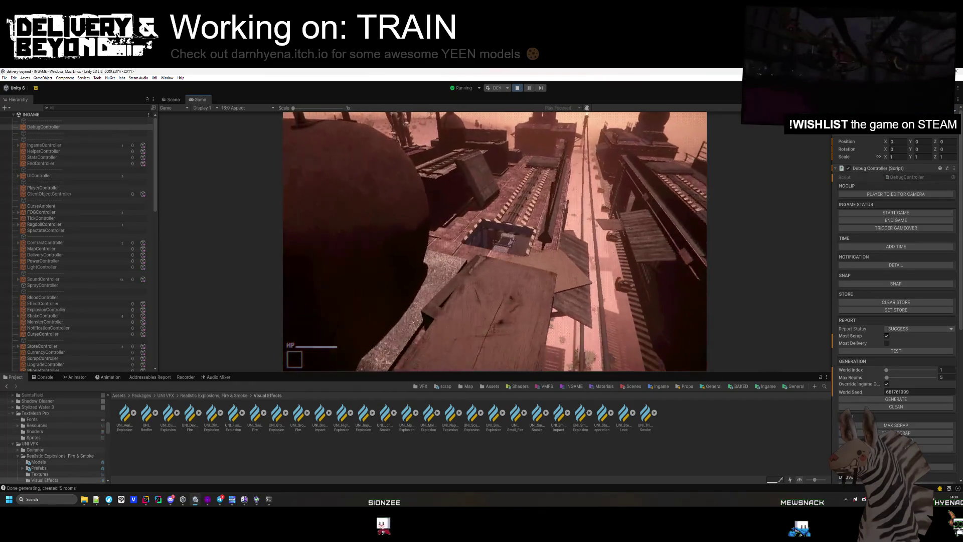
pyautogui.press('w')
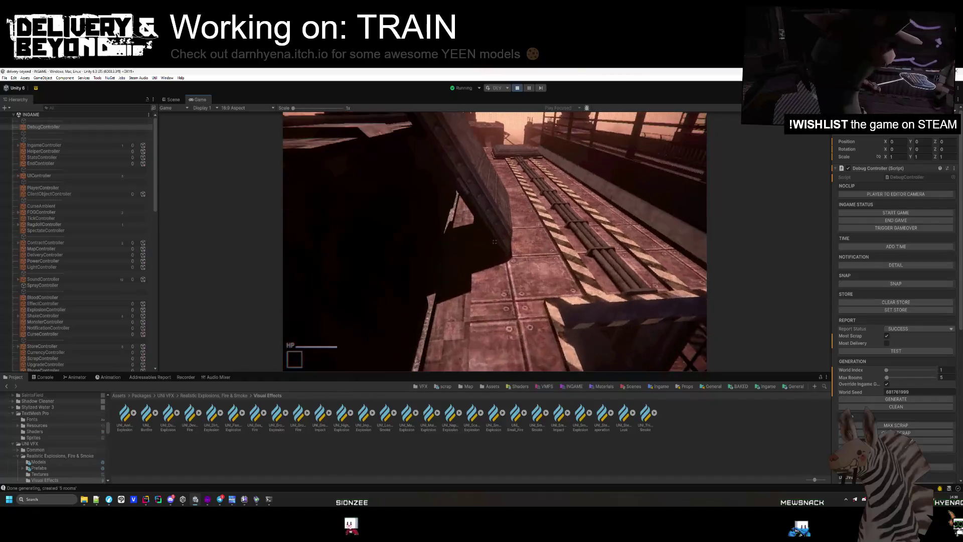
pyautogui.press('w')
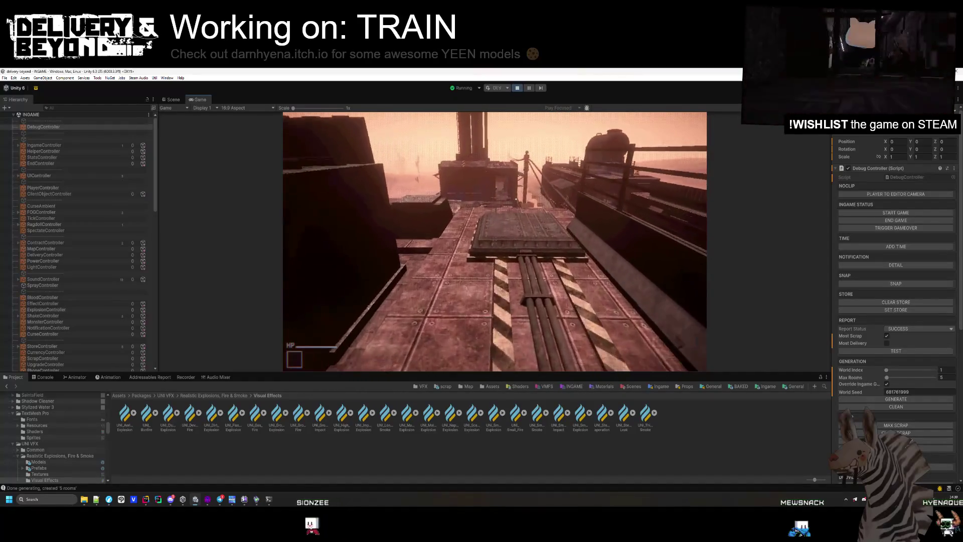
pyautogui.press('w')
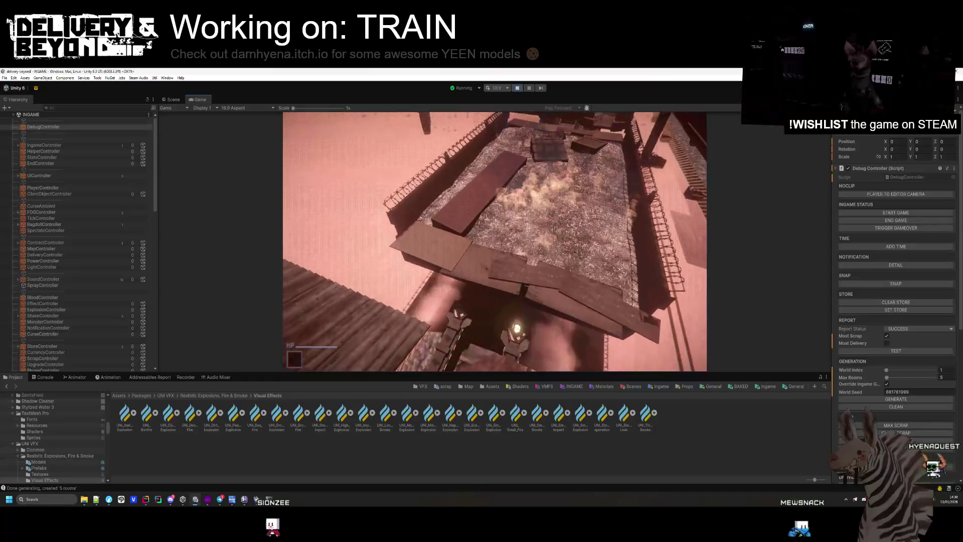
pyautogui.press('w')
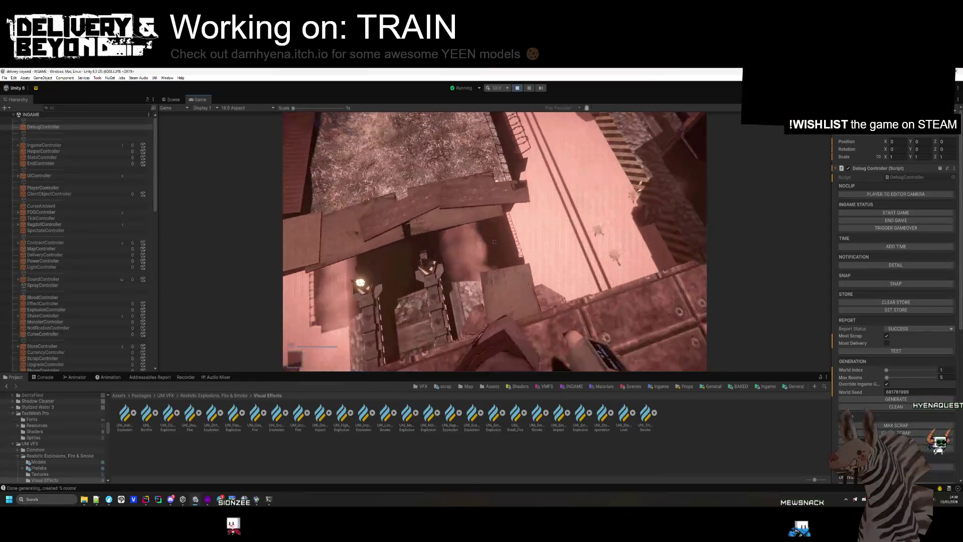
pyautogui.press('w')
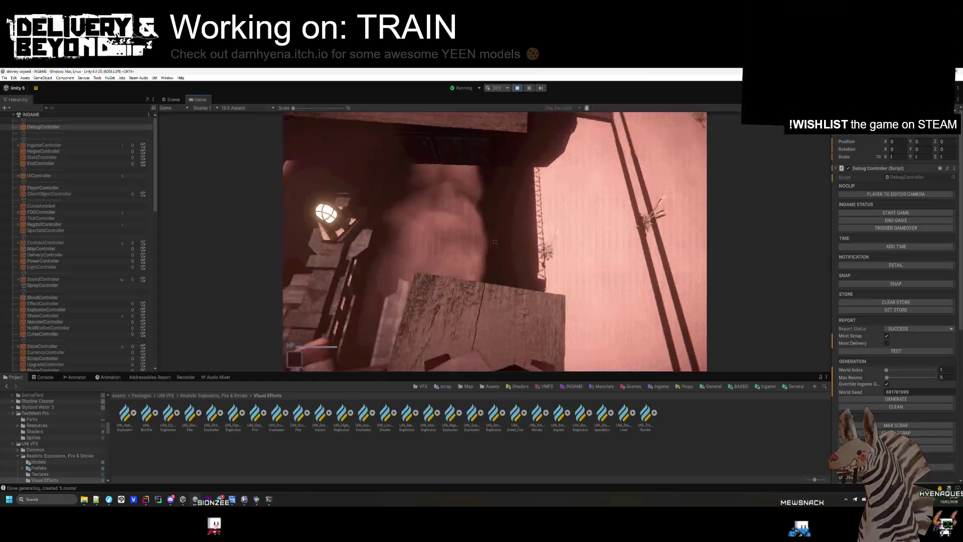
pyautogui.press('w')
pyautogui.press('w')
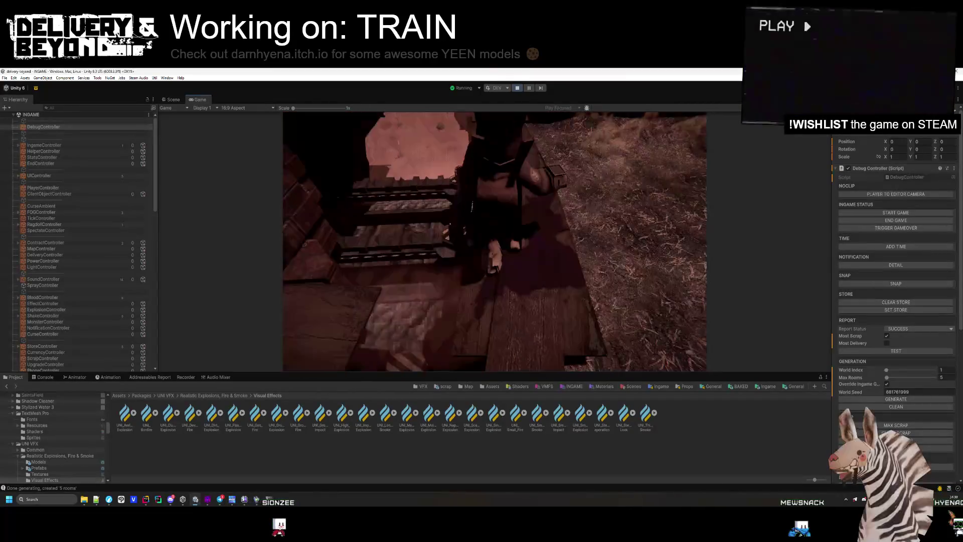
pyautogui.press('w')
pyautogui.press('w')
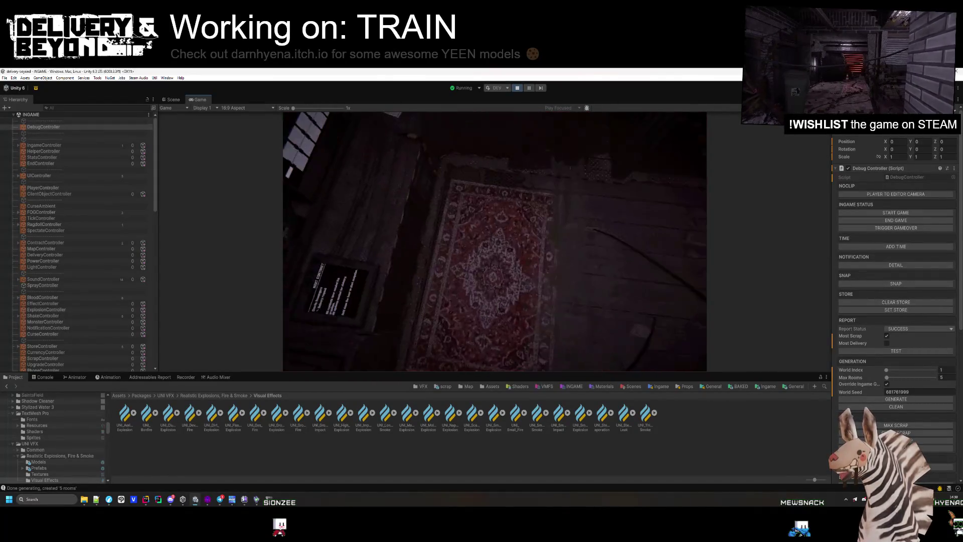
pyautogui.hotkey('ctrl', '1')
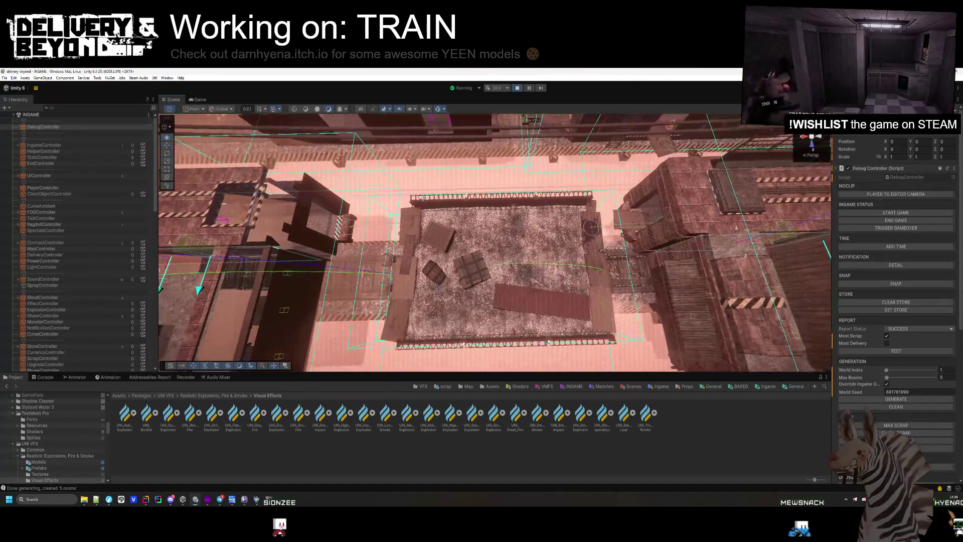
# Step: Inspect the hay wagon and select its ground fire effect and the room's portal bounds
pyautogui.press('w')
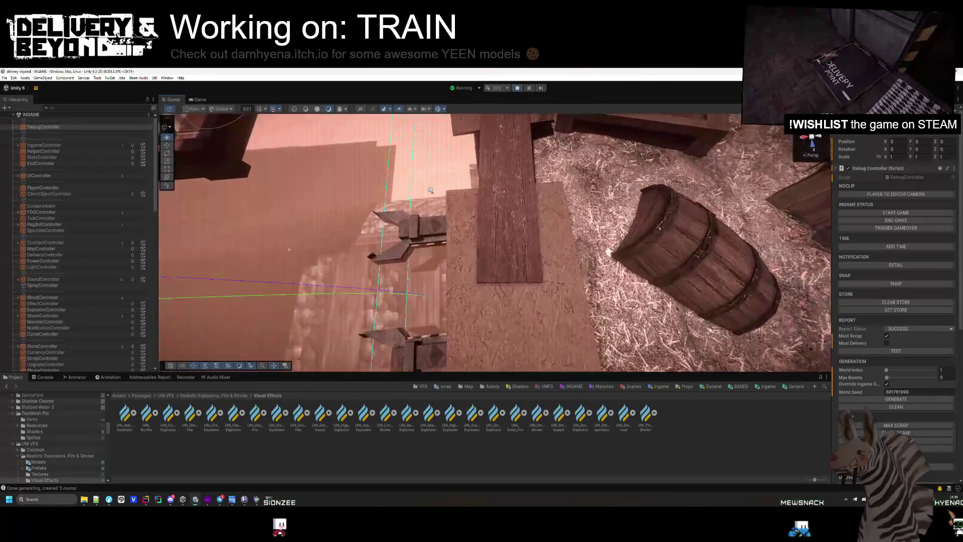
pyautogui.press('s')
pyautogui.click(533, 199)
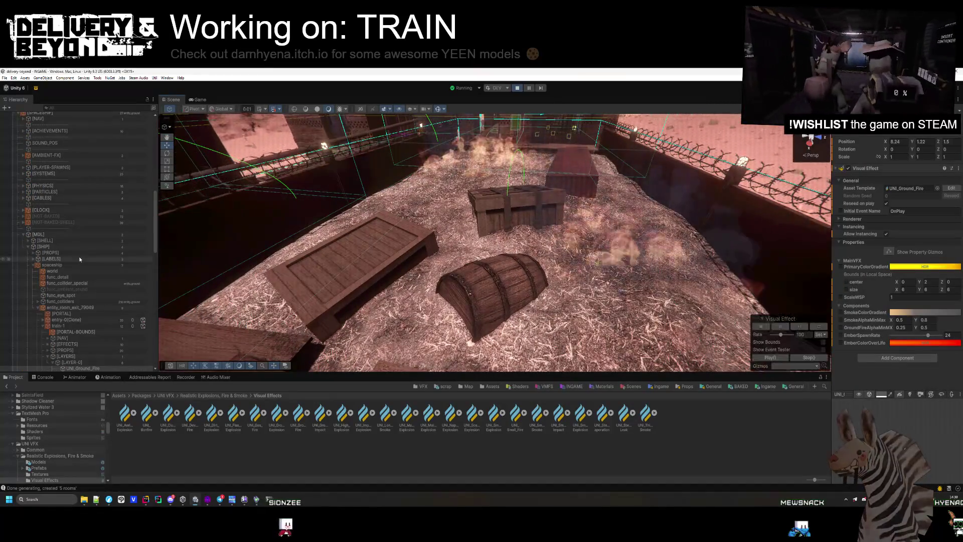
pyautogui.click(71, 332)
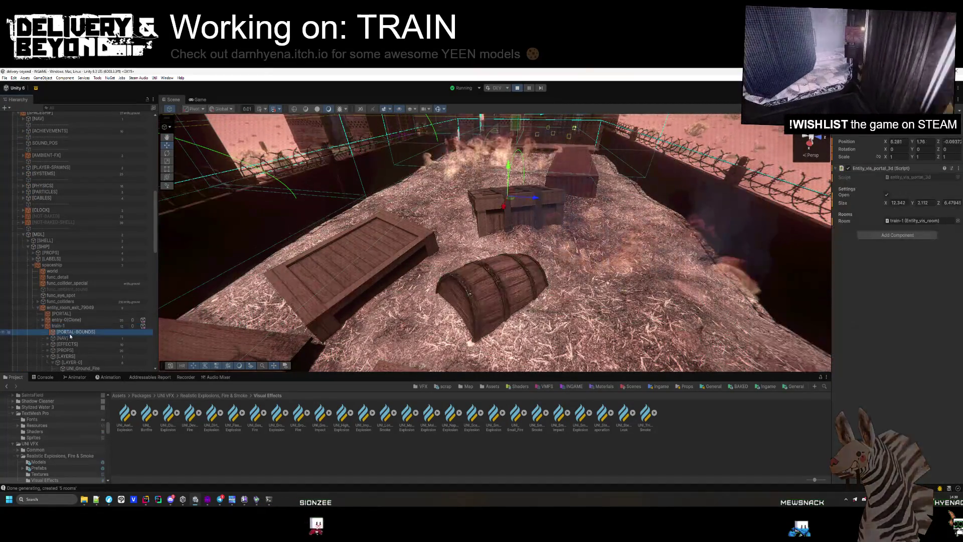
# Step: Expand train-1's [PROPS] group and select entity_damage to view its Mesh Collider
pyautogui.scroll(-3, 71, 336)
pyautogui.click(48, 298)
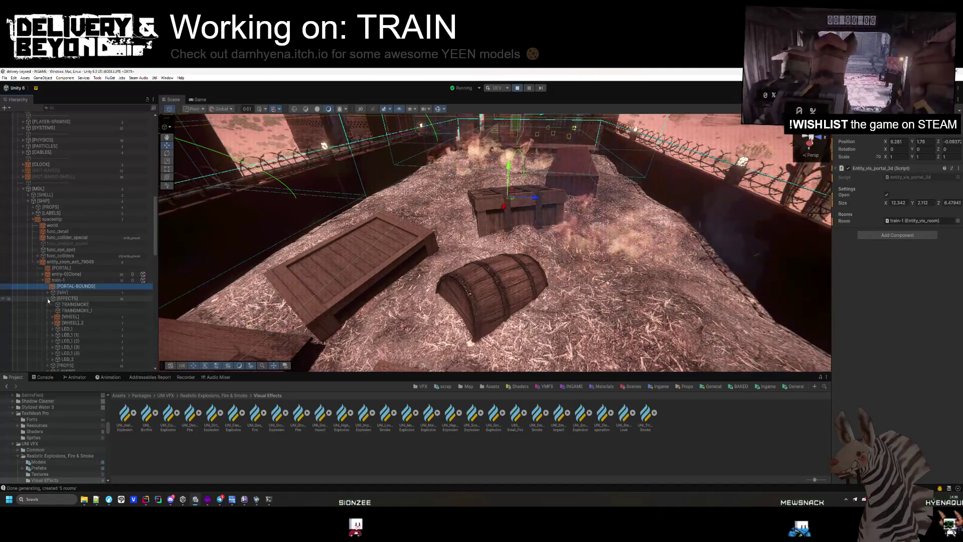
pyautogui.click(48, 298)
pyautogui.click(49, 305)
pyautogui.click(101, 311)
pyautogui.moveTo(351, 261)
pyautogui.mouseDown()
pyautogui.moveTo(566, 239)
pyautogui.moveTo(530, 221)
pyautogui.moveTo(416, 219)
pyautogui.mouseUp()
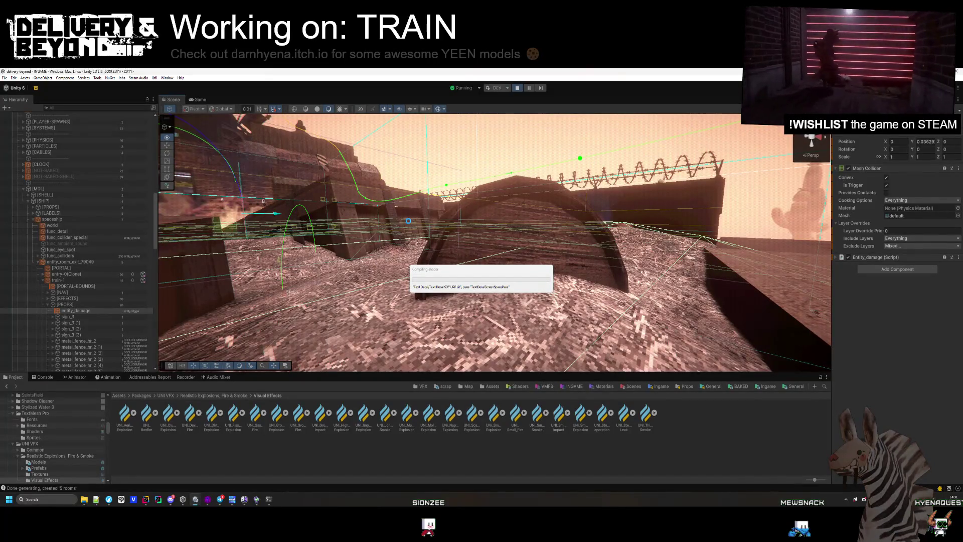
# Step: Orbit around the barrel and change entity_damage's Position Y from -0.02 to 0
pyautogui.moveTo(409, 220); pyautogui.dragTo(409, 223)
pyautogui.moveTo(332, 217); pyautogui.dragTo(817, 154)
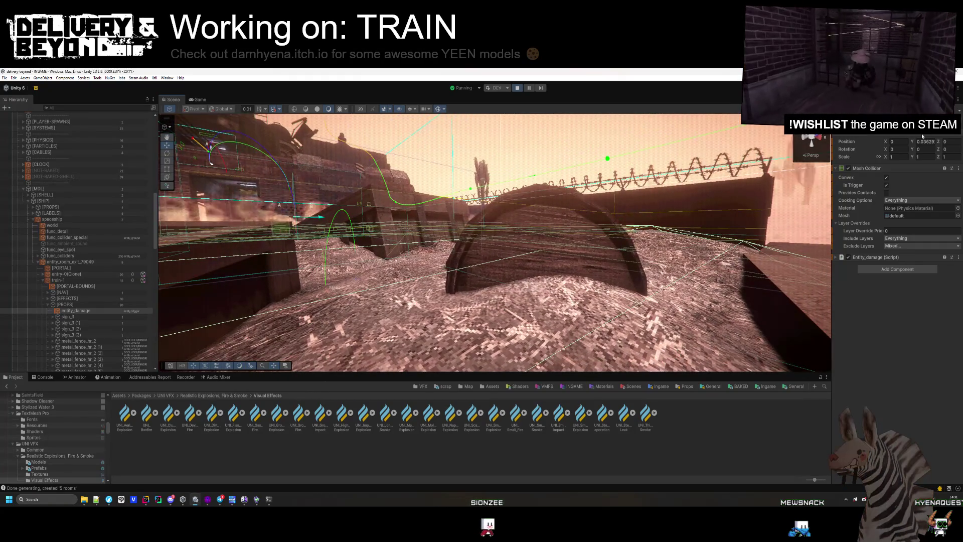
pyautogui.moveTo(449, 207)
pyautogui.mouseDown()
pyautogui.moveTo(500, 253)
pyautogui.moveTo(497, 264)
pyautogui.moveTo(568, 263)
pyautogui.moveTo(559, 258)
pyautogui.mouseUp()
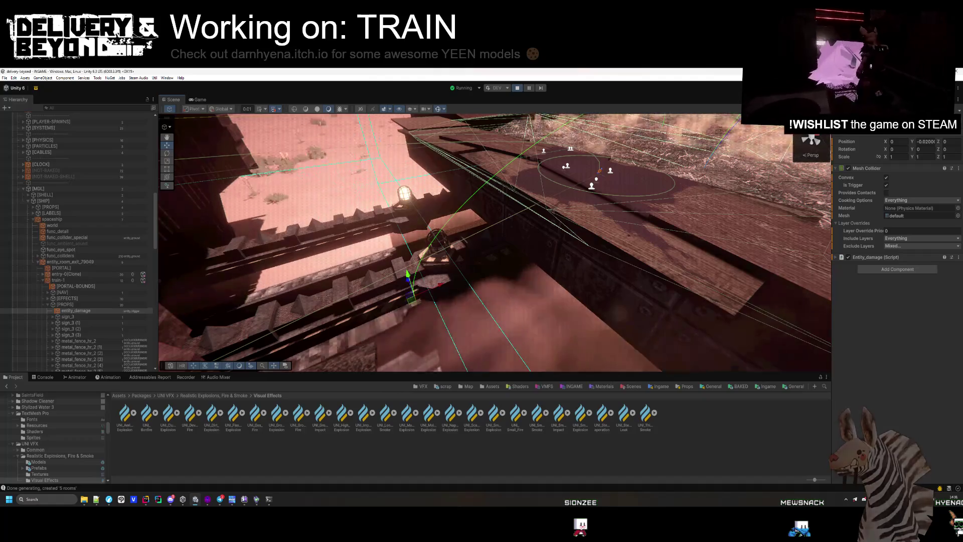
pyautogui.click(920, 142)
pyautogui.write('0')
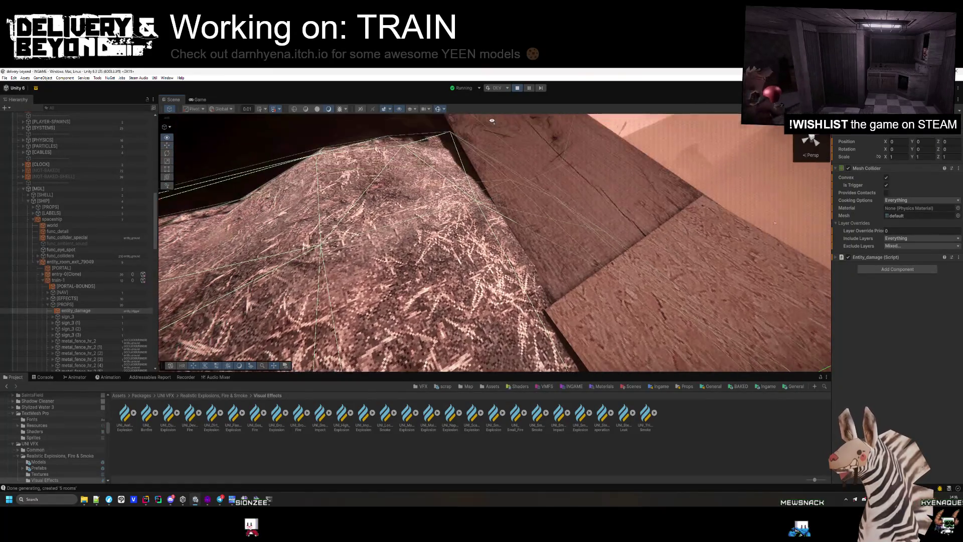
# Step: In Hammer, review the dirt ground in the Face Edit Sheet, close it, and return to Unity
pyautogui.click(208, 502)
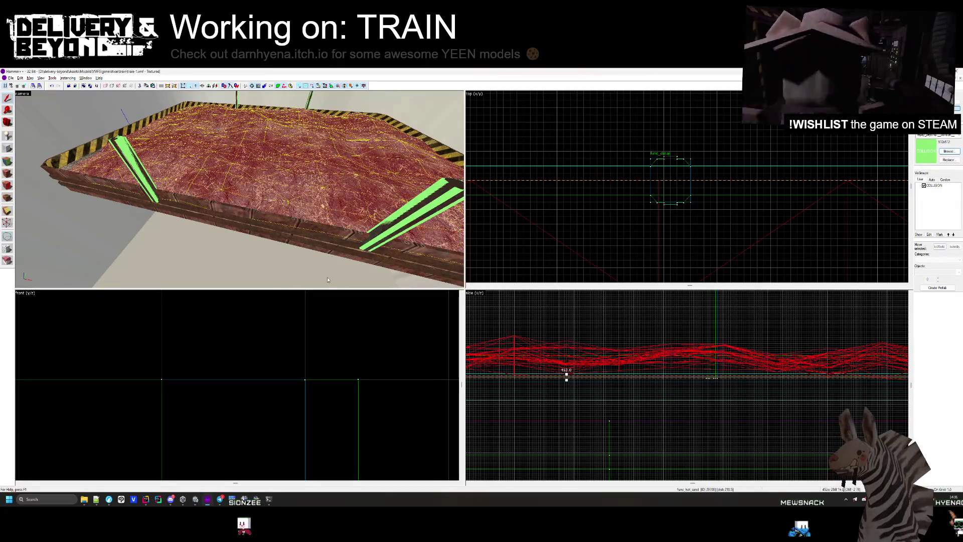
pyautogui.click(9, 174)
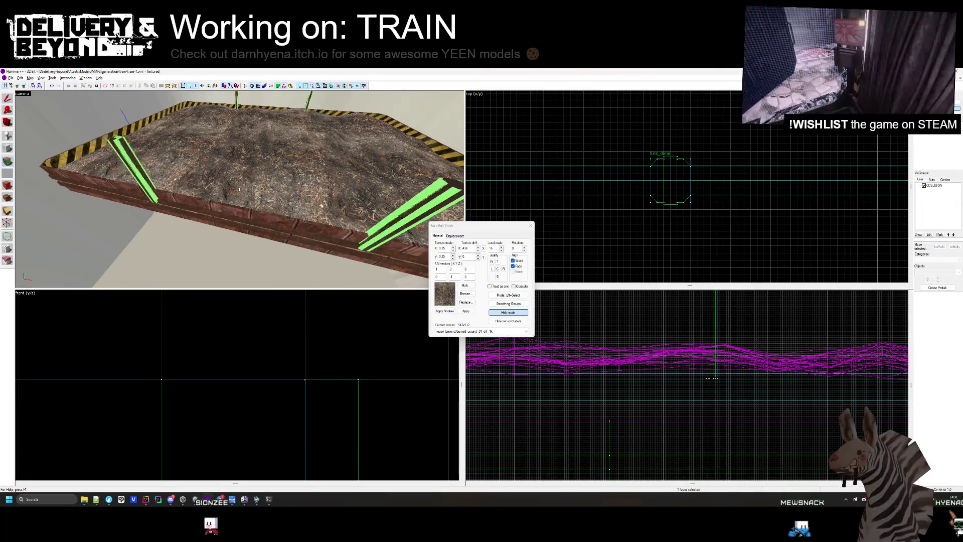
pyautogui.moveTo(240, 189); pyautogui.dragTo(242, 192)
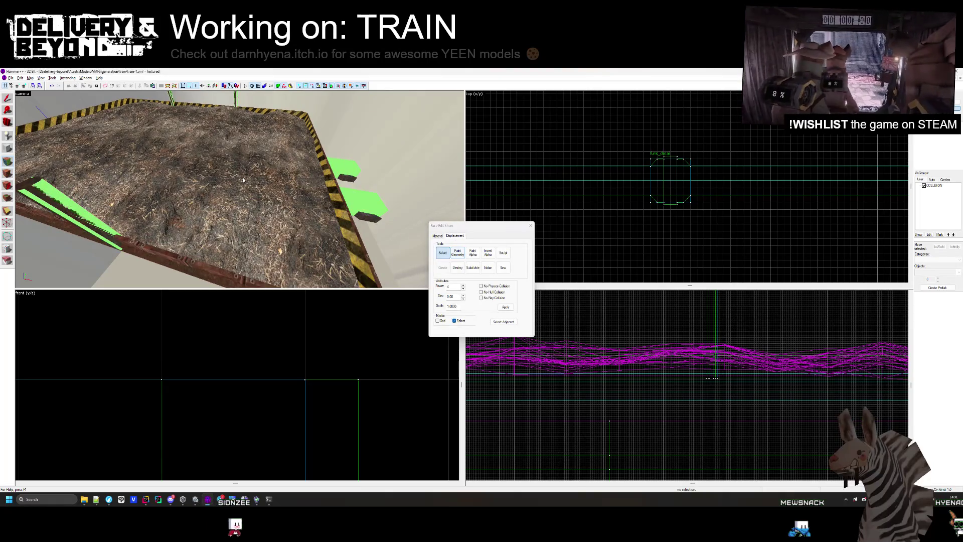
pyautogui.moveTo(308, 169)
pyautogui.mouseDown()
pyautogui.moveTo(254, 187)
pyautogui.moveTo(253, 167)
pyautogui.moveTo(240, 189)
pyautogui.moveTo(266, 224)
pyautogui.moveTo(261, 213)
pyautogui.mouseUp()
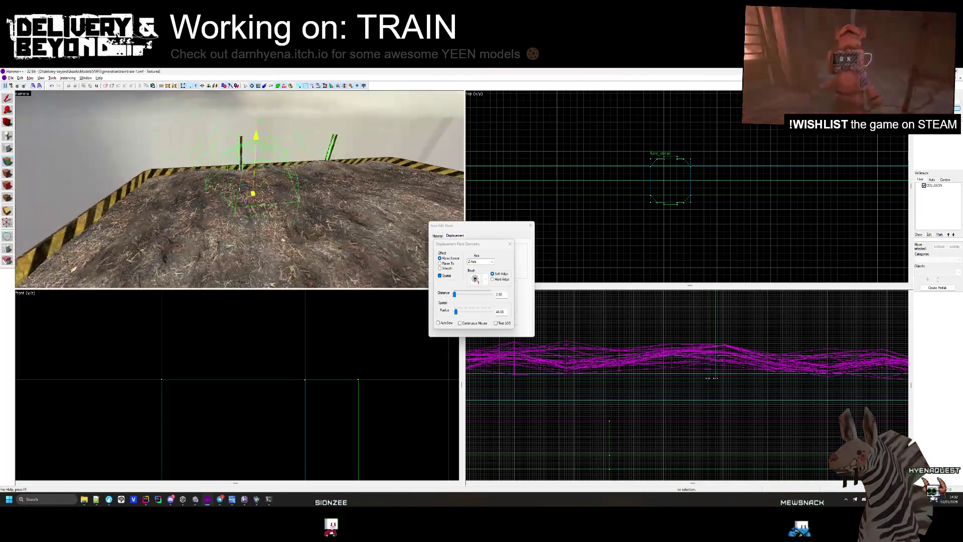
pyautogui.click(530, 225)
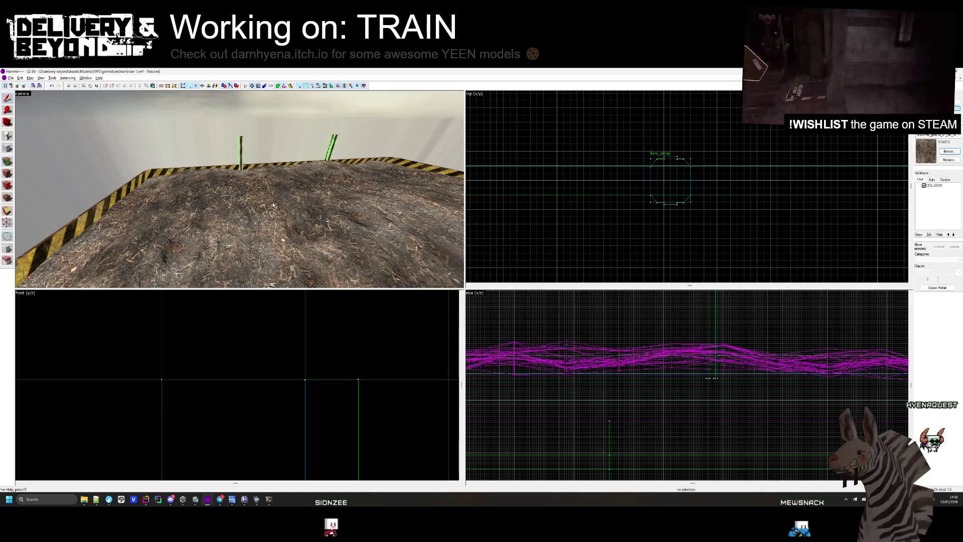
pyautogui.hotkey('alt', 'Tab')
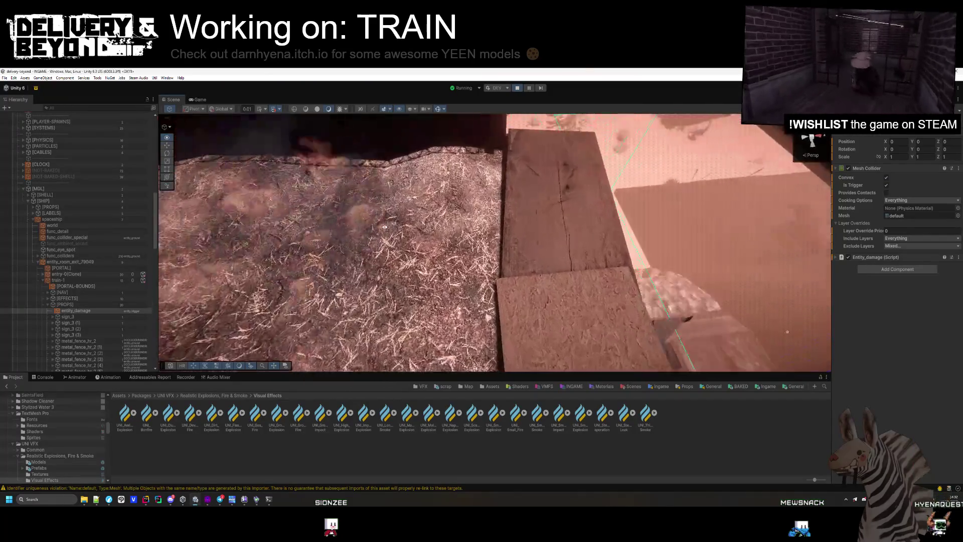
# Step: View the generated train from overhead, then press START GAME on the DebugController
pyautogui.scroll(-10, 368, 168)
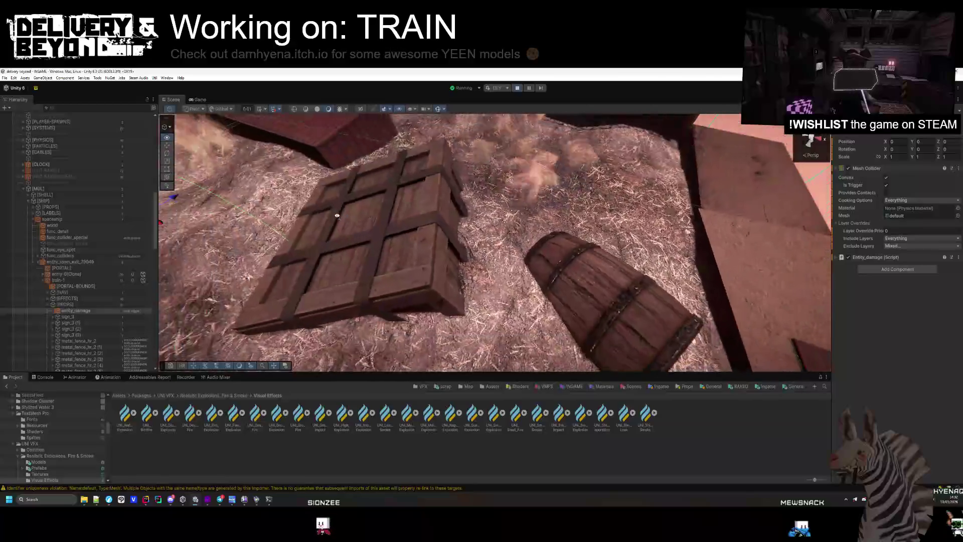
pyautogui.scroll(-5, 357, 193)
pyautogui.moveTo(357, 193)
pyautogui.mouseDown()
pyautogui.moveTo(317, 247)
pyautogui.moveTo(466, 319)
pyautogui.moveTo(363, 320)
pyautogui.moveTo(381, 316)
pyautogui.mouseUp()
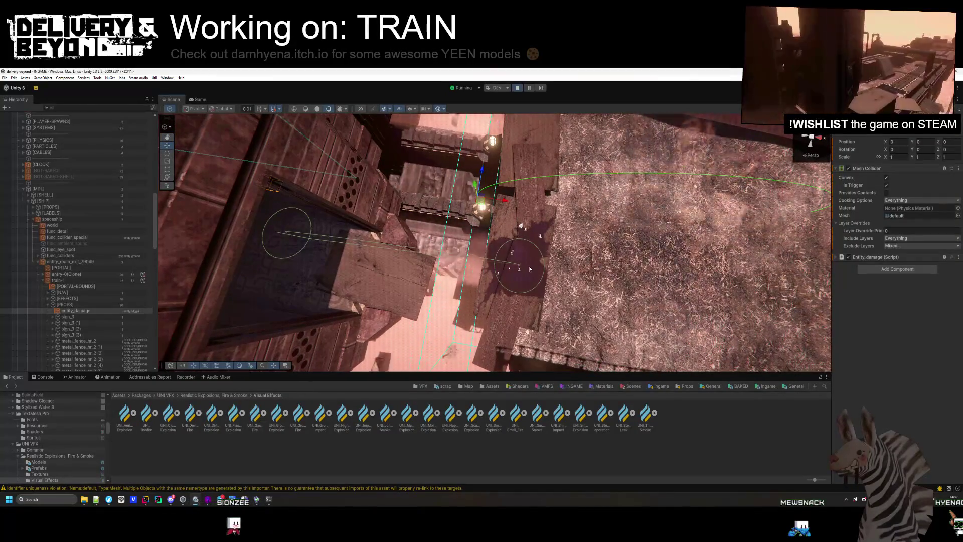
pyautogui.moveTo(520, 270)
pyautogui.mouseDown()
pyautogui.moveTo(492, 263)
pyautogui.moveTo(509, 267)
pyautogui.moveTo(409, 136)
pyautogui.moveTo(398, 220)
pyautogui.moveTo(536, 248)
pyautogui.moveTo(448, 189)
pyautogui.moveTo(521, 257)
pyautogui.mouseUp()
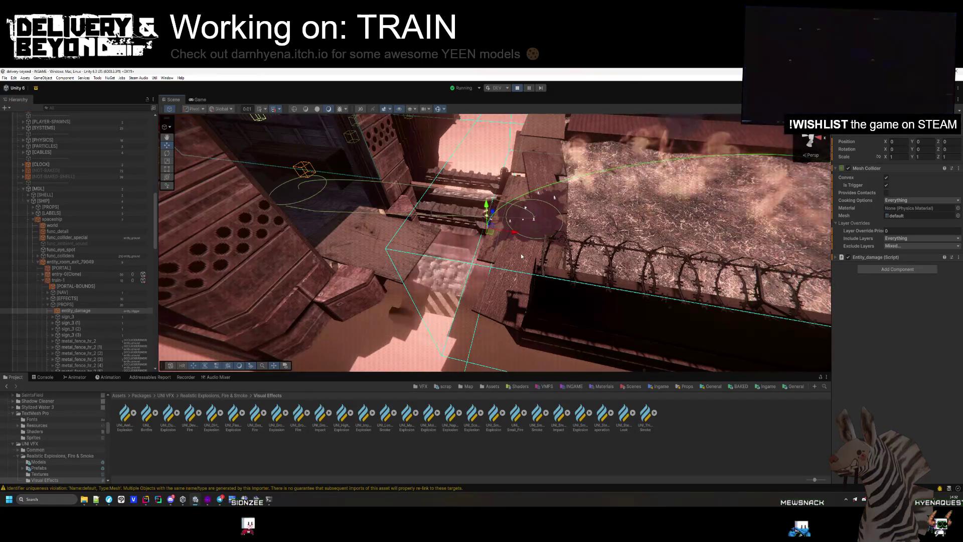
pyautogui.moveTo(596, 207); pyautogui.dragTo(729, 220)
pyautogui.scroll(10, 63, 123)
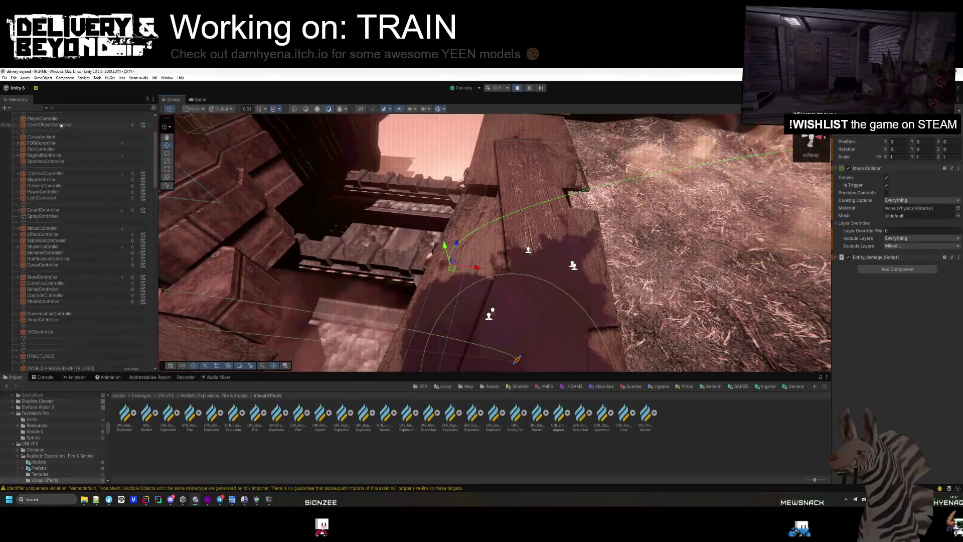
pyautogui.scroll(3, 62, 123)
pyautogui.doubleClick(43, 127)
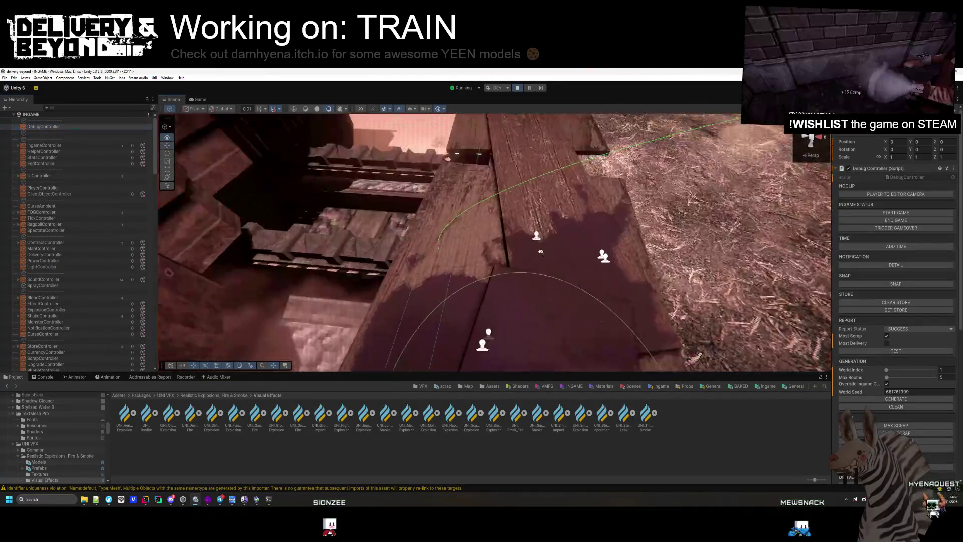
pyautogui.click(890, 213)
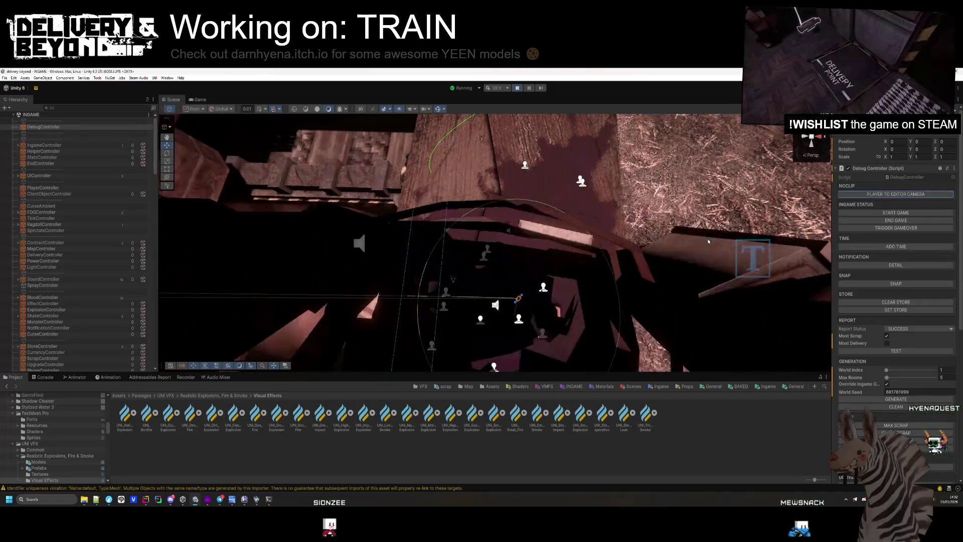
pyautogui.moveTo(584, 261)
pyautogui.mouseDown()
pyautogui.moveTo(428, 257)
pyautogui.moveTo(492, 145)
pyautogui.moveTo(598, 179)
pyautogui.mouseUp()
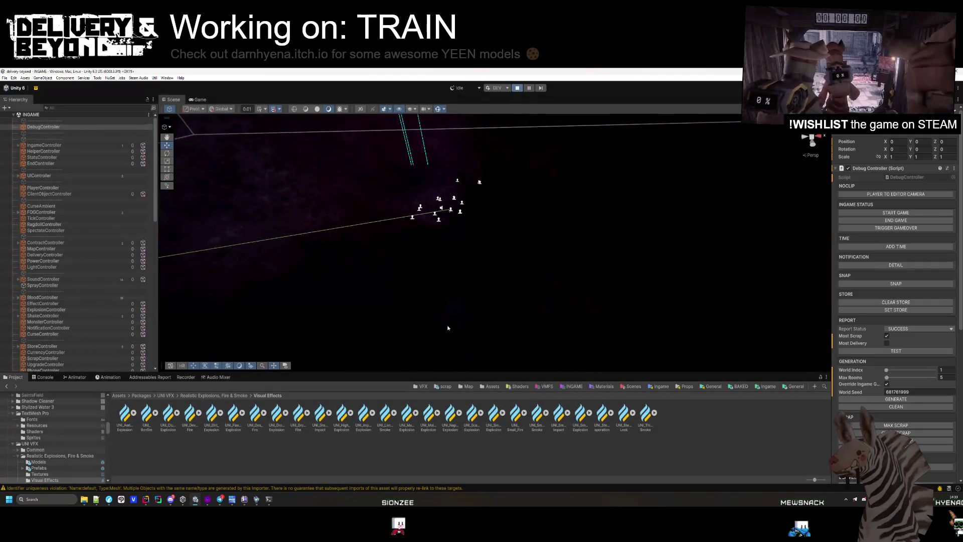
# Step: Stop Play mode and browse the Project window to the Ingame templates folder
pyautogui.hotkey('ctrl', 'p')
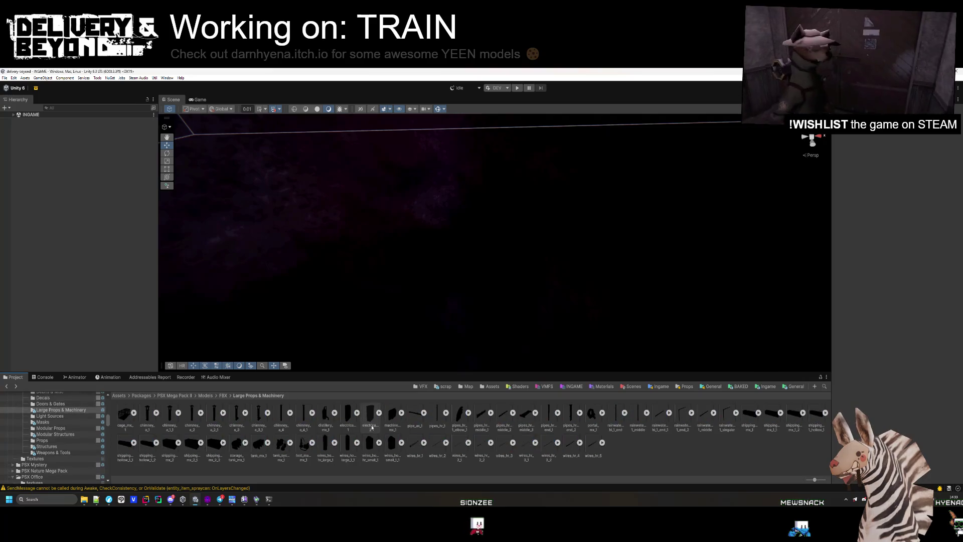
pyautogui.click(421, 386)
pyautogui.click(759, 389)
pyautogui.hotkey('alt', 'Tab')
pyautogui.hotkey('alt', 'Tab')
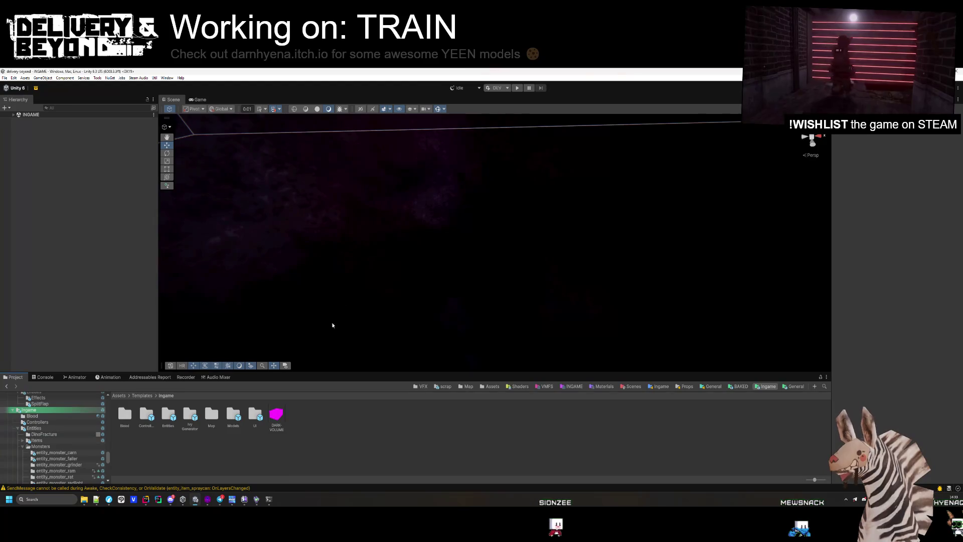
# Step: Open the train-1 prefab from Map/Train and expand its effects group
pyautogui.doubleClick(211, 415)
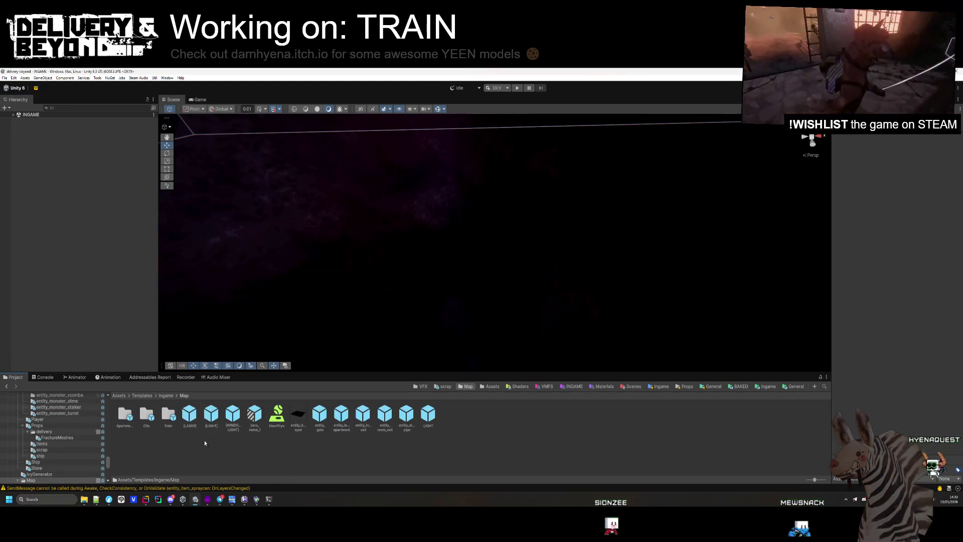
pyautogui.doubleClick(125, 414)
pyautogui.click(184, 395)
pyautogui.doubleClick(167, 414)
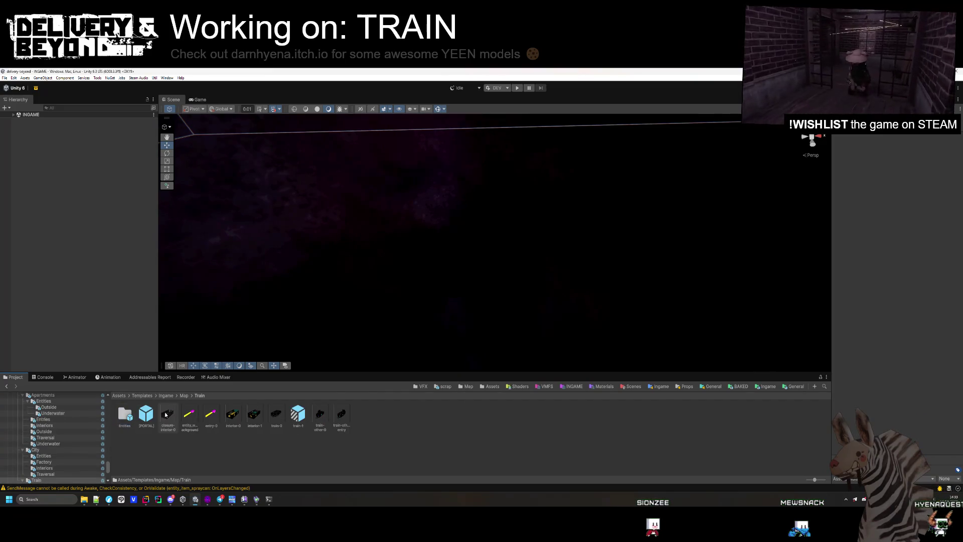
pyautogui.doubleClick(296, 417)
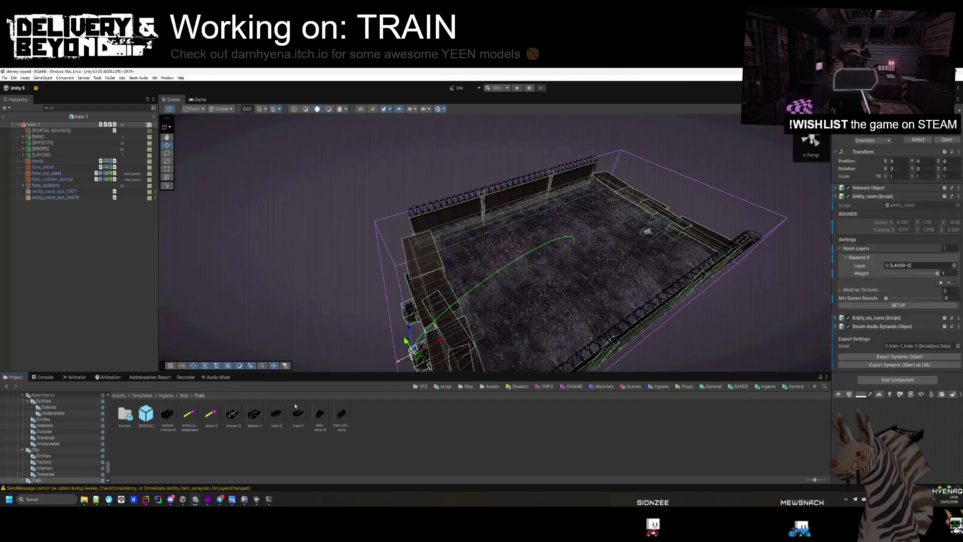
pyautogui.click(23, 149)
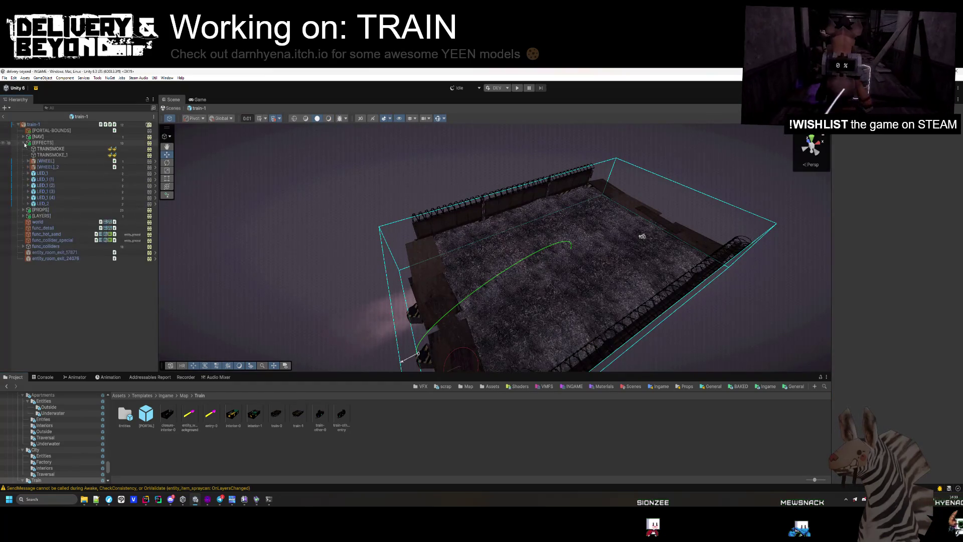
# Step: Set entity_damage's Position Y to 0 and save the train-1 prefab
pyautogui.click(51, 155)
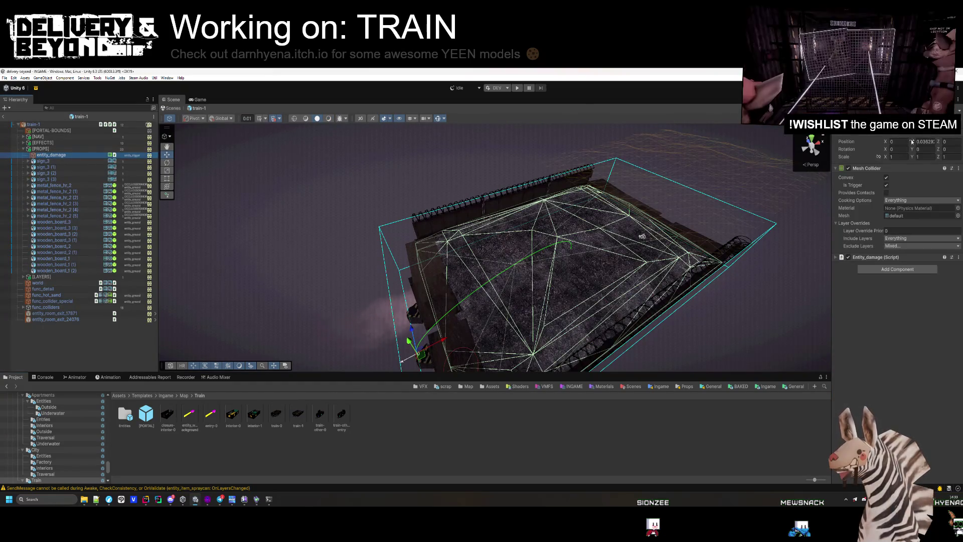
pyautogui.write('0')
pyautogui.moveTo(552, 251)
pyautogui.mouseDown()
pyautogui.moveTo(464, 171)
pyautogui.moveTo(364, 135)
pyautogui.moveTo(241, 172)
pyautogui.moveTo(333, 116)
pyautogui.moveTo(587, 120)
pyautogui.mouseUp()
pyautogui.moveTo(667, 124)
pyautogui.mouseDown()
pyautogui.moveTo(680, 123)
pyautogui.moveTo(651, 110)
pyautogui.moveTo(456, 110)
pyautogui.moveTo(467, 232)
pyautogui.moveTo(601, 222)
pyautogui.moveTo(682, 181)
pyautogui.mouseUp()
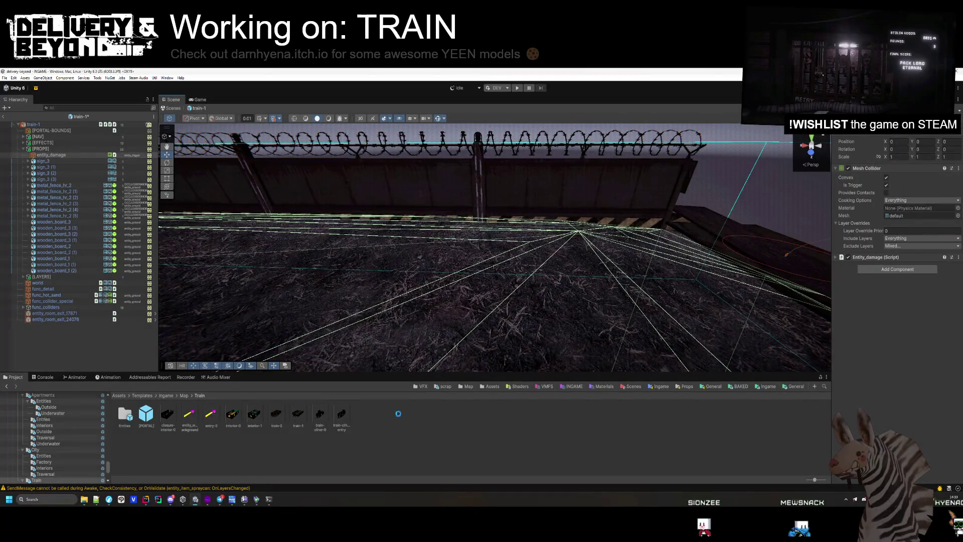
pyautogui.hotkey('ctrl', 's')
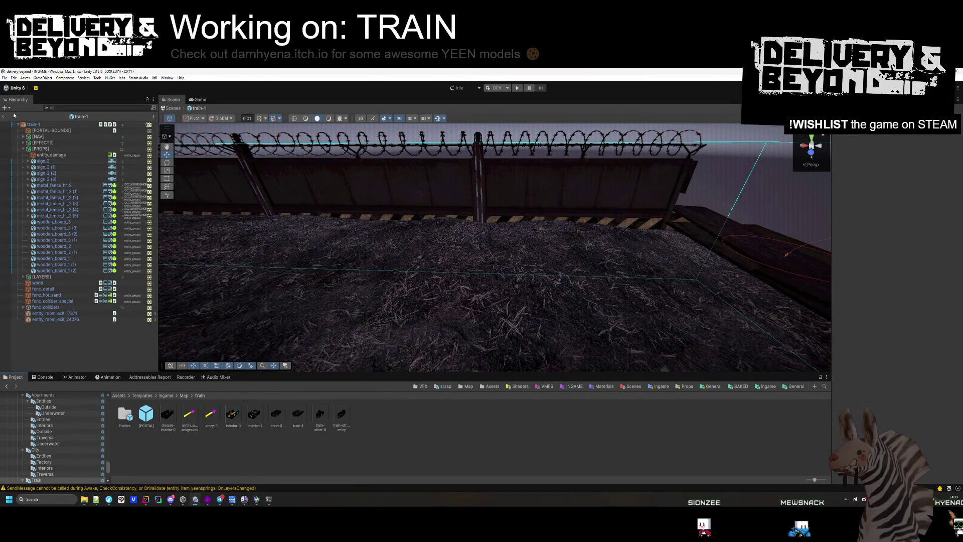
# Step: Tag entity_damage as OCCLUDER/IGNORE
pyautogui.click(67, 155)
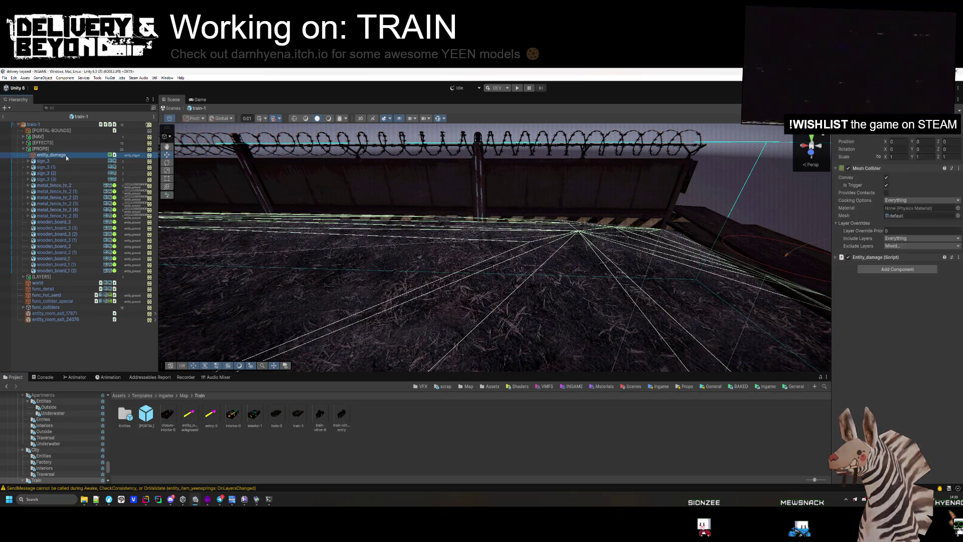
pyautogui.click(873, 121)
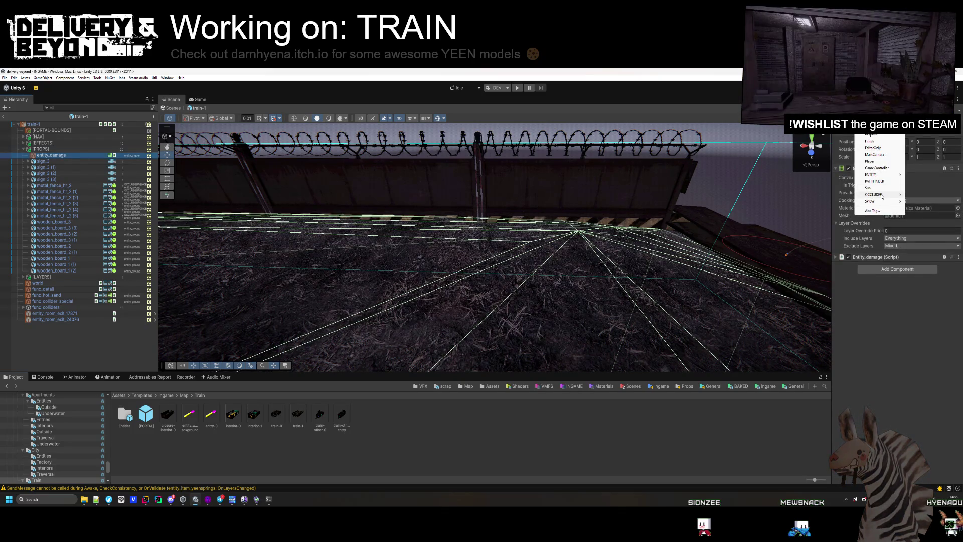
pyautogui.click(918, 194)
# Step: Rerun SETUP on train-1, exit prefab mode to INGAME and start Play mode
pyautogui.click(67, 336)
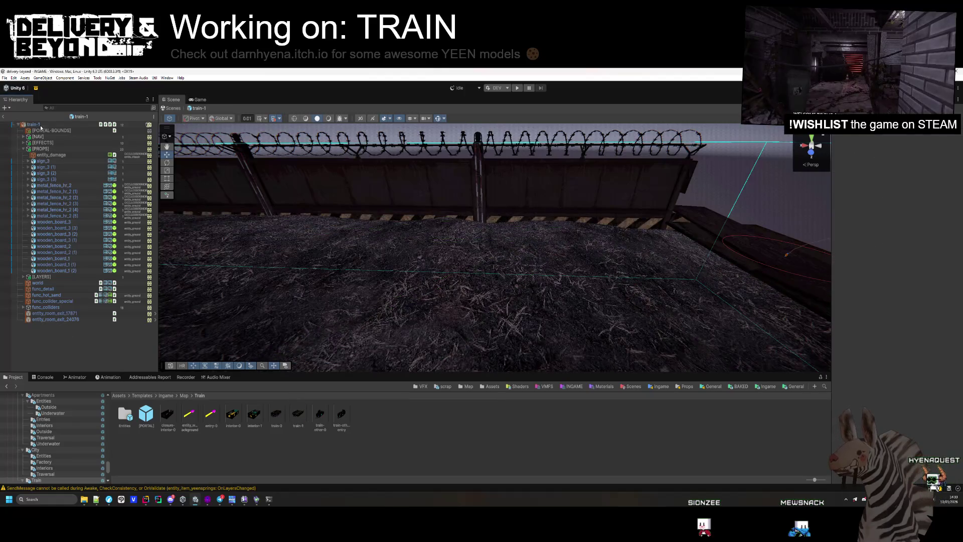
pyautogui.click(481, 326)
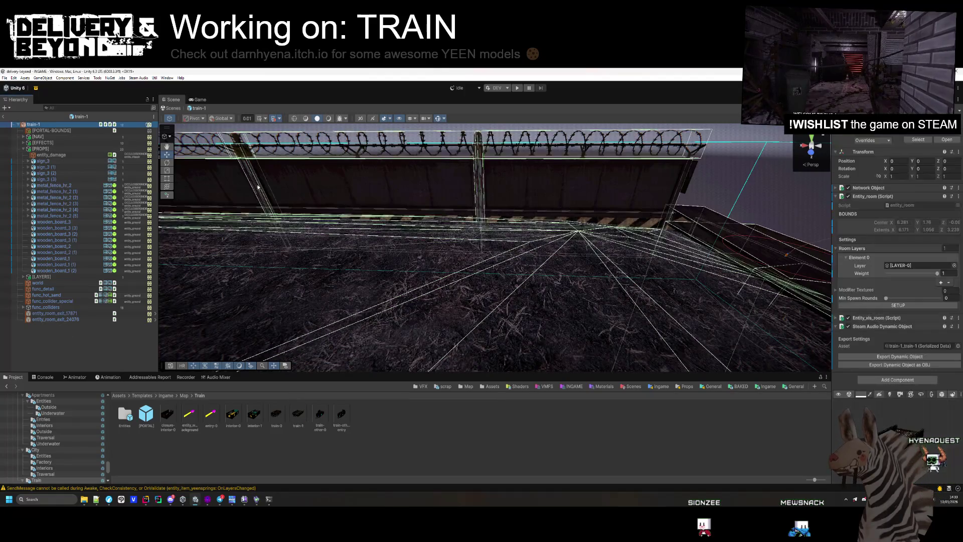
pyautogui.click(898, 305)
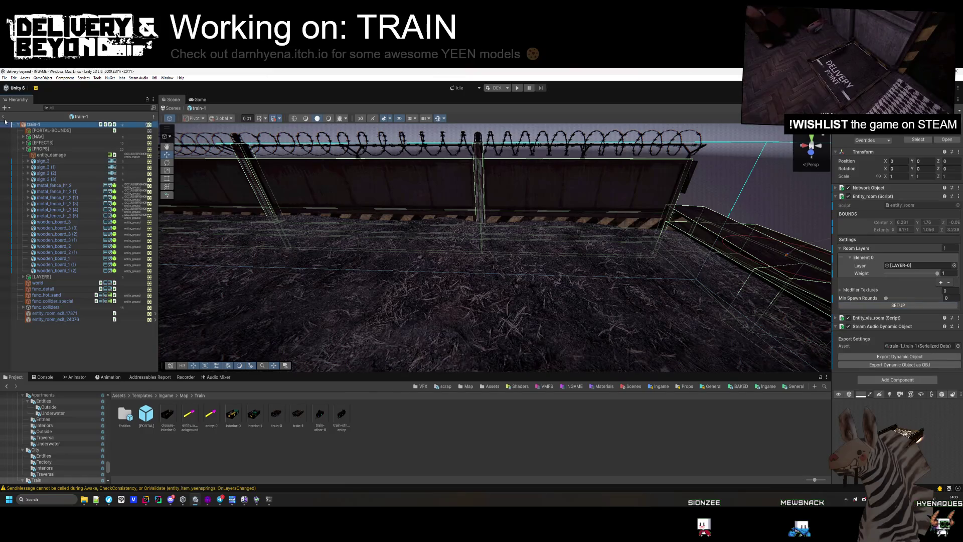
pyautogui.click(4, 119)
pyautogui.click(519, 90)
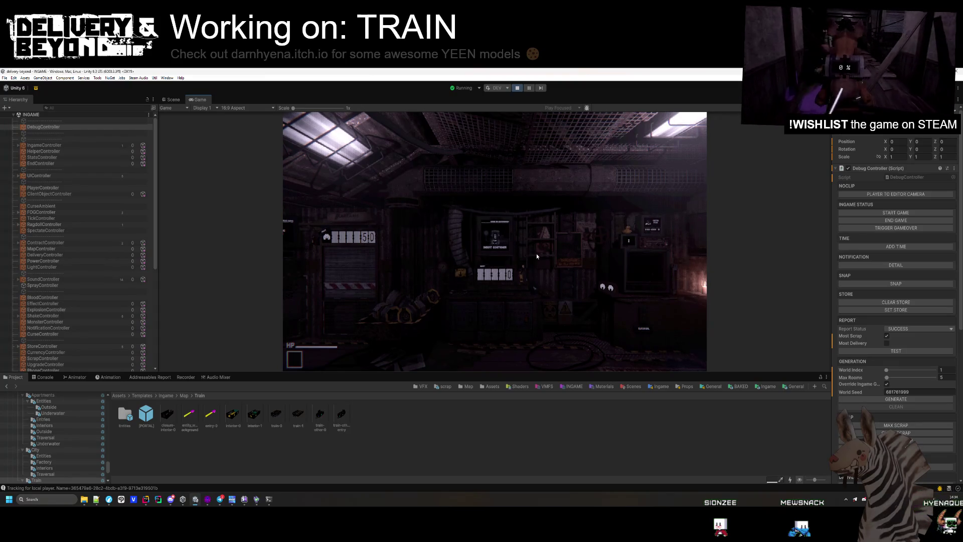
# Step: Clean up the generated map and move along the train roofs toward the tank wagons
pyautogui.click(537, 253)
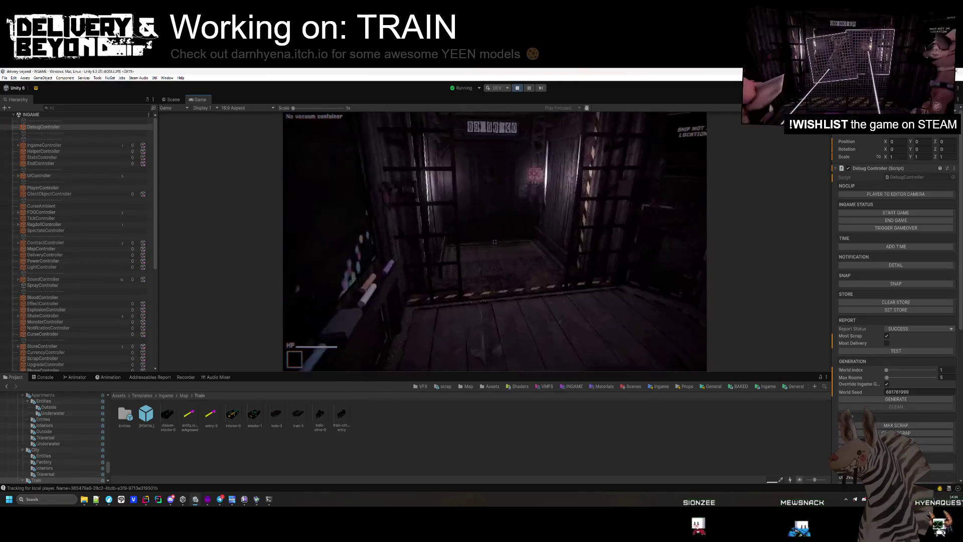
pyautogui.press('super')
pyautogui.click(919, 404)
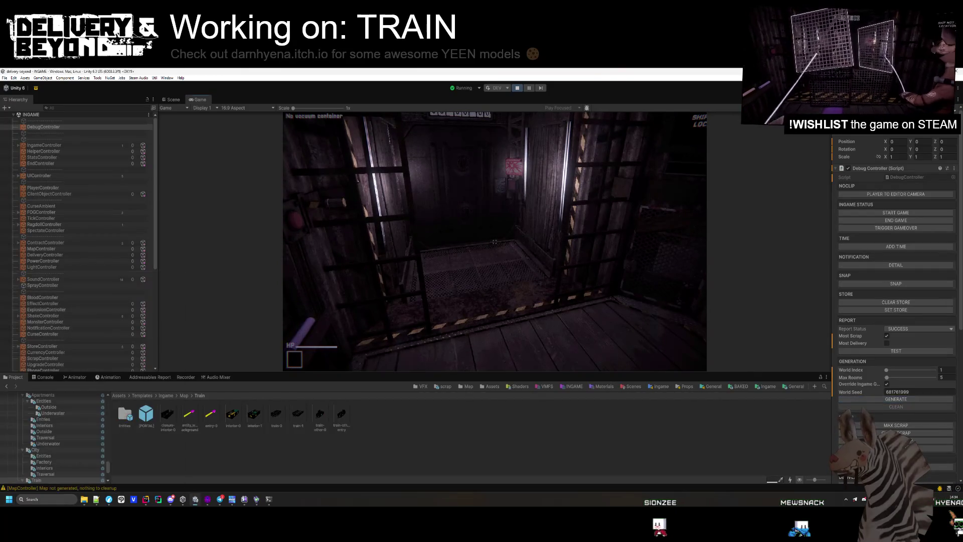
pyautogui.press('w')
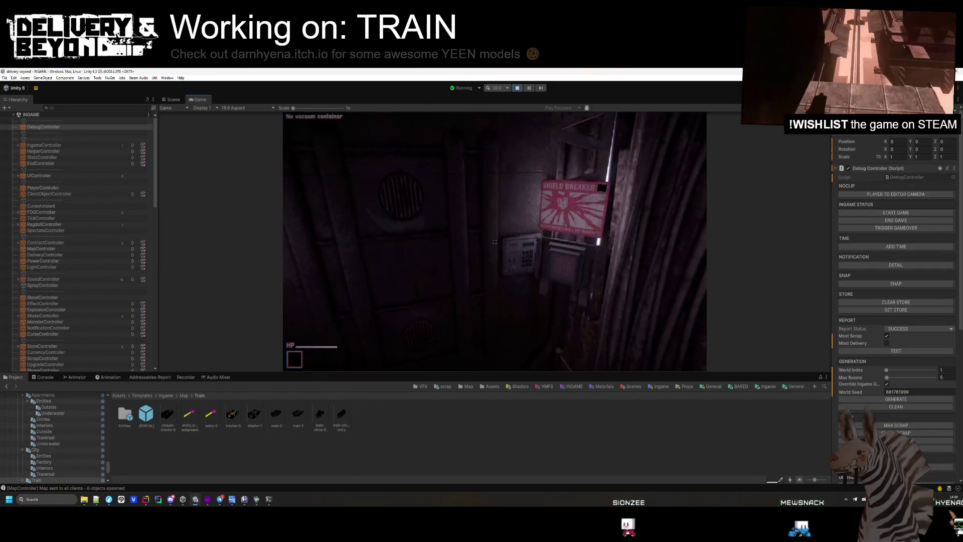
pyautogui.press('w')
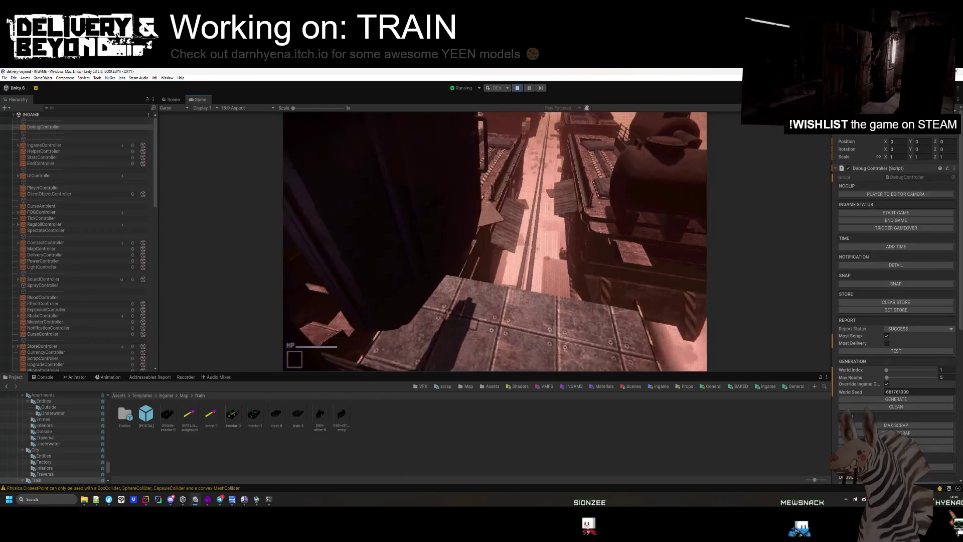
pyautogui.press('w')
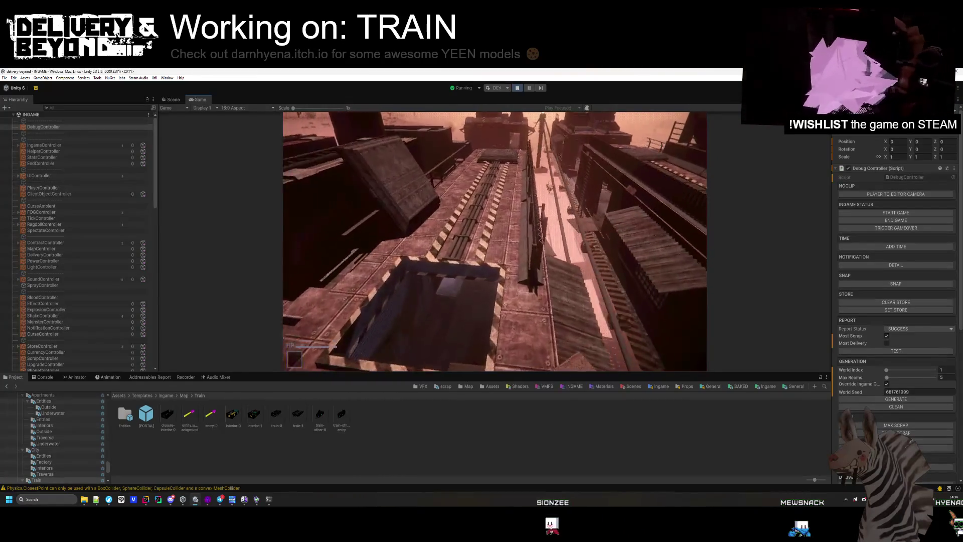
pyautogui.press('w')
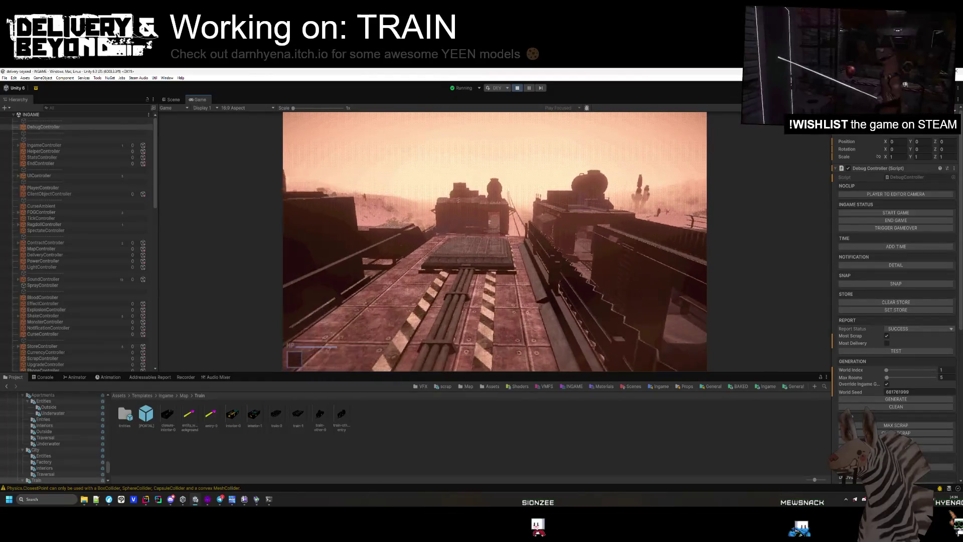
pyautogui.press('w')
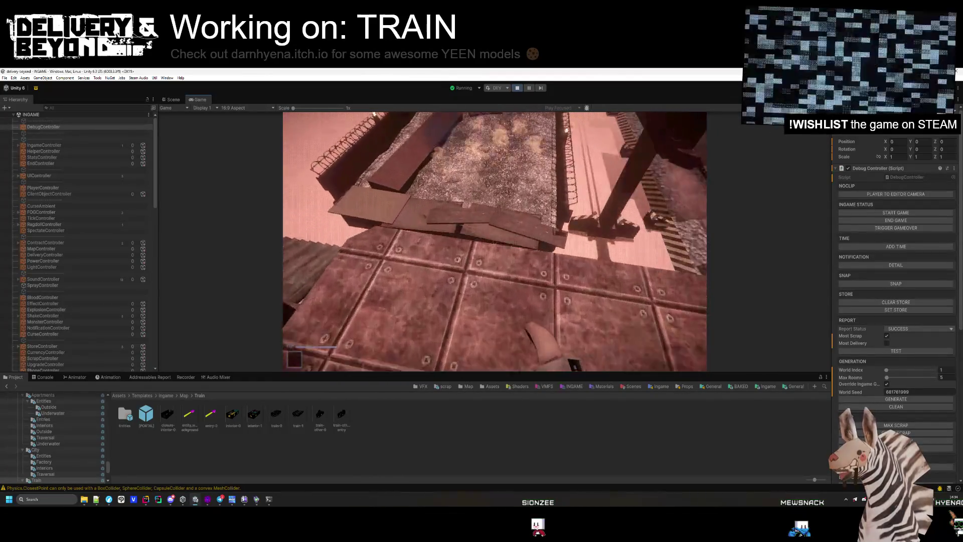
pyautogui.press('w')
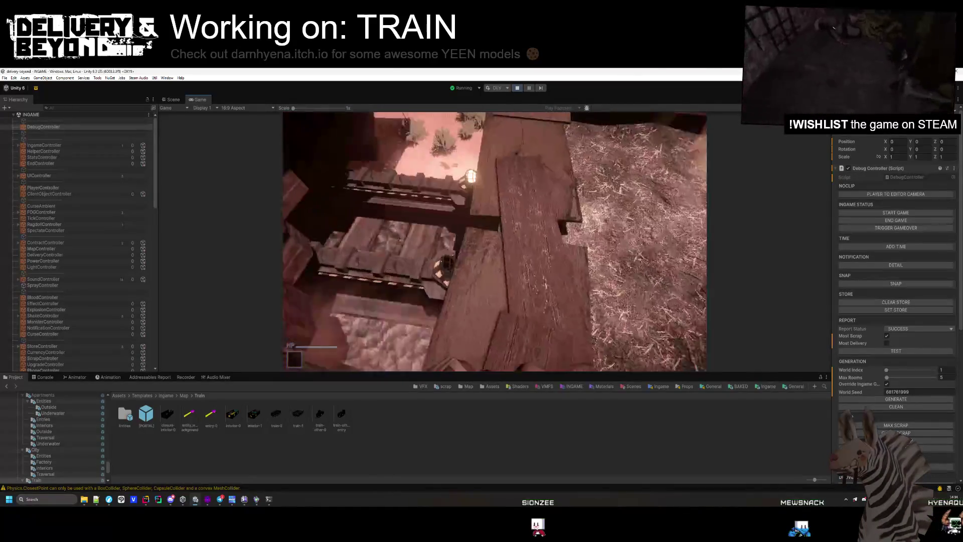
pyautogui.press('w')
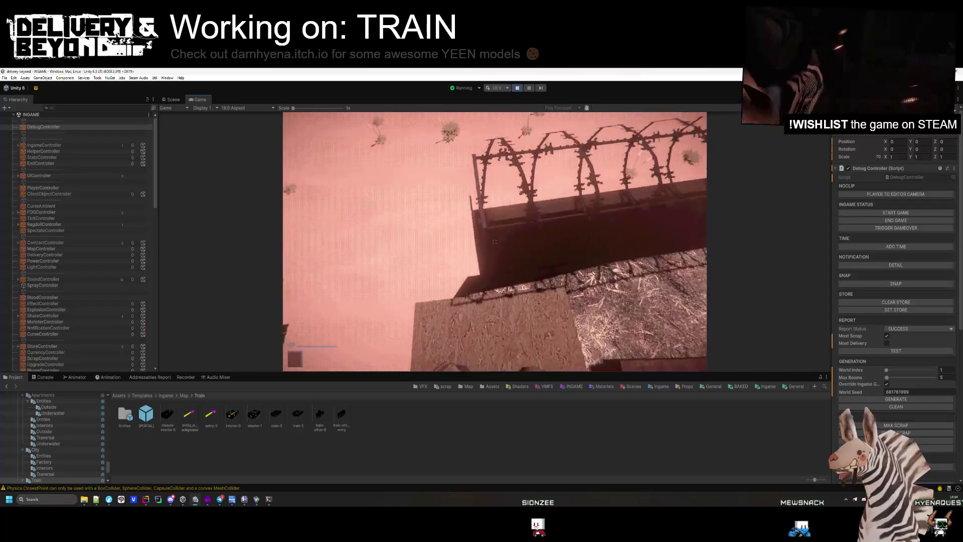
pyautogui.press('w')
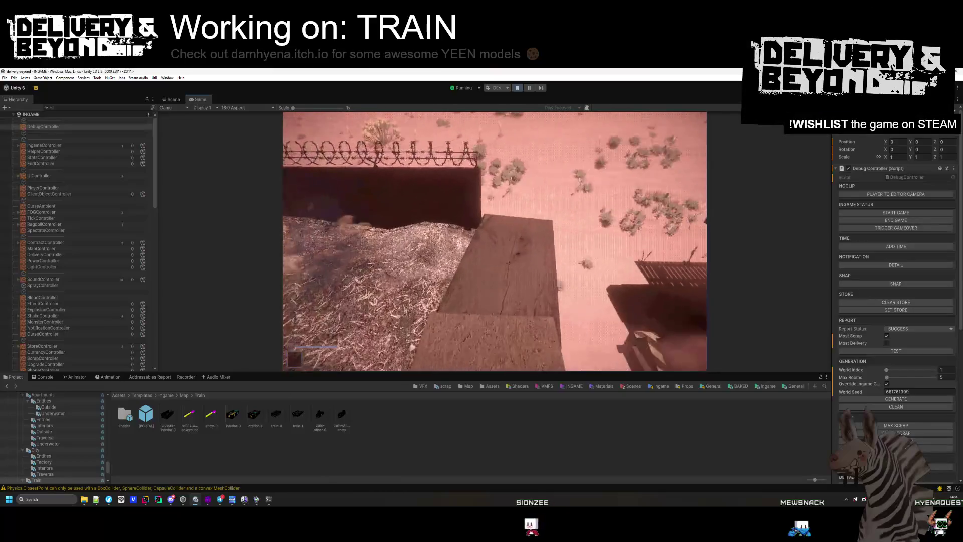
# Step: Step onto the straw, drop the held crate there, and pause into the Settings menu
pyautogui.press('w')
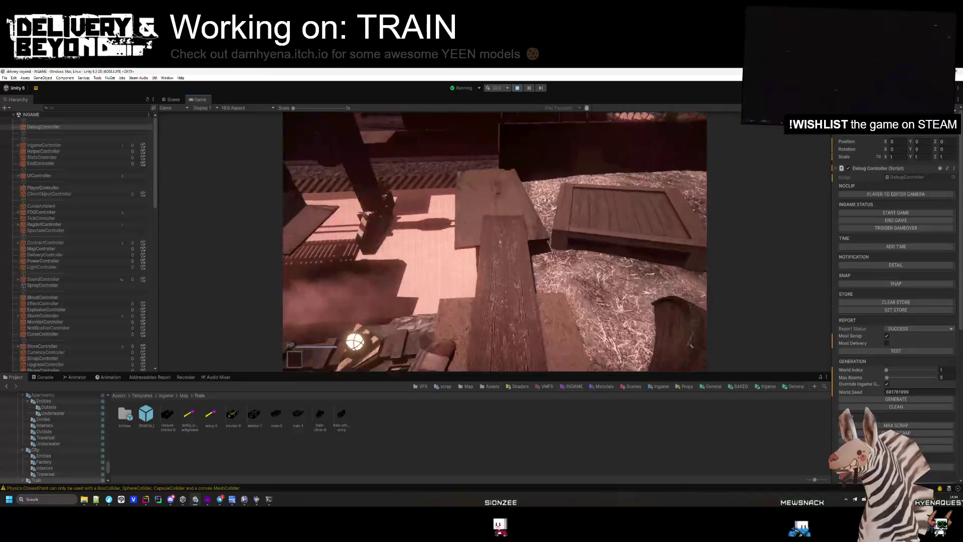
pyautogui.press('w')
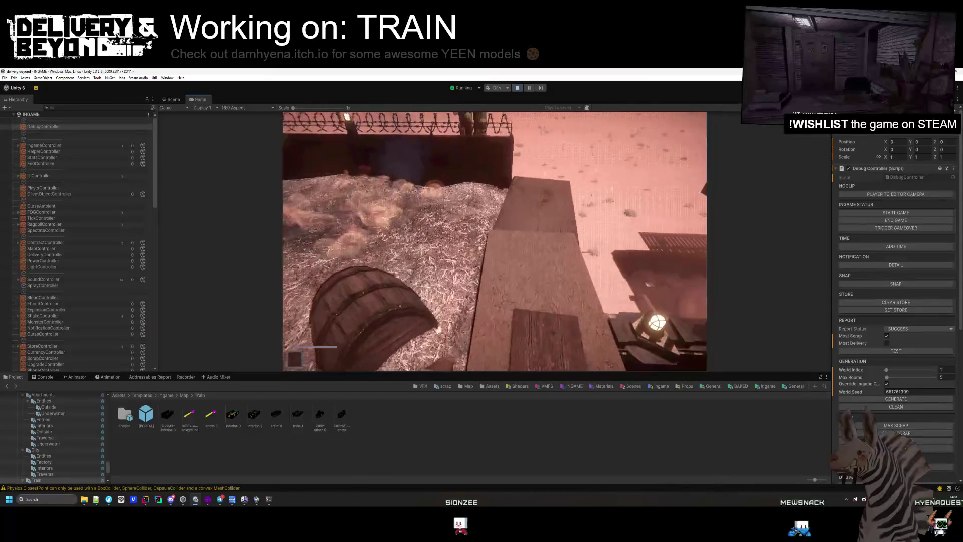
pyautogui.press('w')
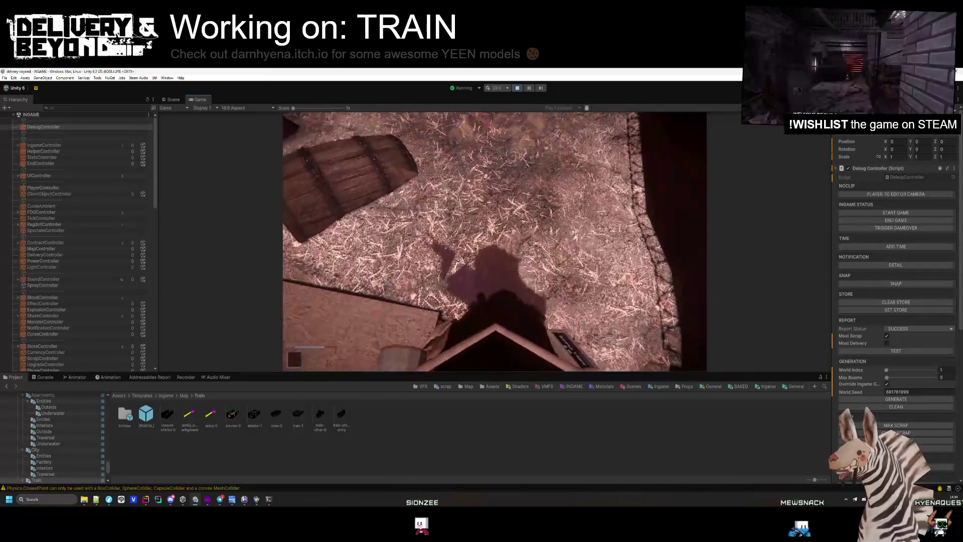
pyautogui.press('w')
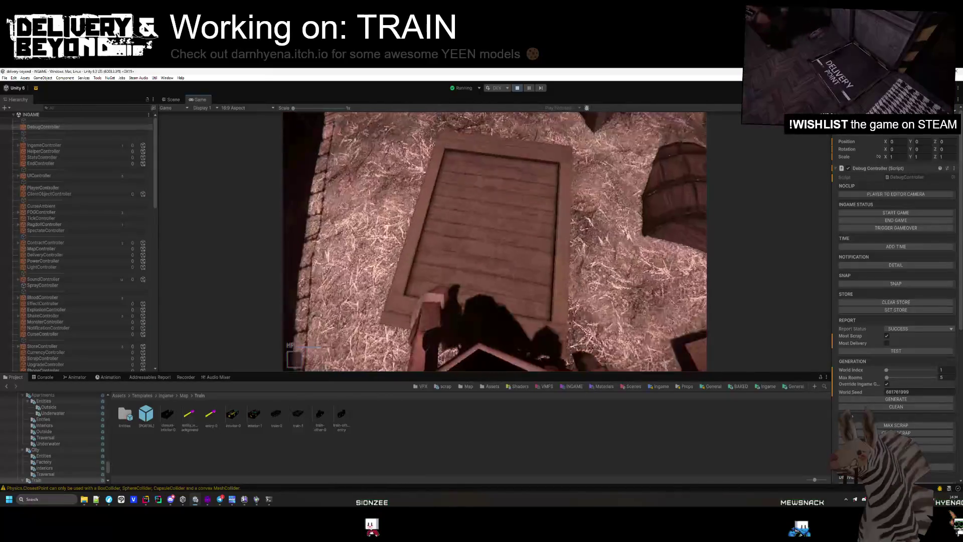
pyautogui.press('w')
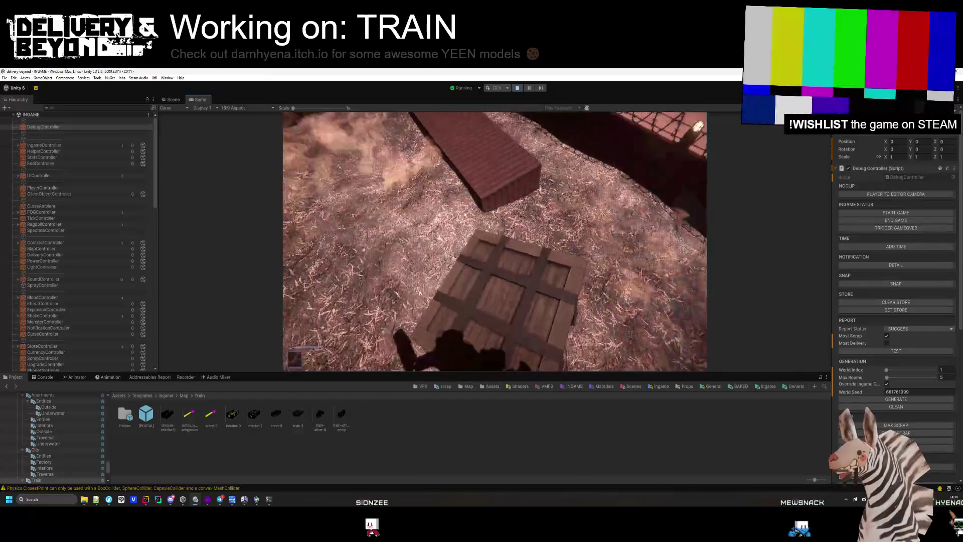
pyautogui.press('w')
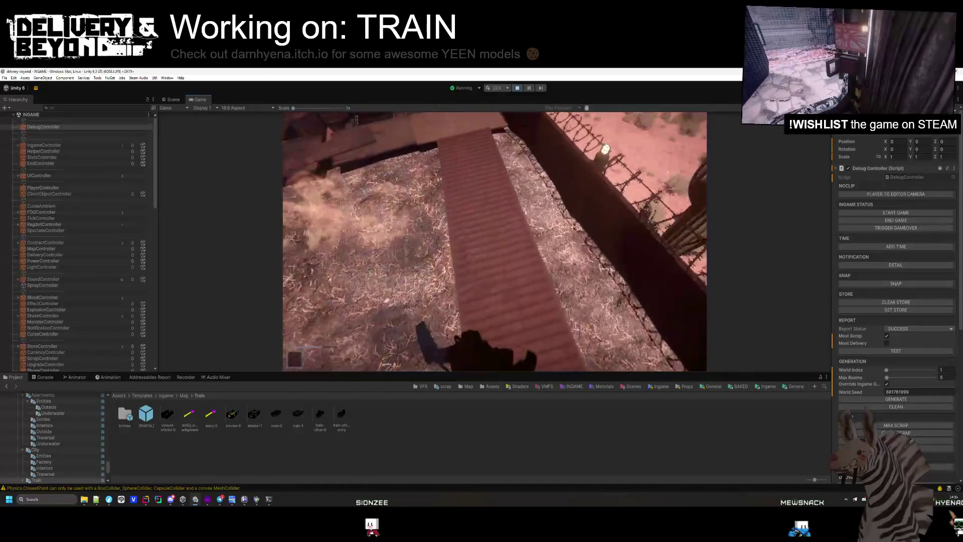
pyautogui.press('w')
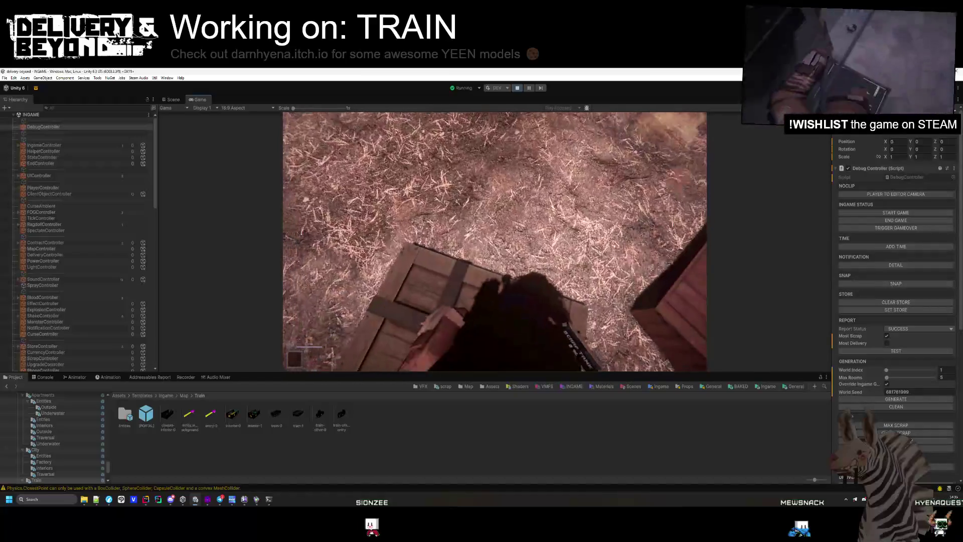
pyautogui.click(495, 241)
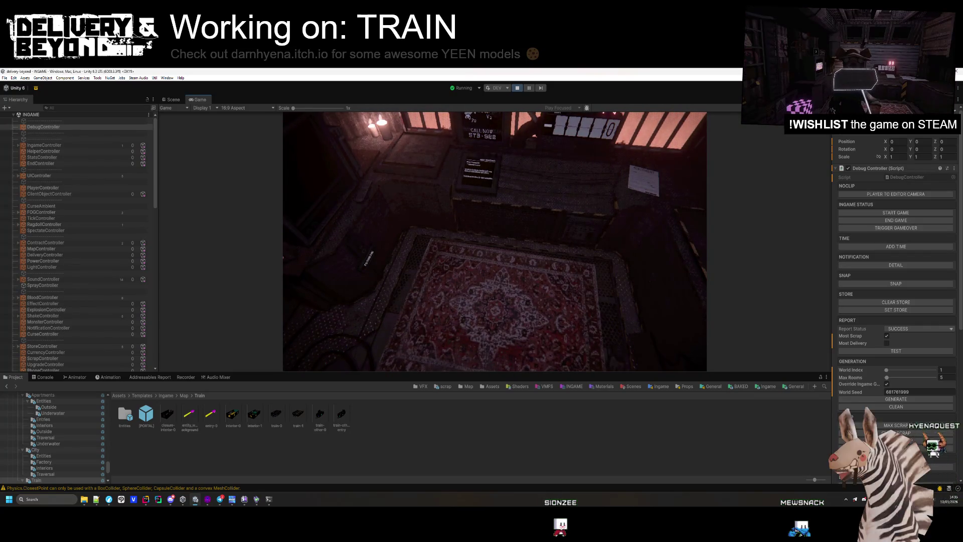
pyautogui.press('Escape')
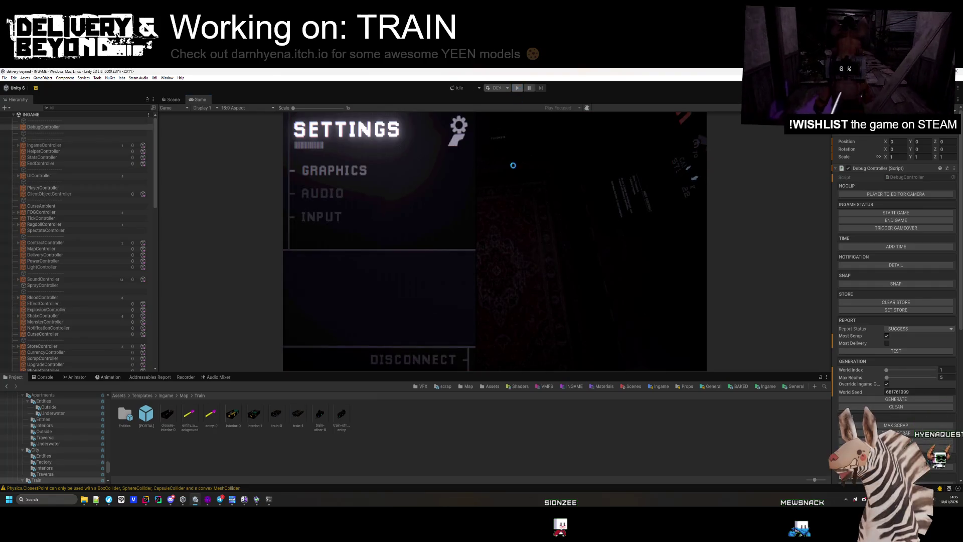
# Step: Exit Play mode and open the train-1 prefab from Map > Train in the Project window
pyautogui.hotkey('ctrl', 'p')
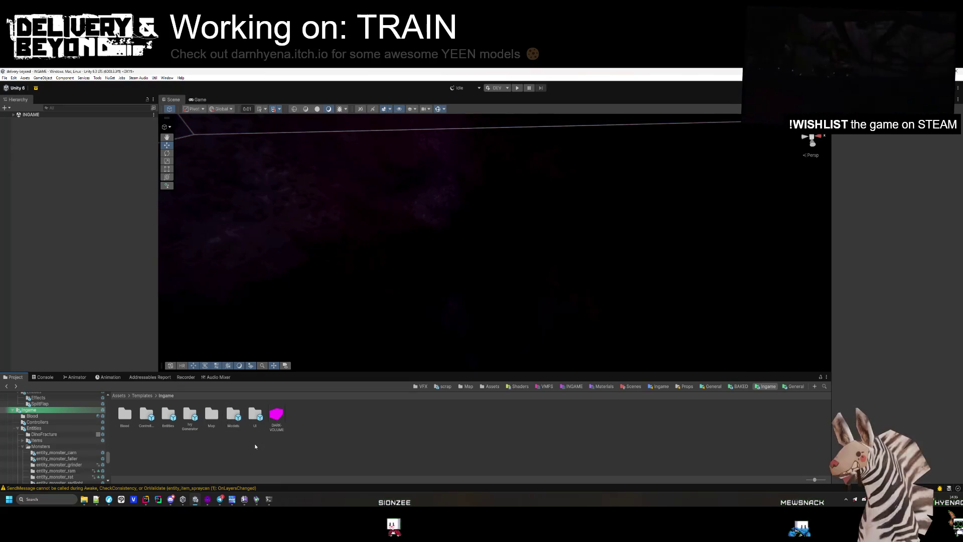
pyautogui.doubleClick(212, 413)
pyautogui.doubleClick(190, 414)
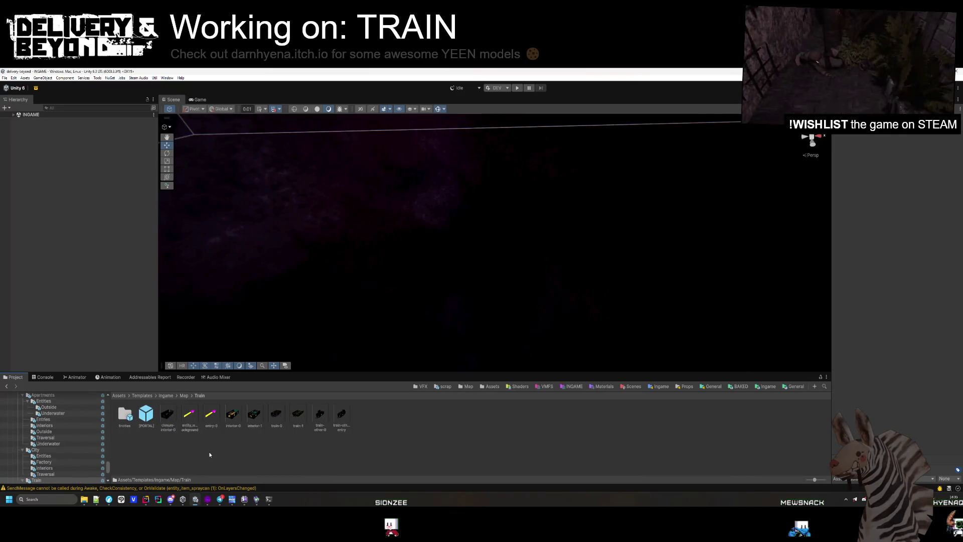
pyautogui.doubleClick(297, 414)
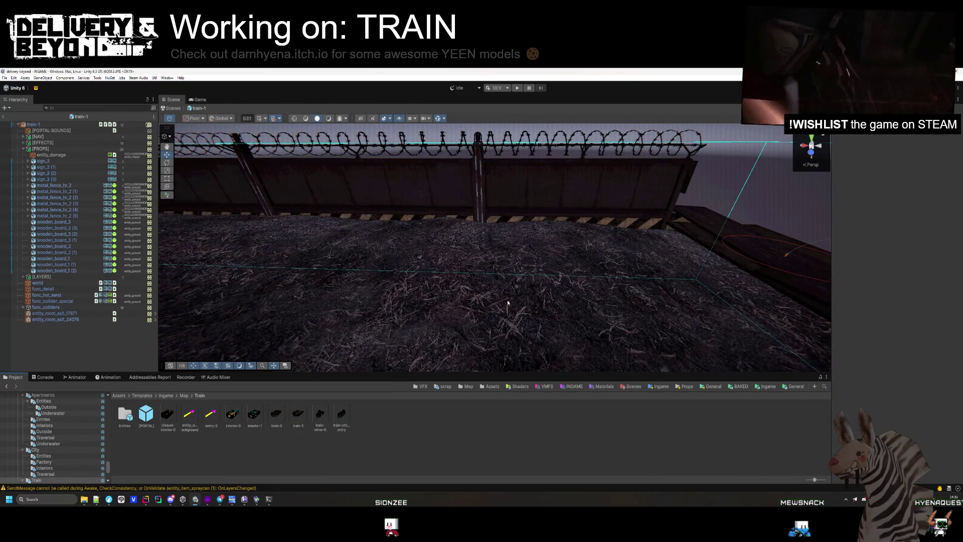
# Step: Inspect the train-1 car's nav LINK object and one of its wooden boards
pyautogui.moveTo(508, 303)
pyautogui.mouseDown()
pyautogui.moveTo(617, 281)
pyautogui.moveTo(698, 344)
pyautogui.moveTo(639, 276)
pyautogui.moveTo(649, 269)
pyautogui.moveTo(701, 368)
pyautogui.moveTo(580, 322)
pyautogui.moveTo(501, 351)
pyautogui.moveTo(646, 370)
pyautogui.moveTo(619, 323)
pyautogui.mouseUp()
pyautogui.click(580, 252)
pyautogui.press('f')
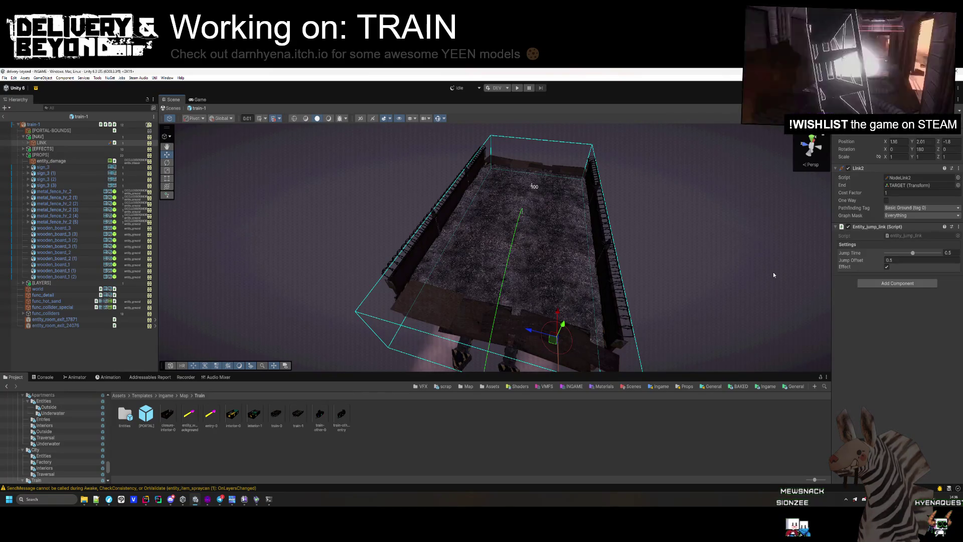
pyautogui.moveTo(520, 276)
pyautogui.mouseDown()
pyautogui.moveTo(551, 350)
pyautogui.moveTo(693, 215)
pyautogui.moveTo(602, 210)
pyautogui.mouseUp()
pyautogui.moveTo(514, 207)
pyautogui.mouseDown()
pyautogui.moveTo(531, 311)
pyautogui.moveTo(521, 306)
pyautogui.moveTo(536, 230)
pyautogui.mouseUp()
pyautogui.click(536, 231)
# Step: Inspect the TRAINSMOKE effect under the deck, deselect it, and start a playtest
pyautogui.moveTo(567, 300); pyautogui.dragTo(427, 190)
pyautogui.moveTo(336, 170)
pyautogui.mouseDown()
pyautogui.moveTo(425, 215)
pyautogui.moveTo(486, 286)
pyautogui.moveTo(610, 325)
pyautogui.moveTo(510, 271)
pyautogui.mouseUp()
pyautogui.click(486, 286)
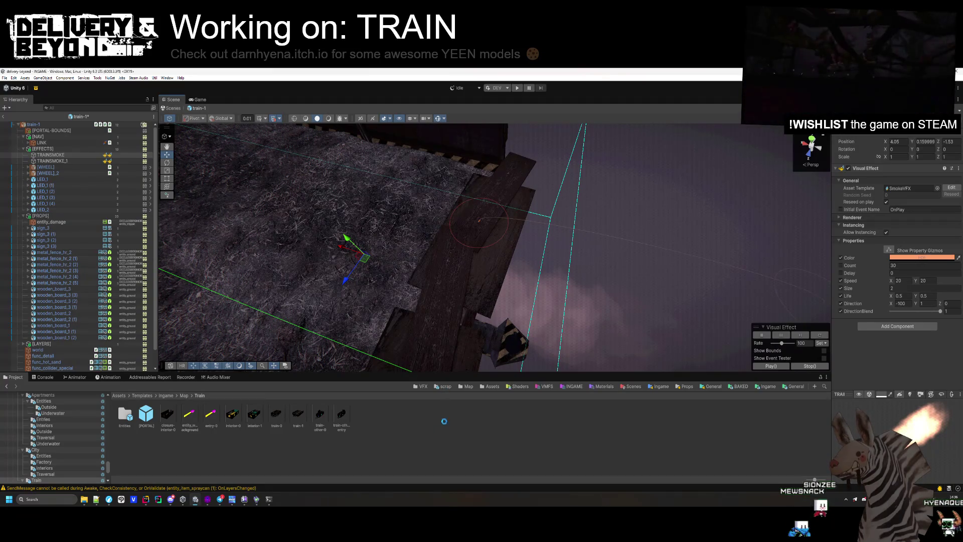
pyautogui.click(603, 234)
pyautogui.moveTo(603, 234); pyautogui.dragTo(499, 199)
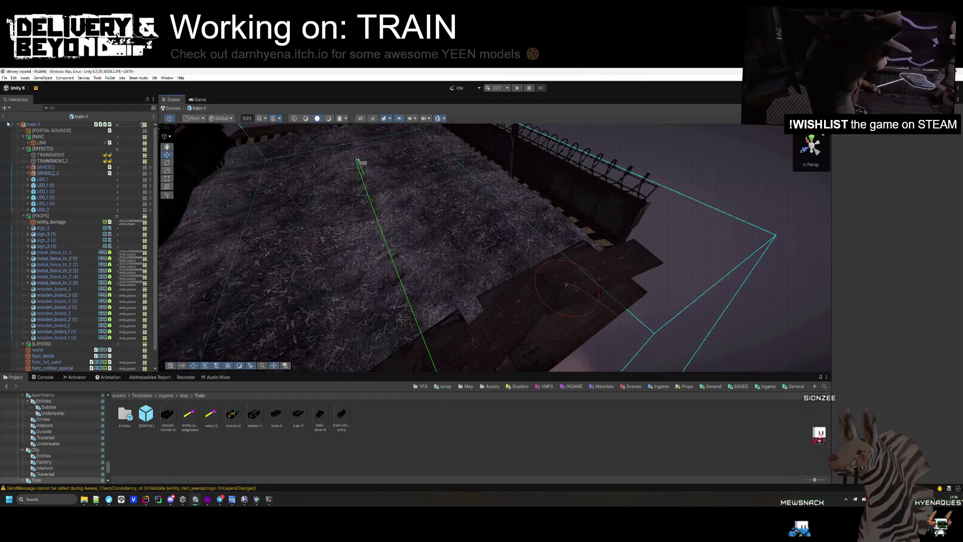
pyautogui.hotkey('ctrl', 'p')
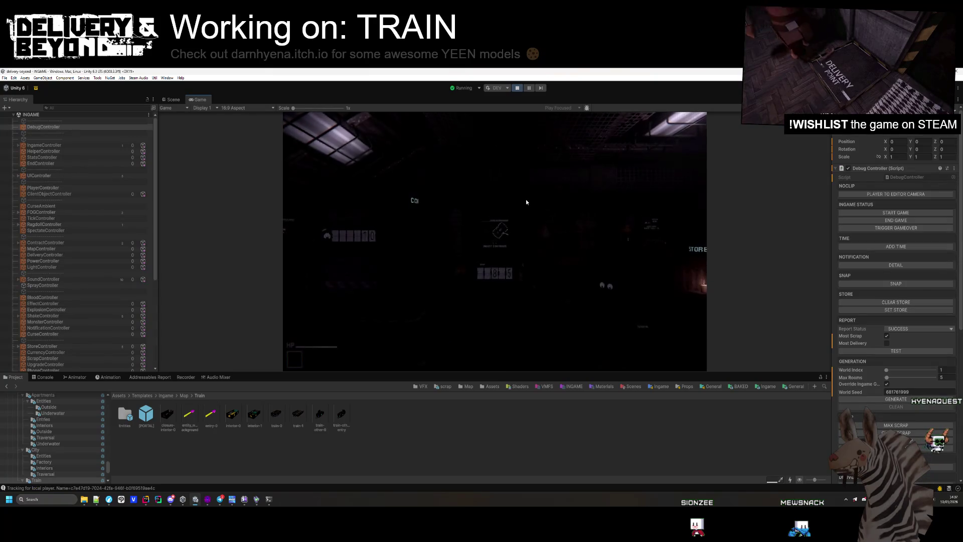
# Step: Return focus to the running game and walk the player toward the train doorway
pyautogui.press('super')
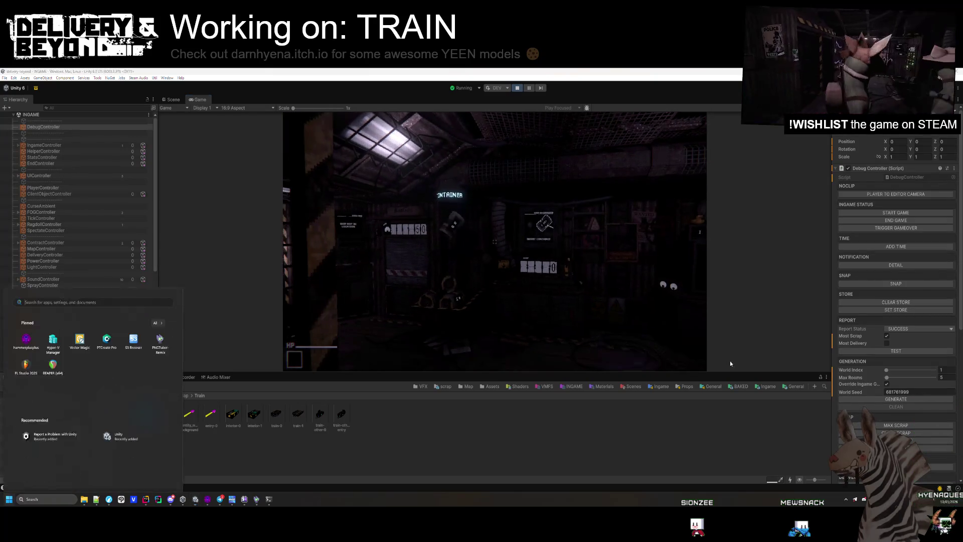
pyautogui.click(660, 330)
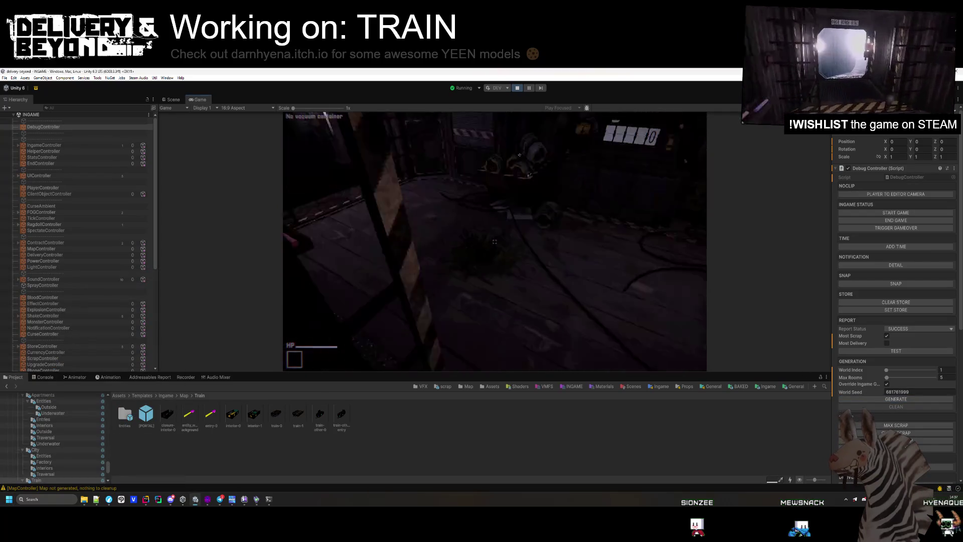
pyautogui.press('w')
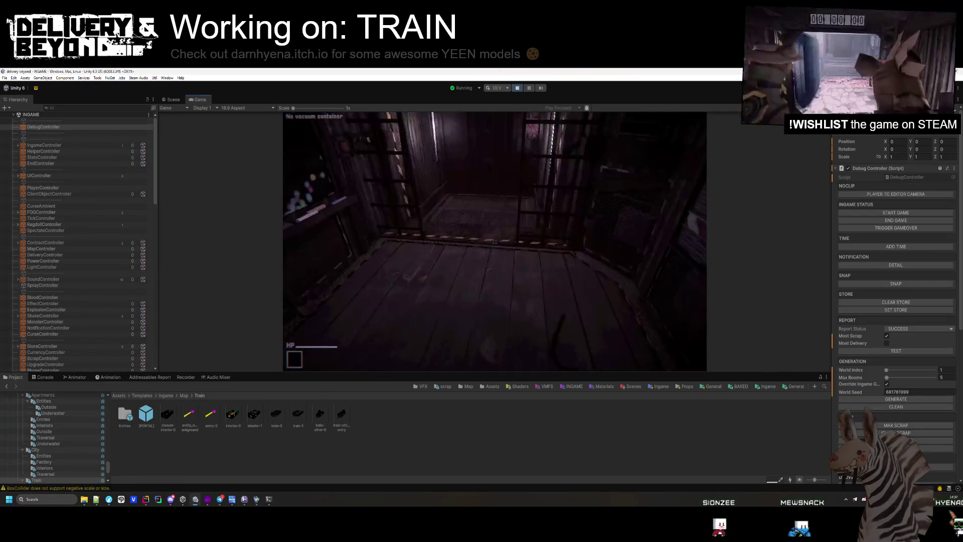
pyautogui.press('super')
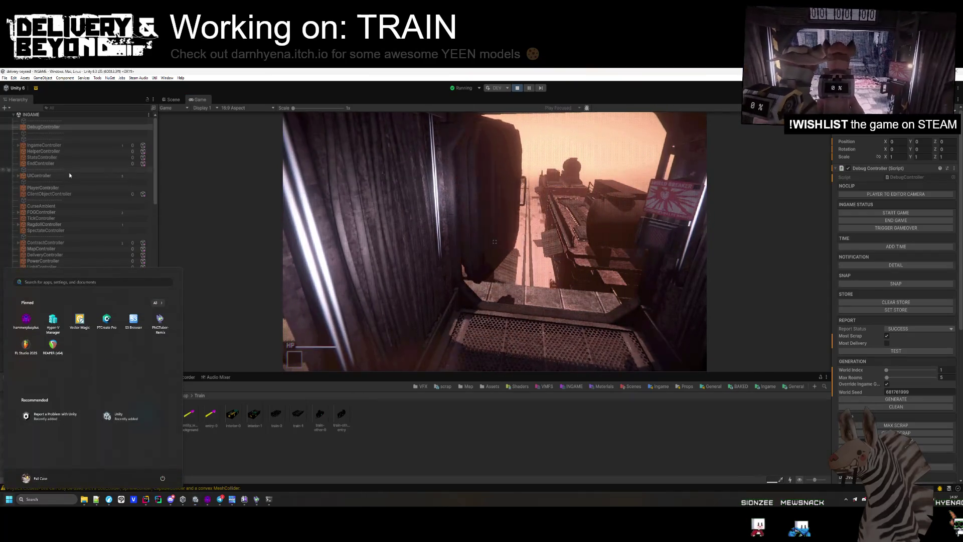
pyautogui.click(68, 172)
pyautogui.scroll(-1, 68, 173)
# Step: Expand MapController's AstarPath settings and view the pathfinding graph top-down over the train
pyautogui.click(61, 224)
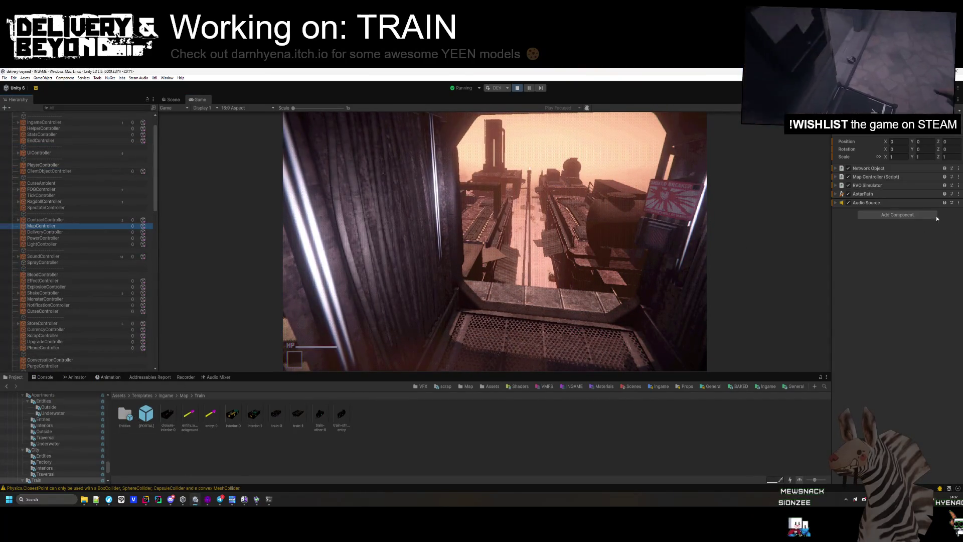
pyautogui.click(880, 194)
pyautogui.scroll(-10, 895, 302)
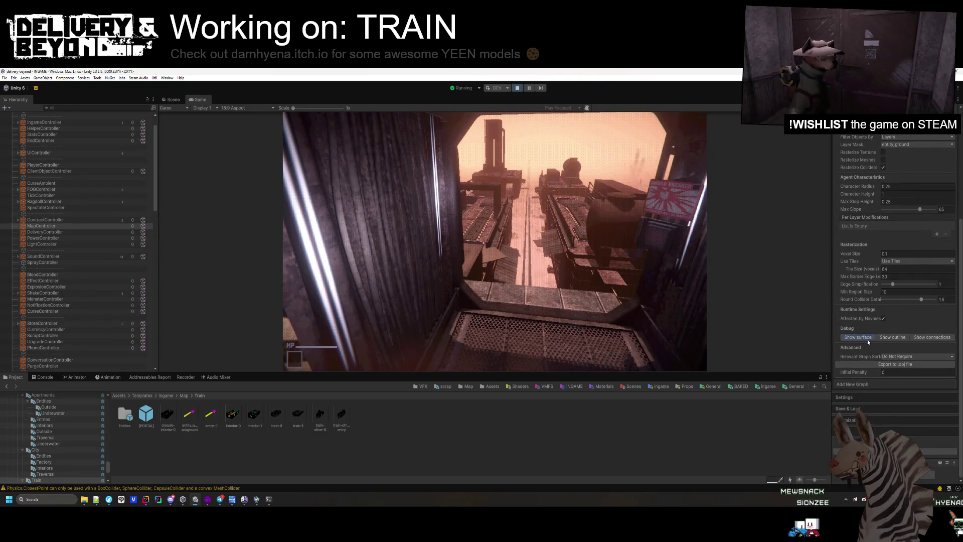
pyautogui.click(173, 99)
pyautogui.moveTo(504, 291)
pyautogui.mouseDown()
pyautogui.moveTo(602, 259)
pyautogui.moveTo(529, 275)
pyautogui.moveTo(645, 225)
pyautogui.moveTo(346, 148)
pyautogui.moveTo(353, 136)
pyautogui.moveTo(540, 244)
pyautogui.moveTo(577, 227)
pyautogui.mouseUp()
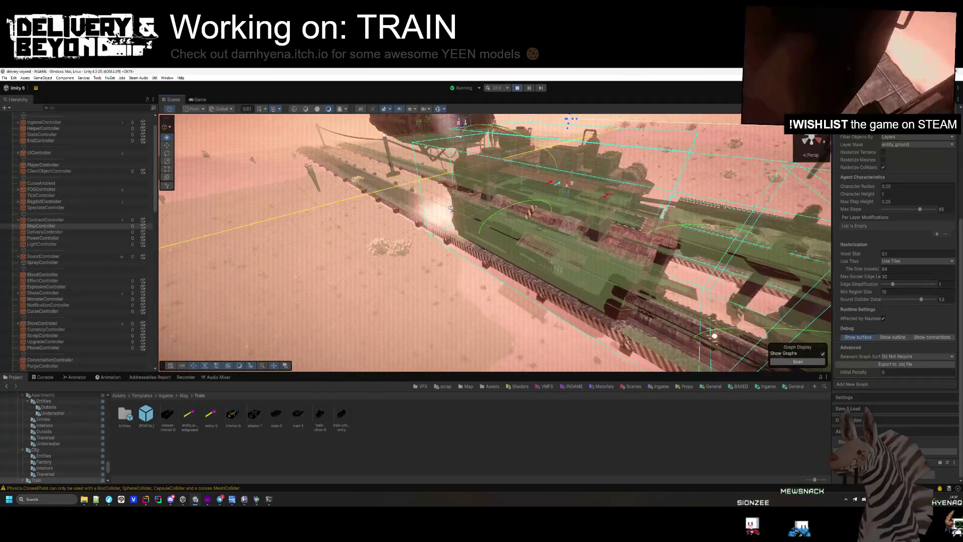
# Step: Survey the navmesh along the train cars and barbed-wire fence, then stop Play mode
pyautogui.moveTo(562, 202); pyautogui.dragTo(562, 202)
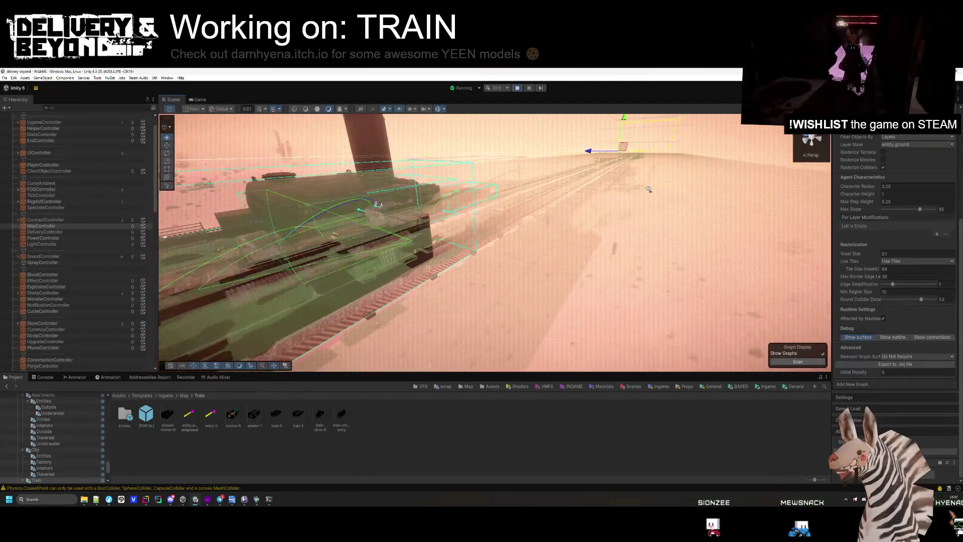
pyautogui.moveTo(648, 189)
pyautogui.mouseDown()
pyautogui.moveTo(642, 172)
pyautogui.moveTo(532, 148)
pyautogui.moveTo(541, 161)
pyautogui.mouseUp()
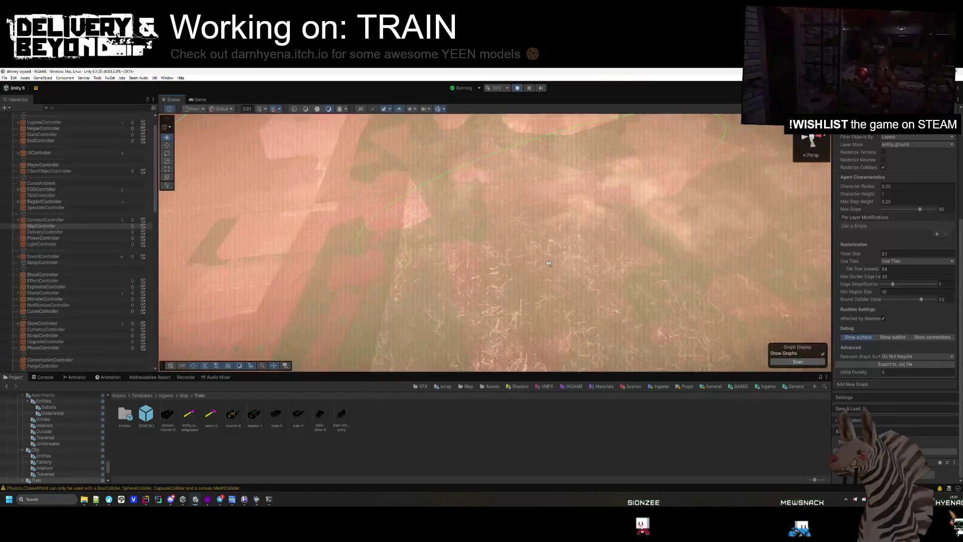
pyautogui.scroll(-10, 548, 263)
pyautogui.moveTo(533, 267)
pyautogui.mouseDown()
pyautogui.moveTo(533, 183)
pyautogui.moveTo(468, 188)
pyautogui.moveTo(516, 260)
pyautogui.moveTo(404, 162)
pyautogui.moveTo(497, 194)
pyautogui.mouseUp()
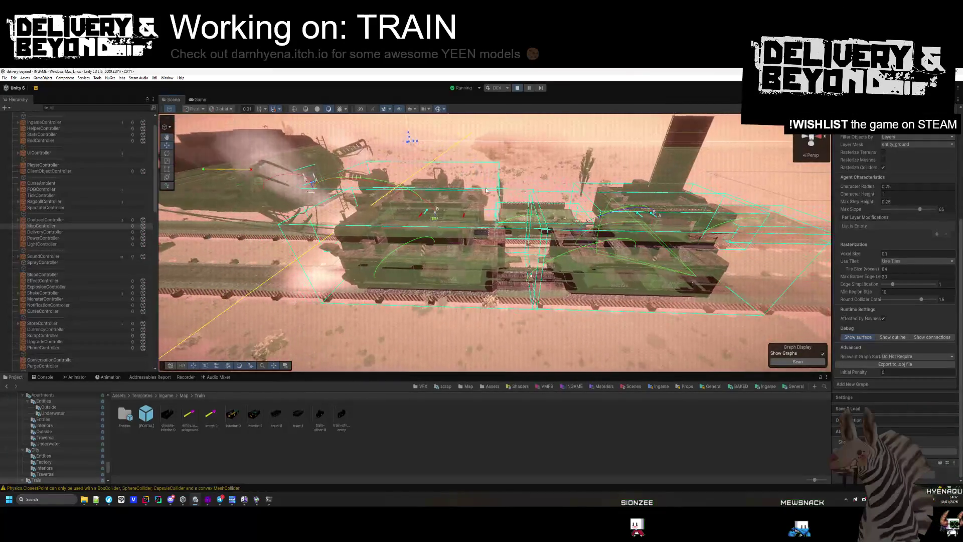
pyautogui.hotkey('ctrl', 'p')
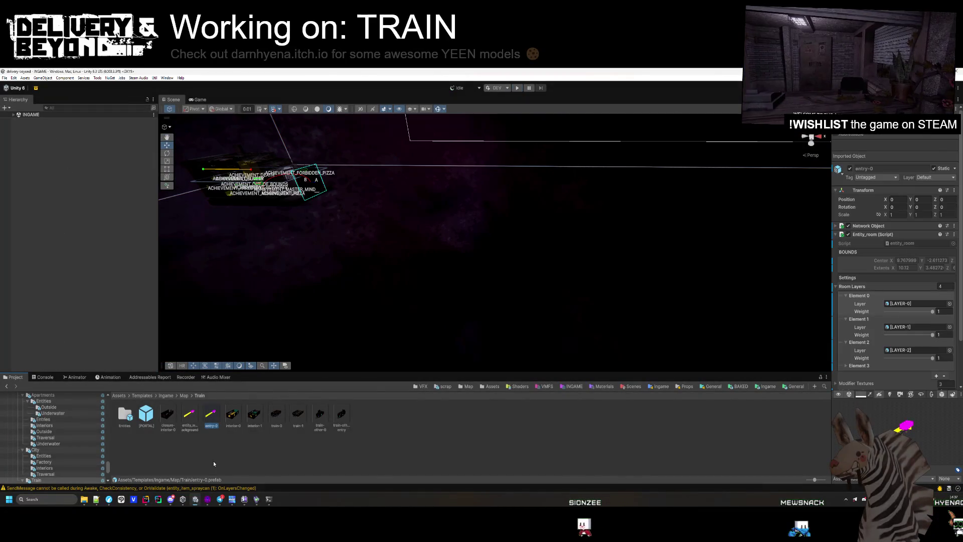
# Step: Open the entry-0 prefab and browse its [EFFECTS], [LAYERS] and [LIGHTS] groups
pyautogui.press('Return')
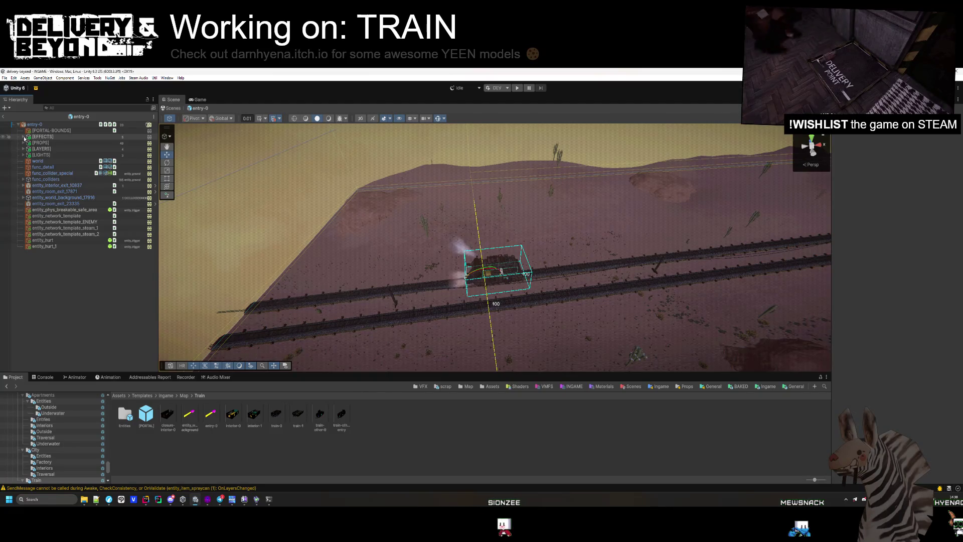
pyautogui.click(23, 137)
pyautogui.click(23, 137)
pyautogui.click(40, 148)
pyautogui.click(24, 155)
pyautogui.click(23, 155)
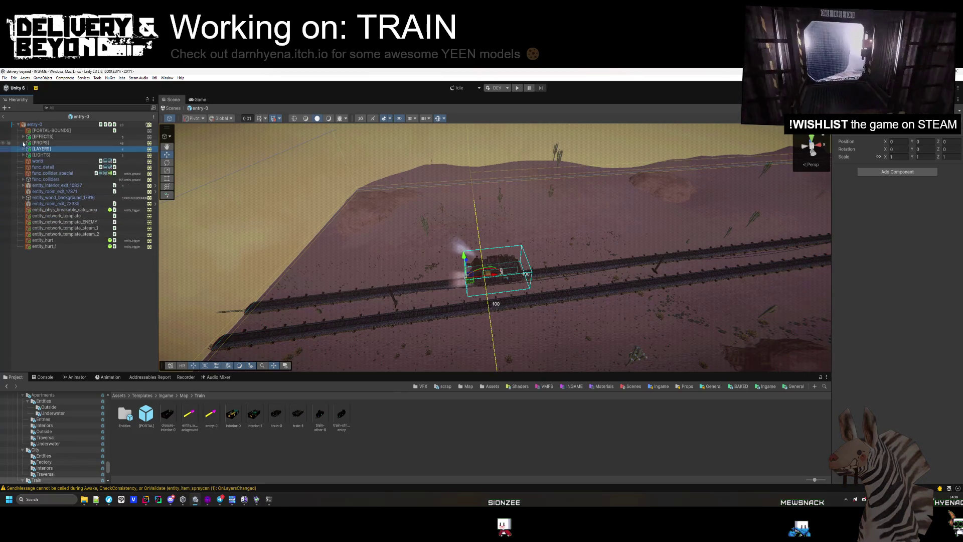
pyautogui.keyDown('ctrl'); pyautogui.click(50, 149); pyautogui.keyUp('ctrl')
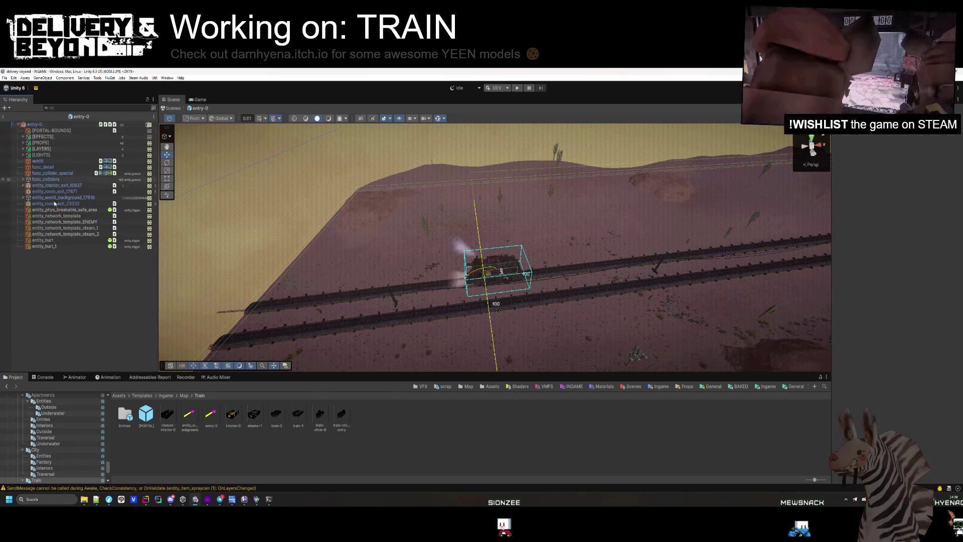
# Step: Open entity_world_background, frame the [NAV] IGNORE cut, and raise it to -1.82
pyautogui.doubleClick(195, 412)
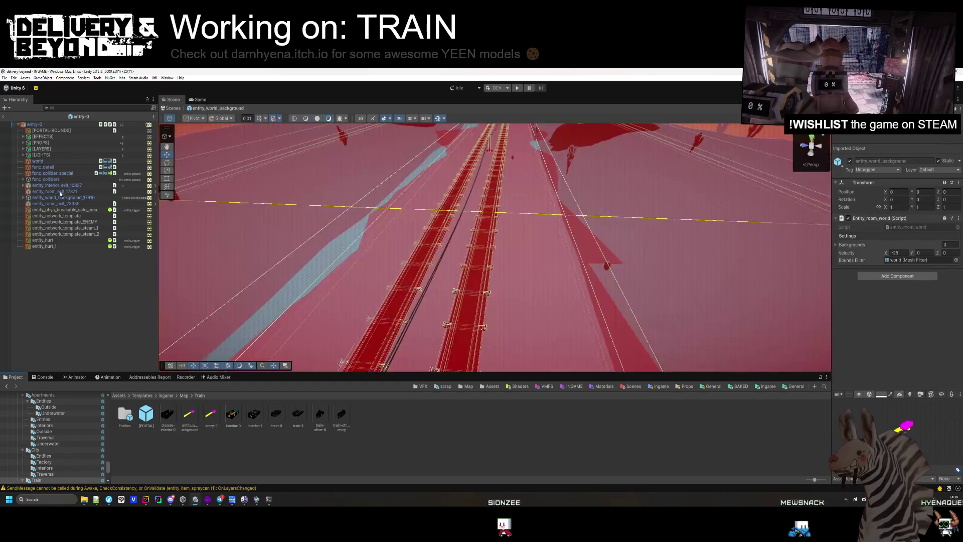
pyautogui.click(22, 131)
pyautogui.doubleClick(44, 136)
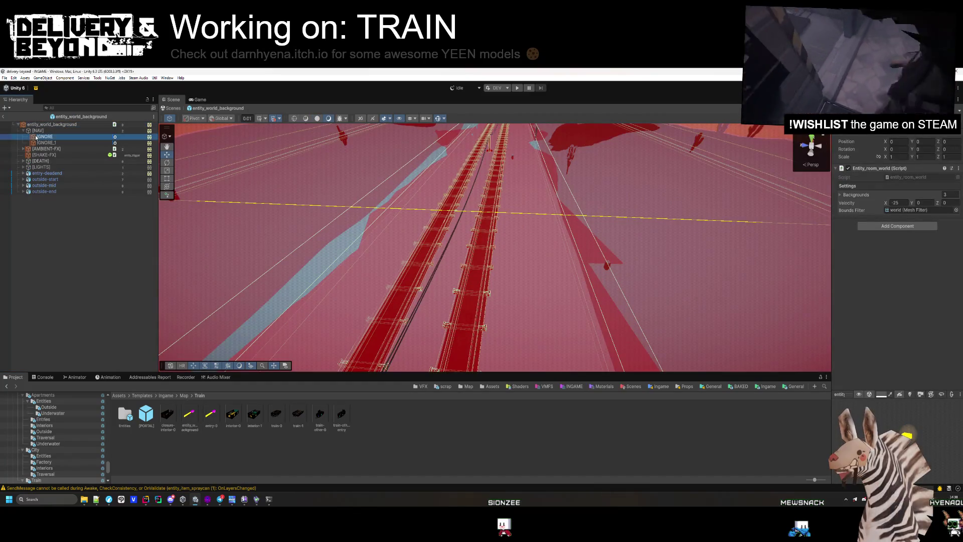
pyautogui.moveTo(259, 205)
pyautogui.mouseDown()
pyautogui.moveTo(284, 237)
pyautogui.moveTo(281, 207)
pyautogui.moveTo(383, 240)
pyautogui.moveTo(338, 245)
pyautogui.moveTo(398, 211)
pyautogui.moveTo(241, 161)
pyautogui.mouseUp()
pyautogui.moveTo(507, 142); pyautogui.dragTo(507, 134)
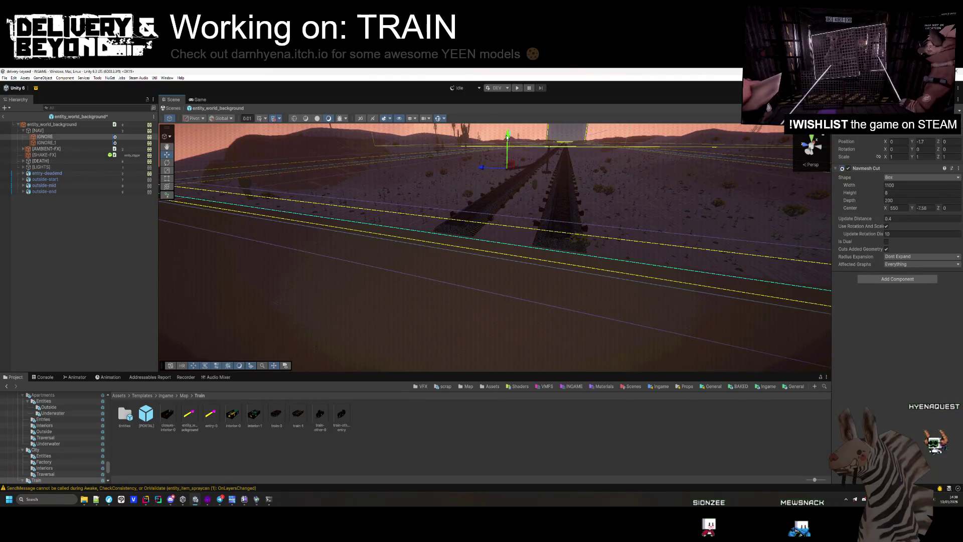
# Step: Inspect the IGNORE_1 and IGNORE navmesh cut boxes in the Scene view
pyautogui.click(88, 144)
pyautogui.moveTo(452, 226)
pyautogui.mouseDown()
pyautogui.moveTo(537, 157)
pyautogui.moveTo(579, 248)
pyautogui.moveTo(572, 188)
pyautogui.mouseUp()
pyautogui.click(69, 133)
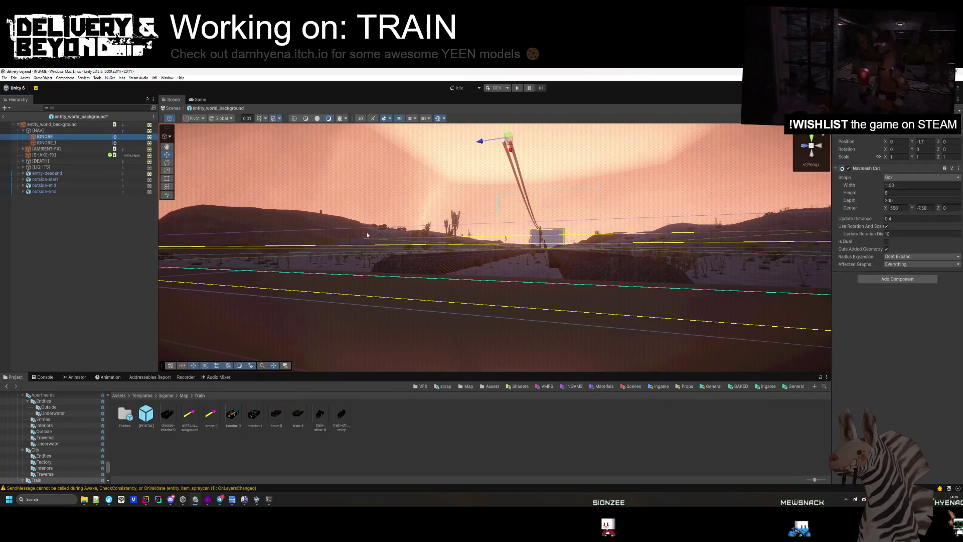
pyautogui.click(498, 180)
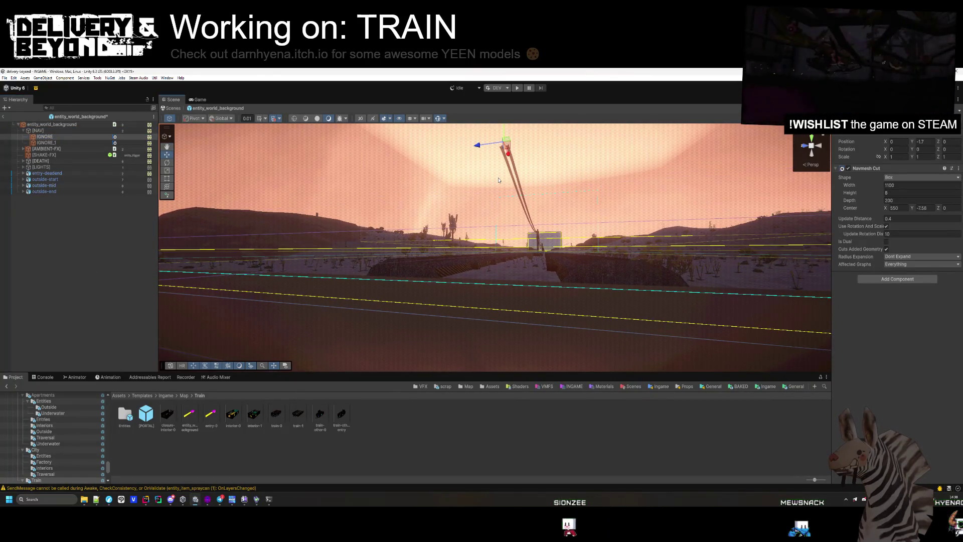
pyautogui.moveTo(498, 181); pyautogui.dragTo(503, 219)
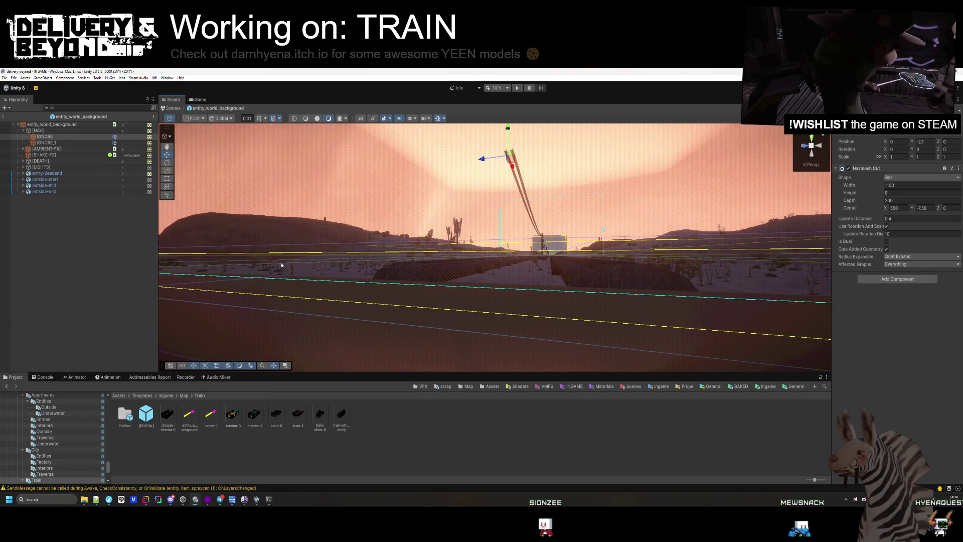
pyautogui.click(55, 138)
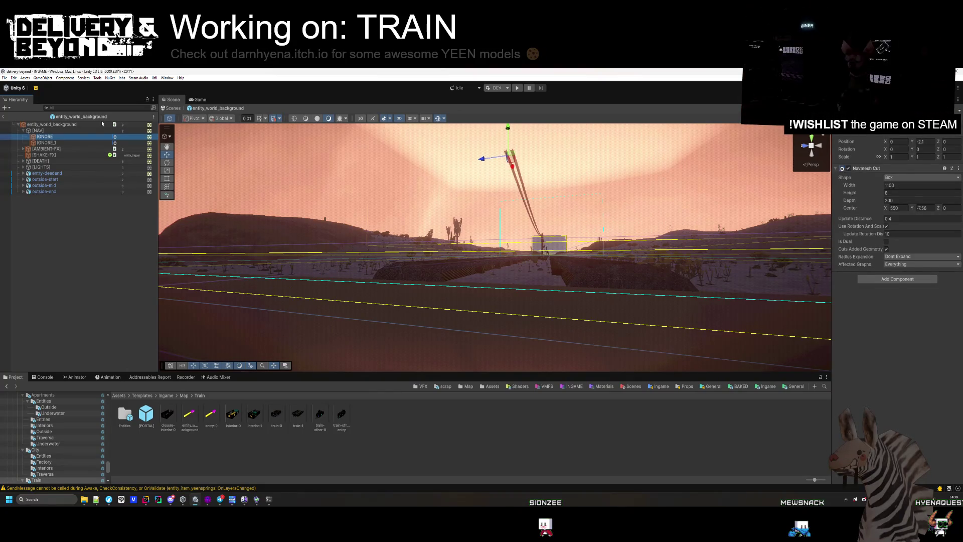
# Step: Check entity_world_background's bounds against the IGNORE cut, then return to INGAME
pyautogui.click(95, 124)
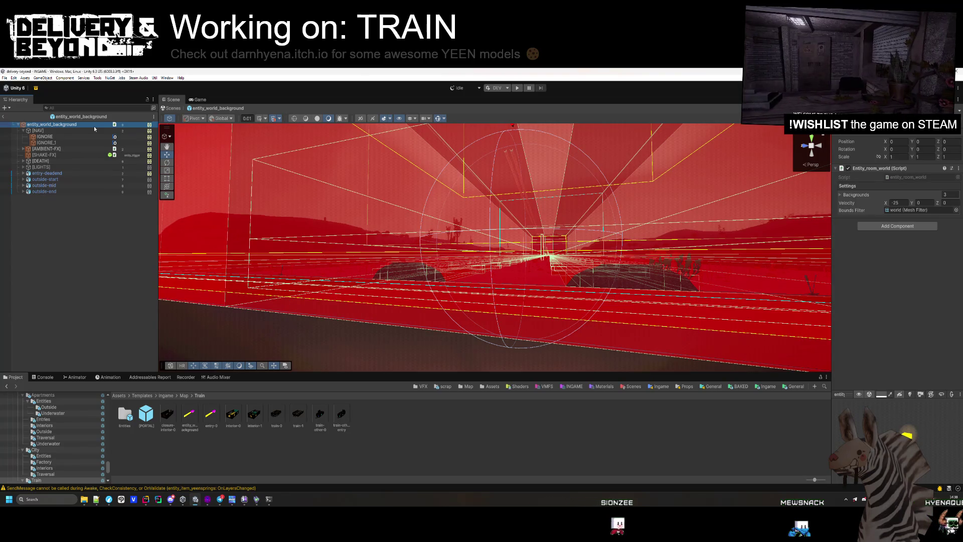
pyautogui.click(36, 223)
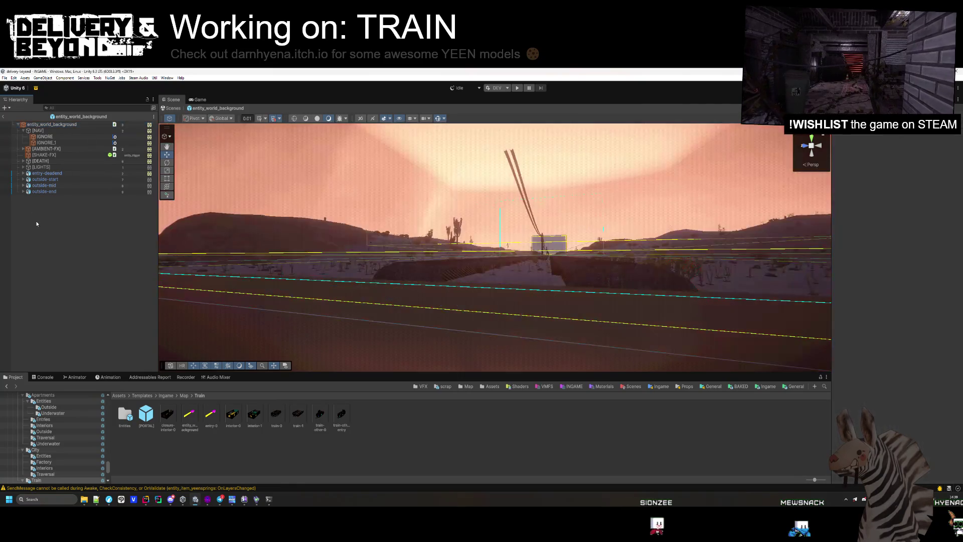
pyautogui.click(61, 137)
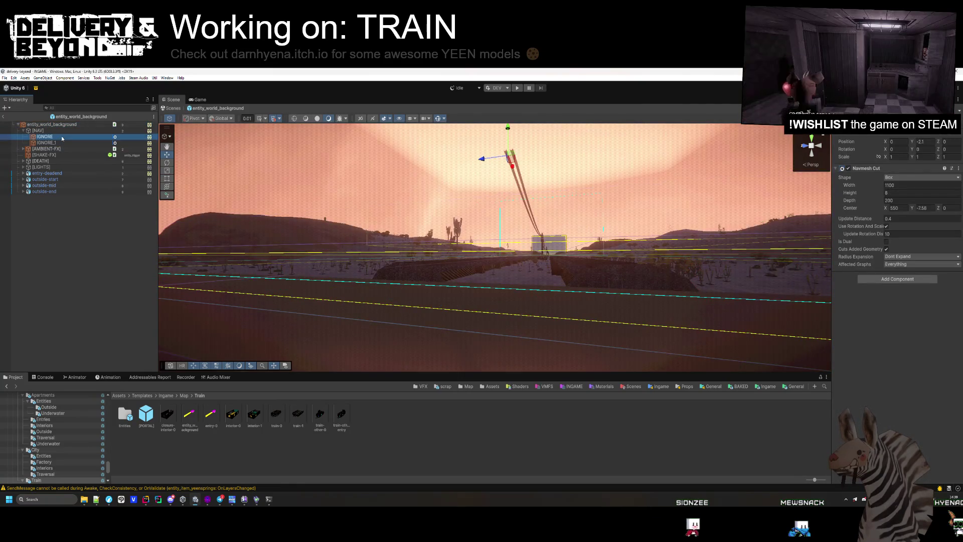
pyautogui.click(5, 117)
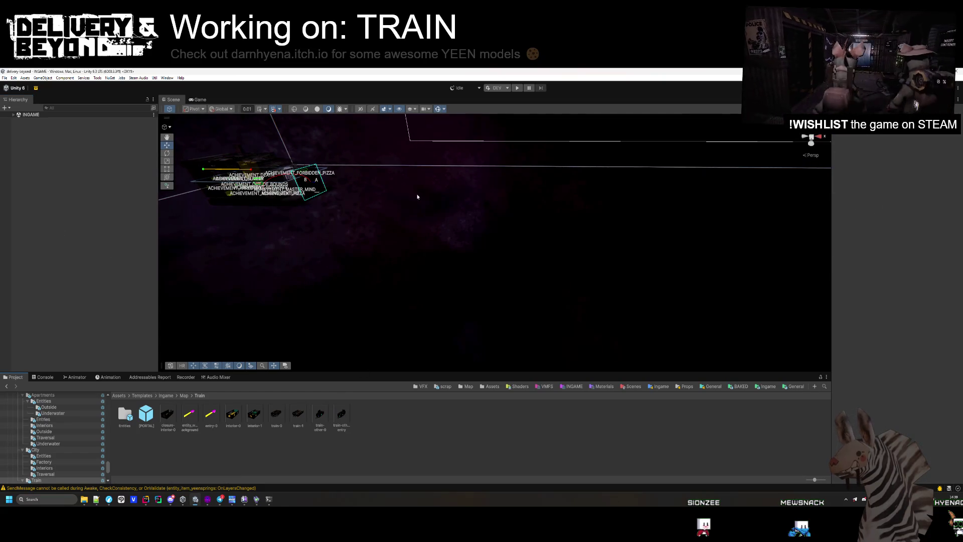
# Step: Start Play mode, select MapController, and view the train's navigation graph low along the tracks
pyautogui.click(518, 89)
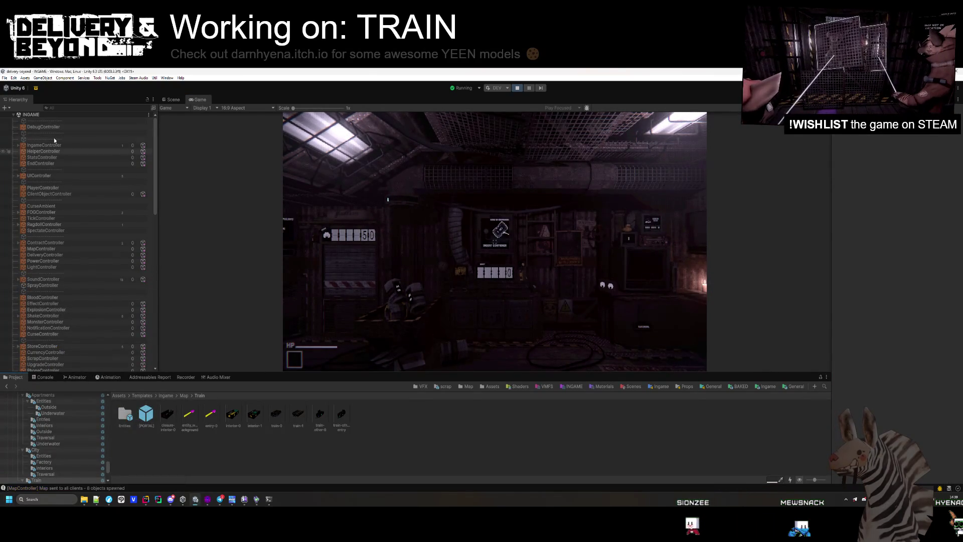
pyautogui.click(32, 249)
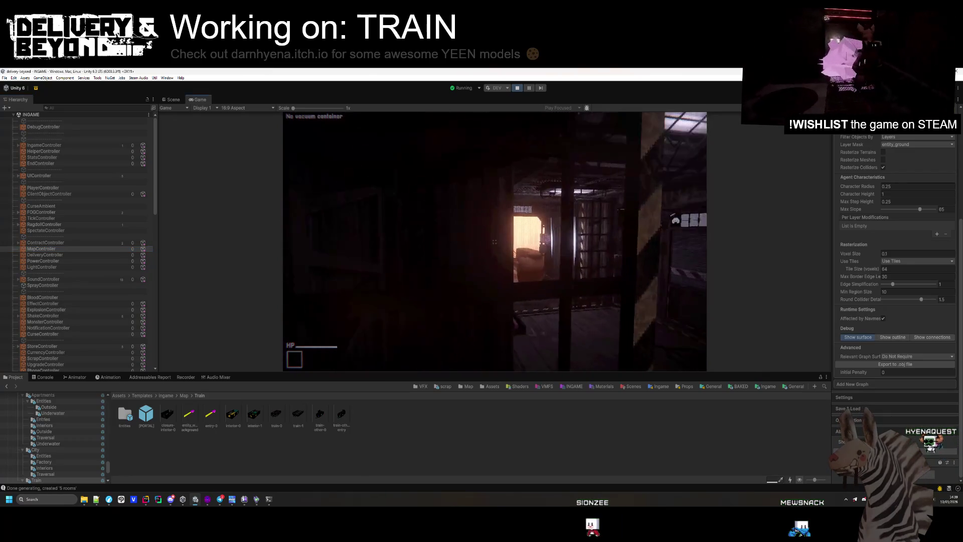
pyautogui.press('super')
pyautogui.click(176, 103)
pyautogui.click(174, 100)
pyautogui.moveTo(353, 242)
pyautogui.mouseDown()
pyautogui.moveTo(527, 196)
pyautogui.moveTo(511, 239)
pyautogui.moveTo(553, 472)
pyautogui.mouseUp()
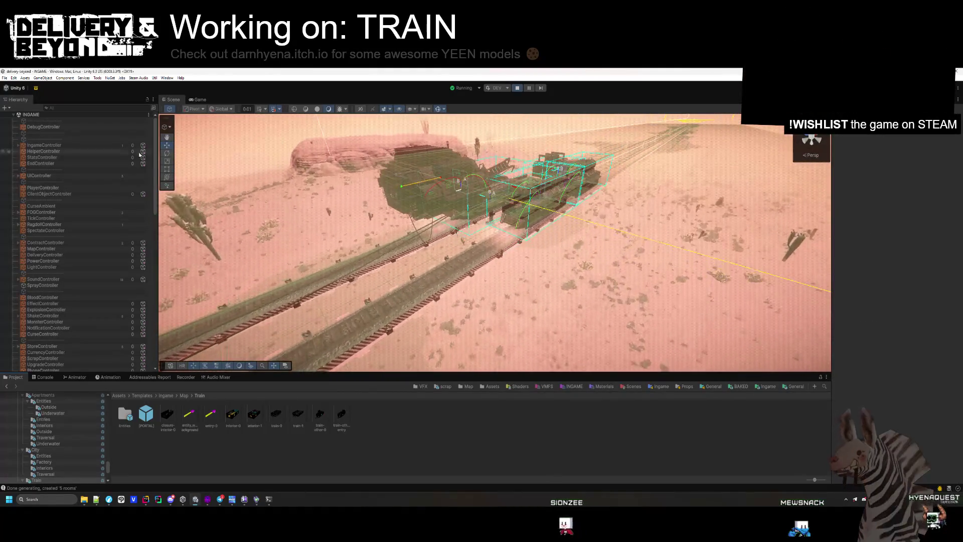
# Step: Regenerate the level via DebugController with World Index -1, view the rooms, then open Map
pyautogui.click(43, 126)
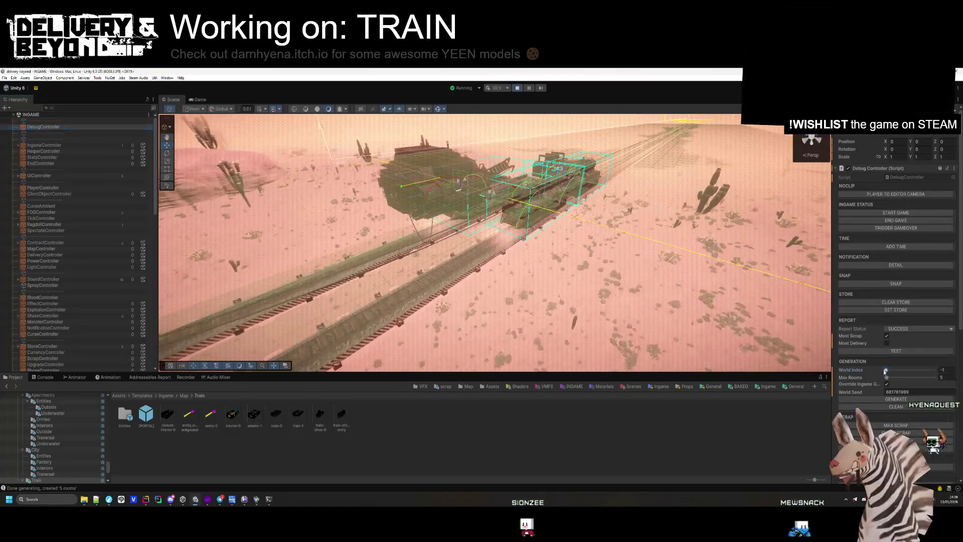
pyautogui.click(896, 399)
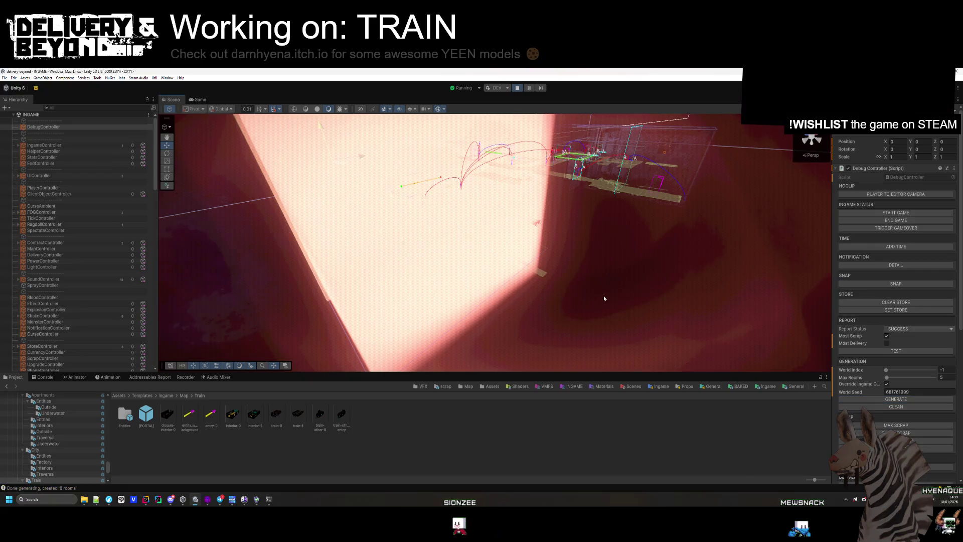
pyautogui.moveTo(604, 298)
pyautogui.mouseDown()
pyautogui.moveTo(641, 239)
pyautogui.moveTo(500, 318)
pyautogui.moveTo(483, 315)
pyautogui.moveTo(470, 290)
pyautogui.moveTo(506, 254)
pyautogui.moveTo(301, 329)
pyautogui.moveTo(495, 210)
pyautogui.moveTo(496, 198)
pyautogui.moveTo(512, 200)
pyautogui.mouseUp()
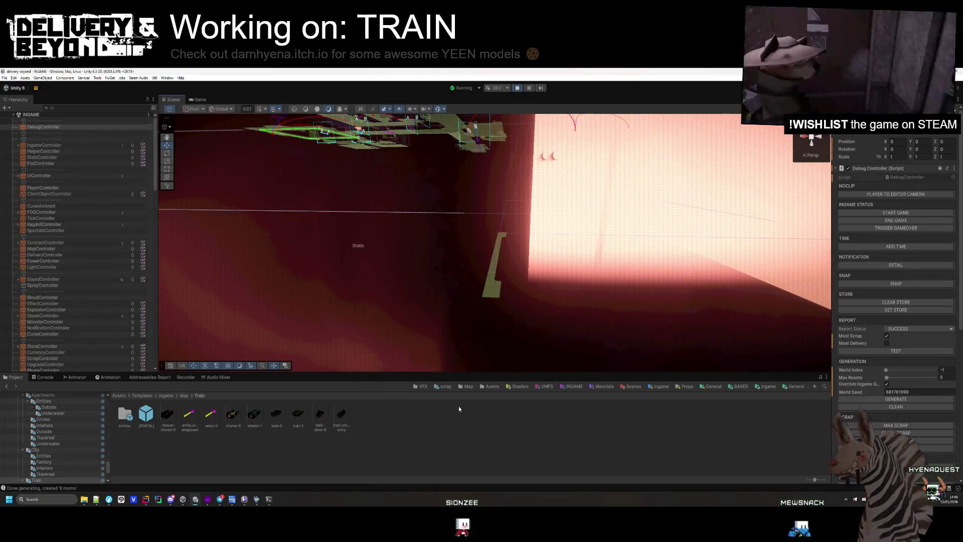
pyautogui.click(184, 396)
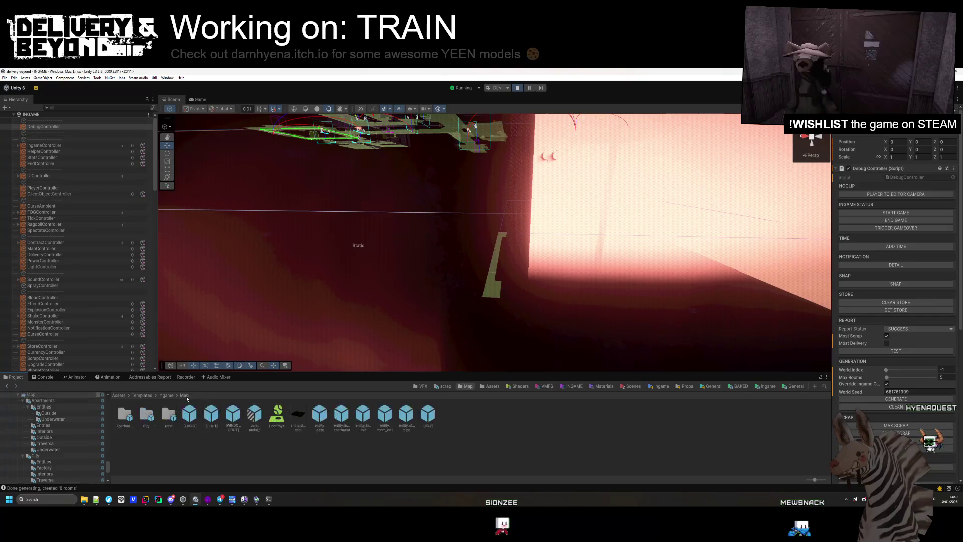
# Step: Browse to Map/Apartments/Entries while viewing the level layout, then stop Play mode
pyautogui.doubleClick(124, 415)
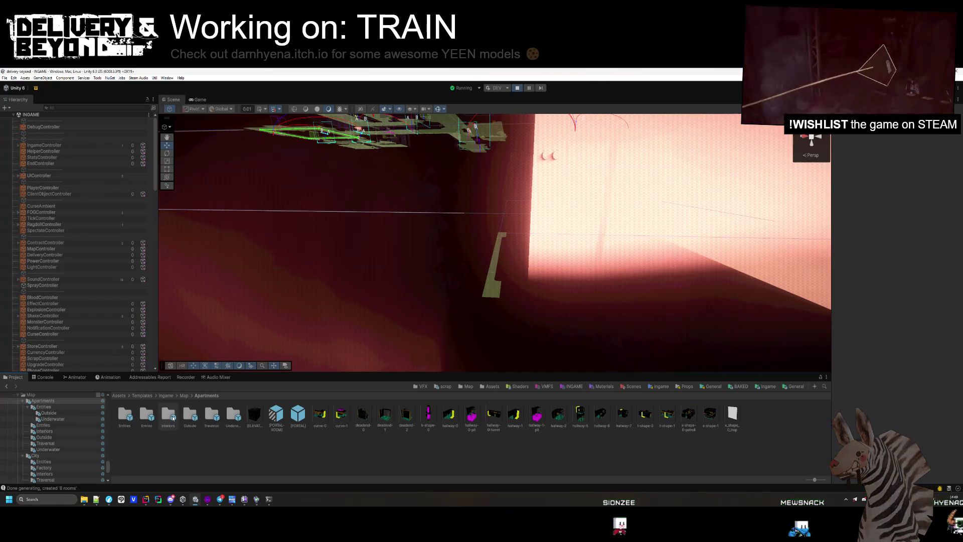
pyautogui.moveTo(314, 351); pyautogui.dragTo(304, 216)
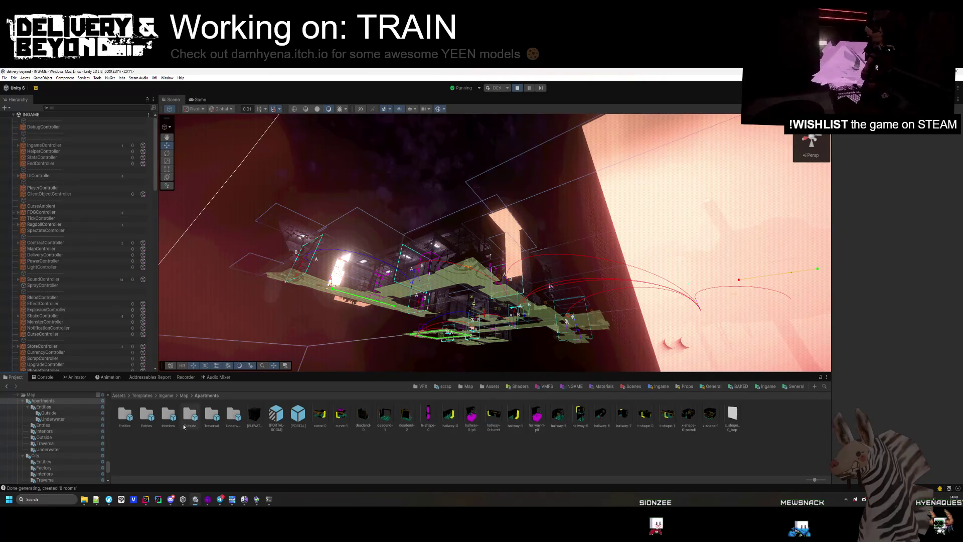
pyautogui.moveTo(350, 251); pyautogui.dragTo(350, 397)
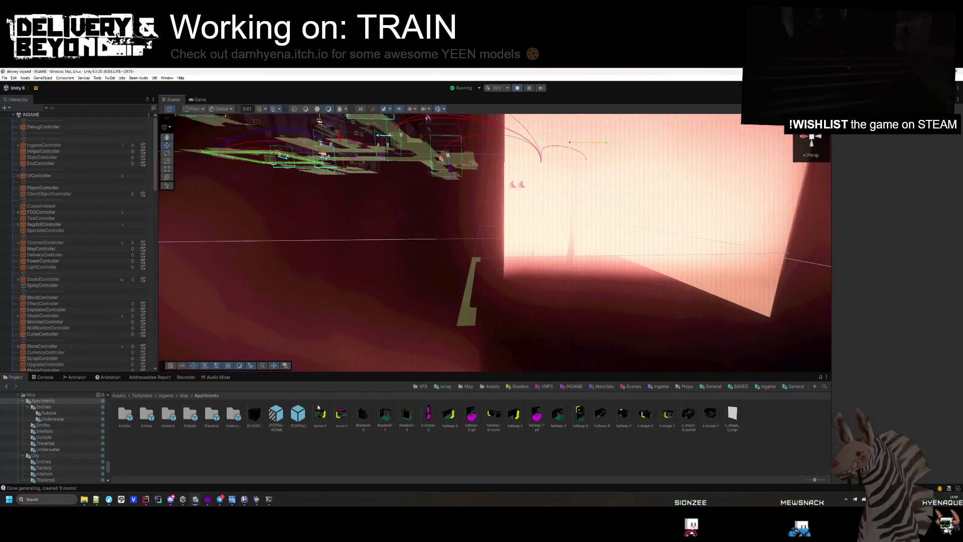
pyautogui.doubleClick(147, 416)
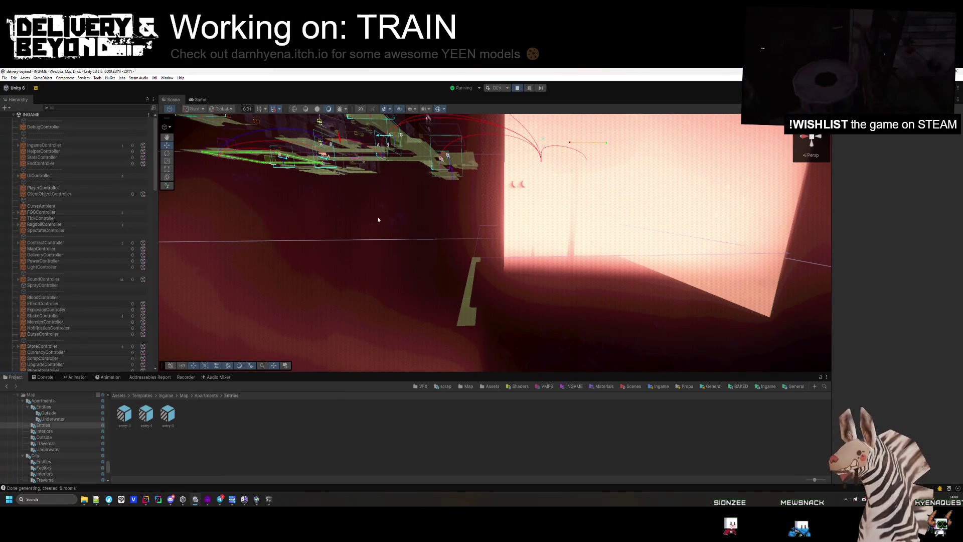
pyautogui.click(518, 89)
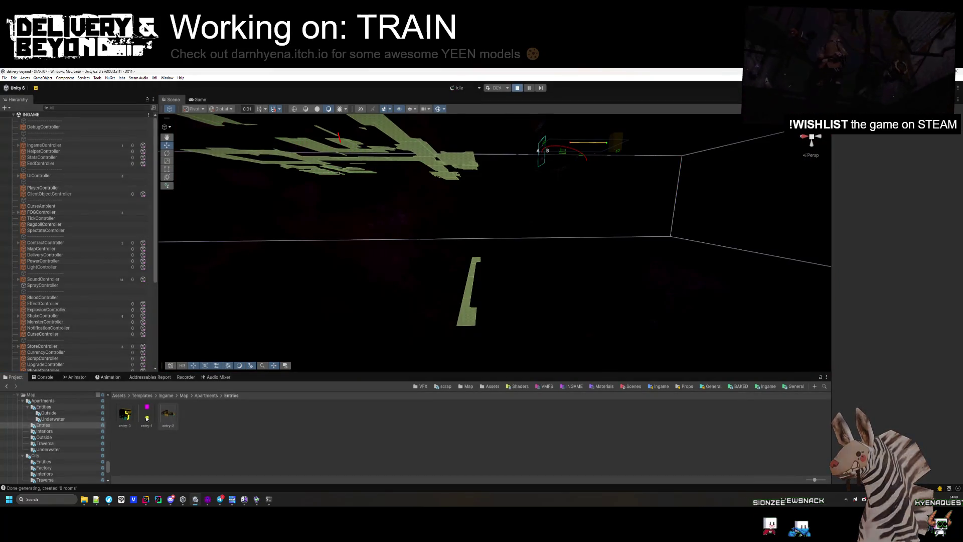
# Step: Open entry-1, frame its [NAV] IGNORE cut, and widen it from 38.47 to 40.43
pyautogui.doubleClick(146, 415)
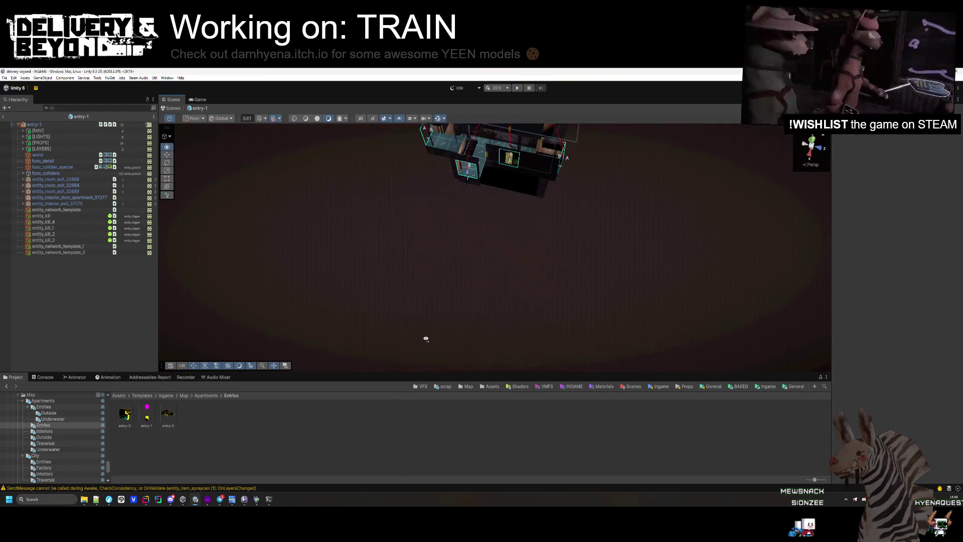
pyautogui.moveTo(321, 241)
pyautogui.mouseDown()
pyautogui.moveTo(334, 232)
pyautogui.moveTo(235, 196)
pyautogui.mouseUp()
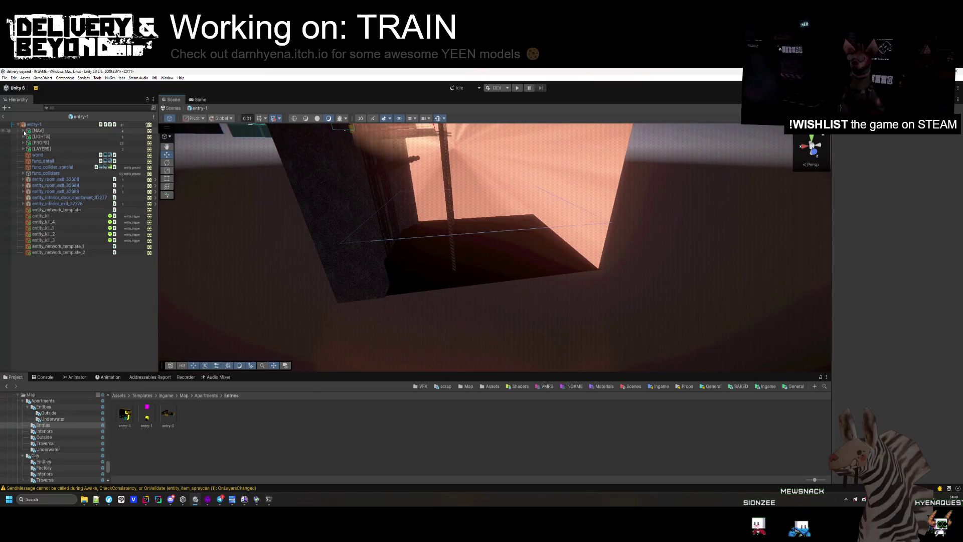
pyautogui.click(23, 131)
pyautogui.click(45, 143)
pyautogui.press('f')
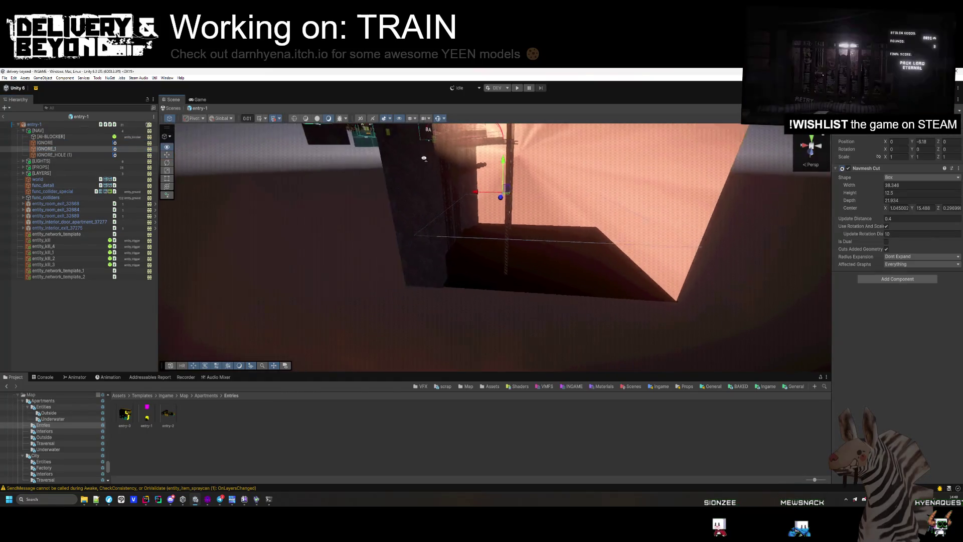
pyautogui.moveTo(872, 187); pyautogui.dragTo(895, 191)
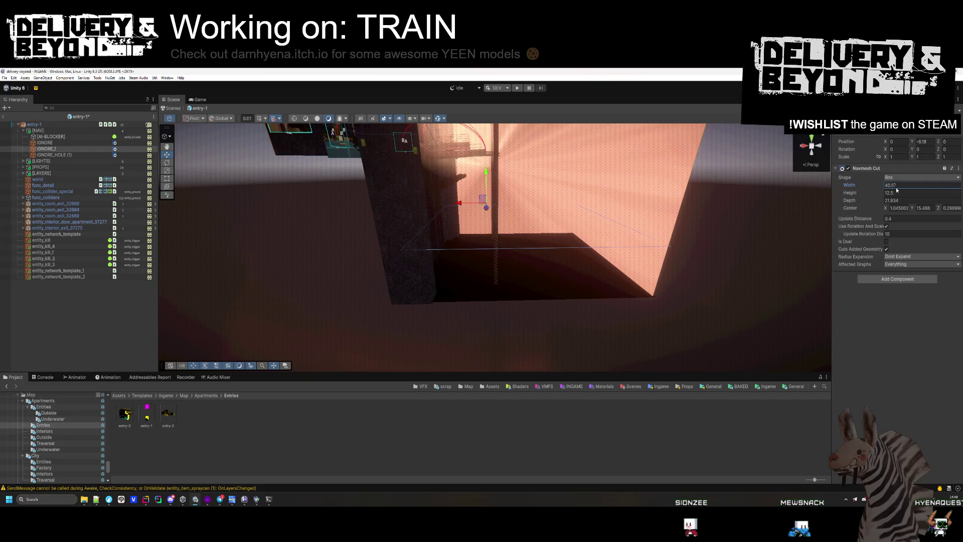
# Step: Widen IGNORE_HOLE (1) to about 30.4, nudge it along X, and close the prefab
pyautogui.click(53, 154)
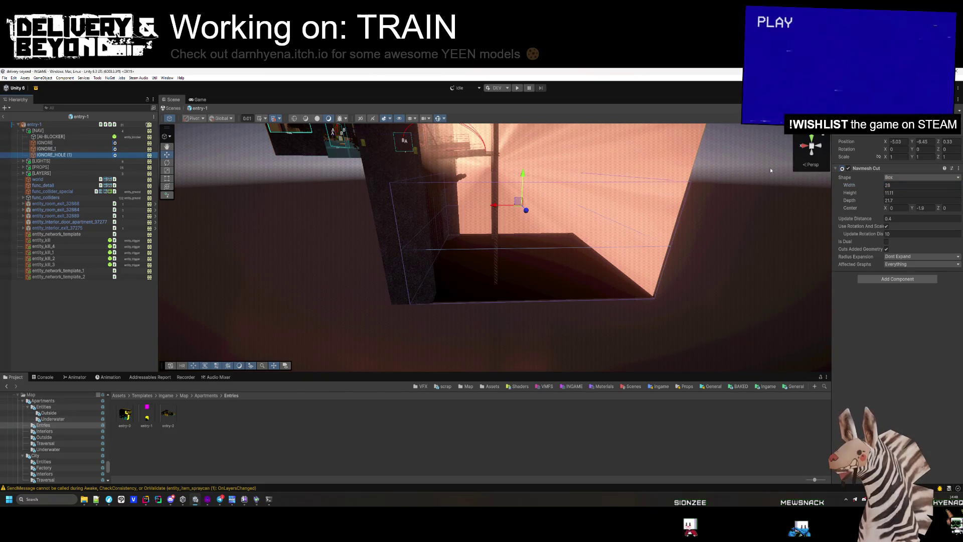
pyautogui.moveTo(880, 187); pyautogui.dragTo(891, 189)
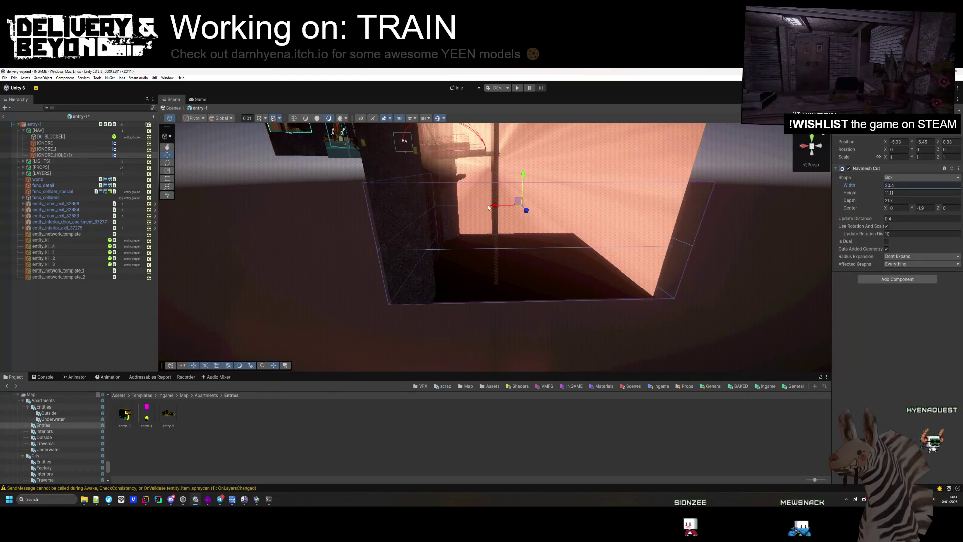
pyautogui.moveTo(487, 208); pyautogui.dragTo(488, 207)
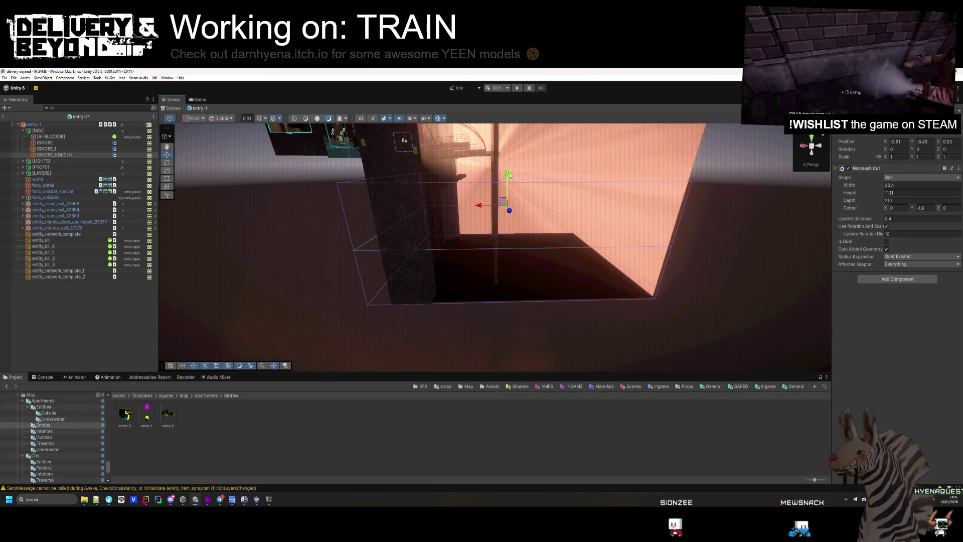
pyautogui.moveTo(434, 182)
pyautogui.mouseDown()
pyautogui.moveTo(424, 242)
pyautogui.moveTo(449, 240)
pyautogui.moveTo(449, 282)
pyautogui.mouseUp()
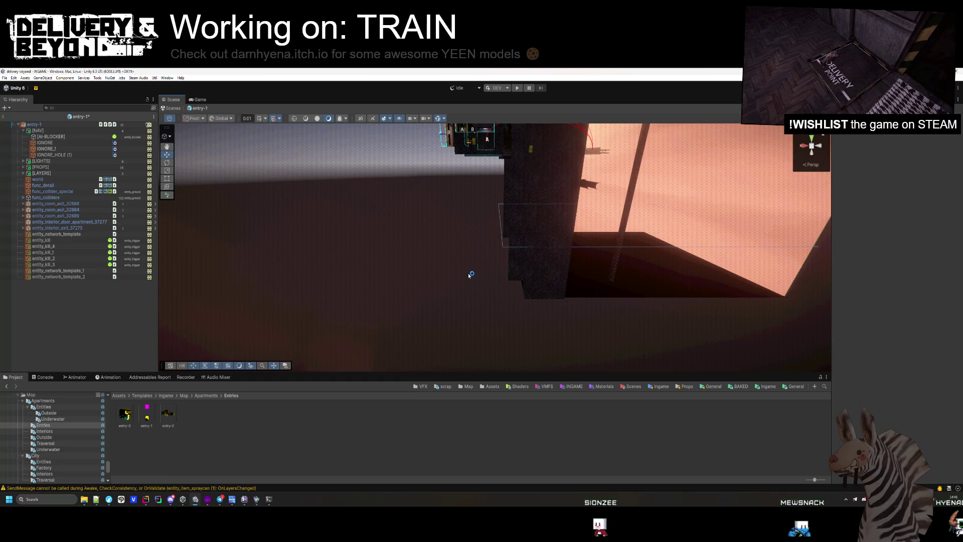
pyautogui.doubleClick(168, 414)
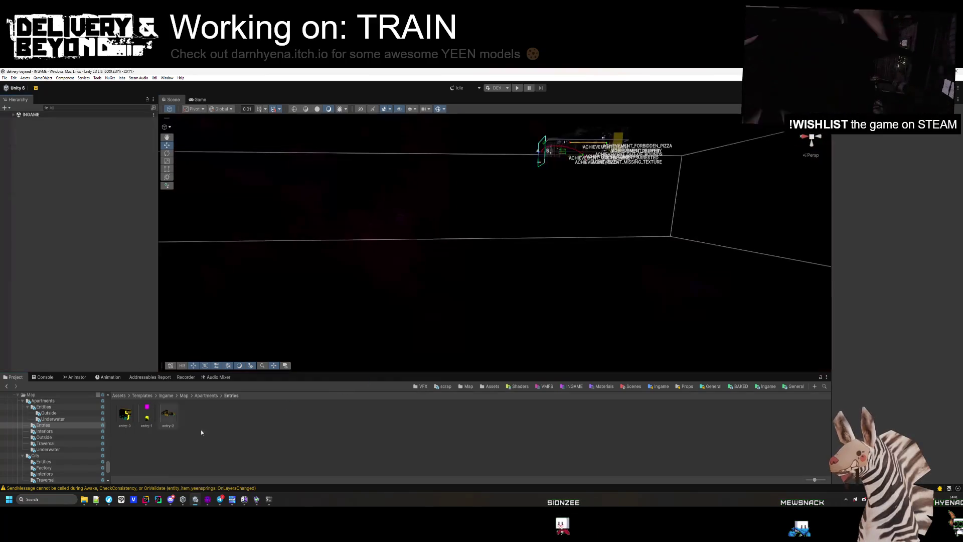
# Step: Navigate to Map/Train and open entity_world_background, selecting its [NAV] group
pyautogui.click(201, 395)
pyautogui.click(402, 417)
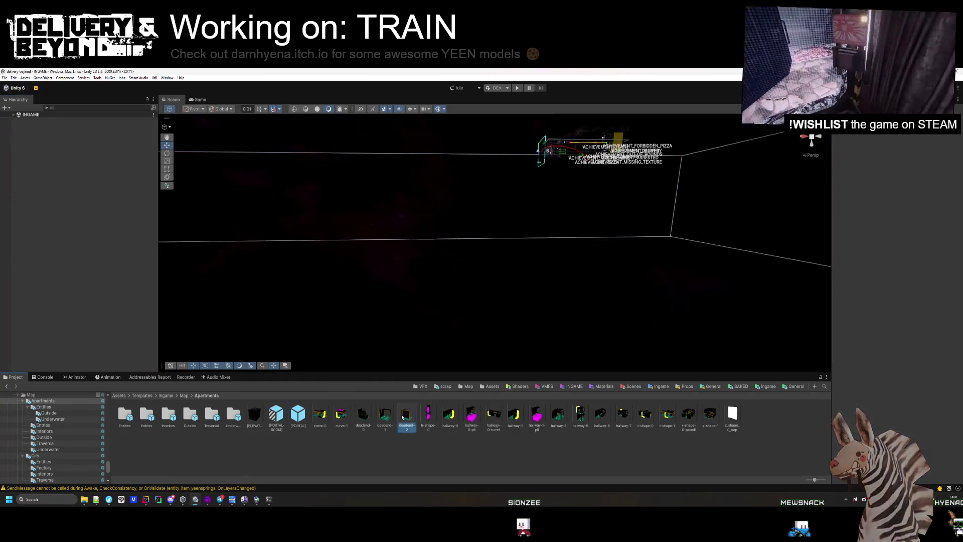
pyautogui.click(184, 395)
pyautogui.click(175, 423)
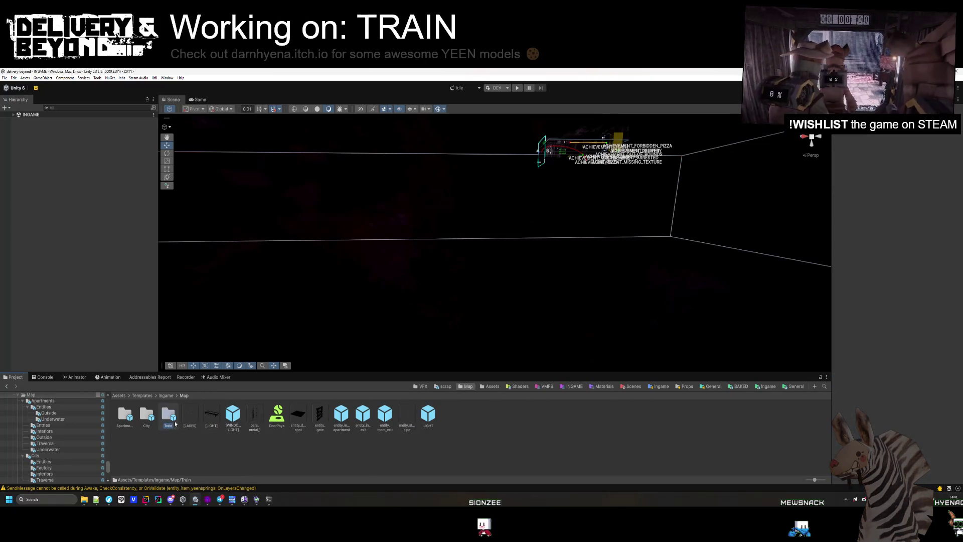
pyautogui.doubleClick(169, 415)
pyautogui.doubleClick(189, 414)
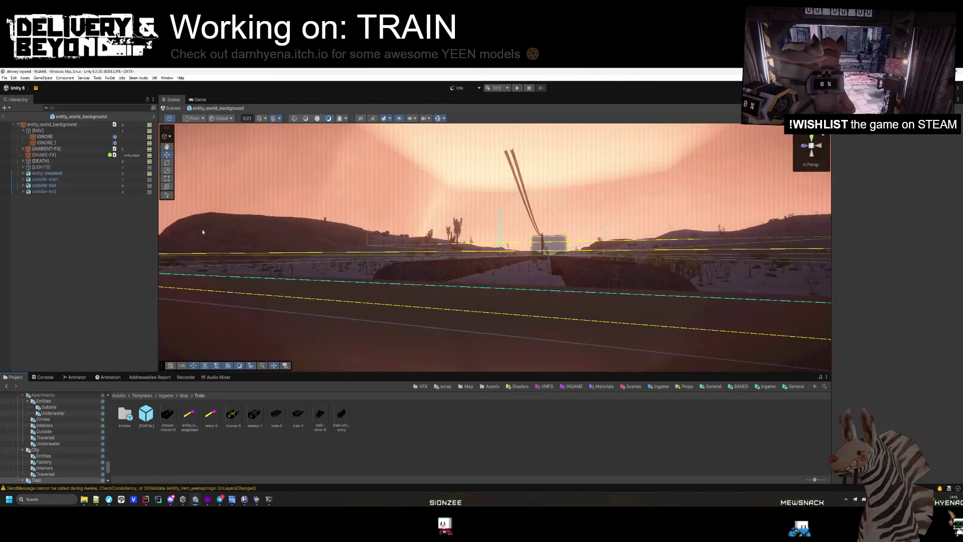
pyautogui.click(71, 137)
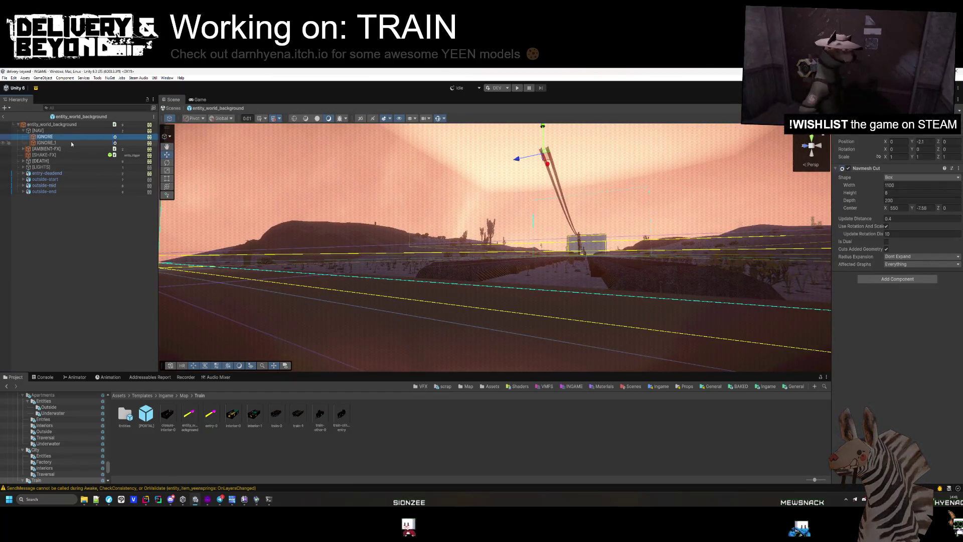
pyautogui.click(62, 129)
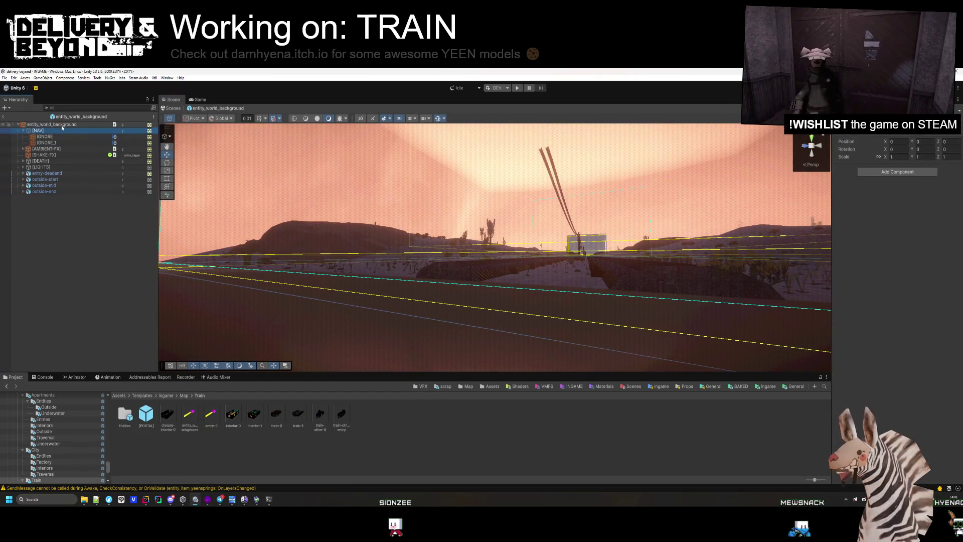
# Step: Switch between the entry-0 and entity_world_background prefabs, checking the [NAV] group, and return to entry-0
pyautogui.doubleClick(210, 415)
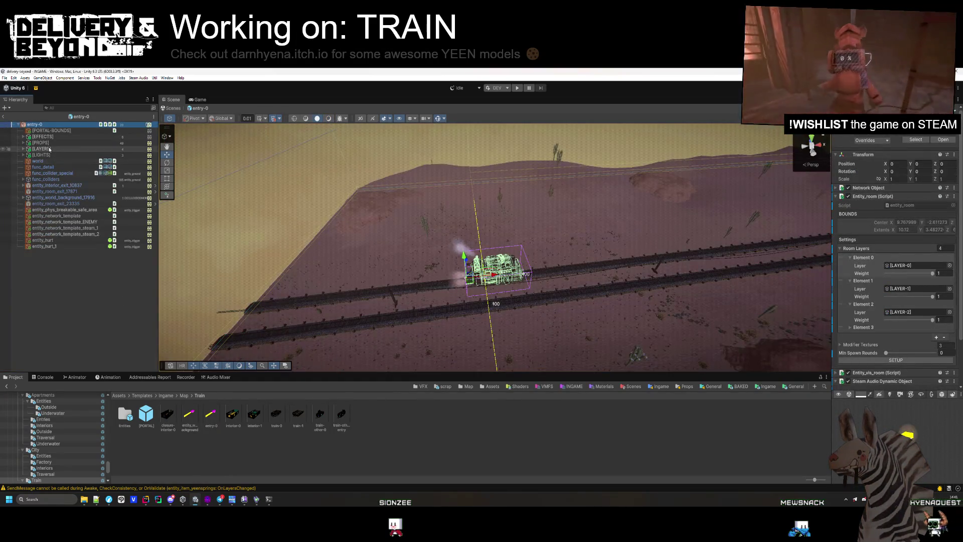
pyautogui.doubleClick(190, 414)
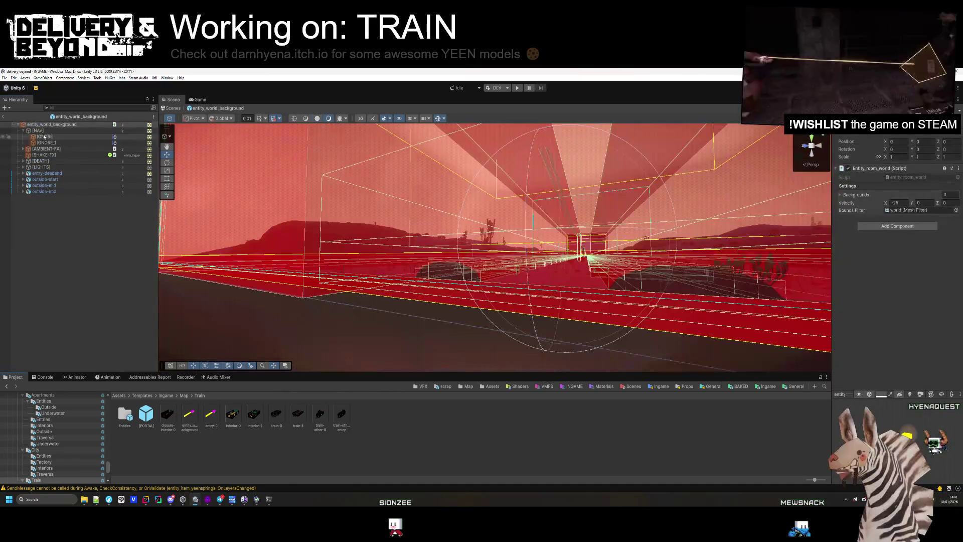
pyautogui.click(44, 130)
pyautogui.doubleClick(210, 416)
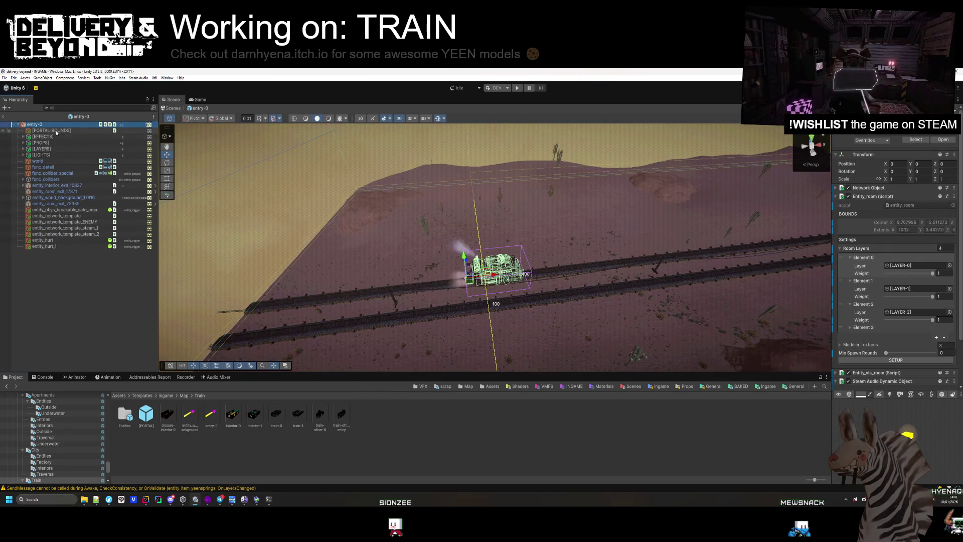
pyautogui.doubleClick(189, 421)
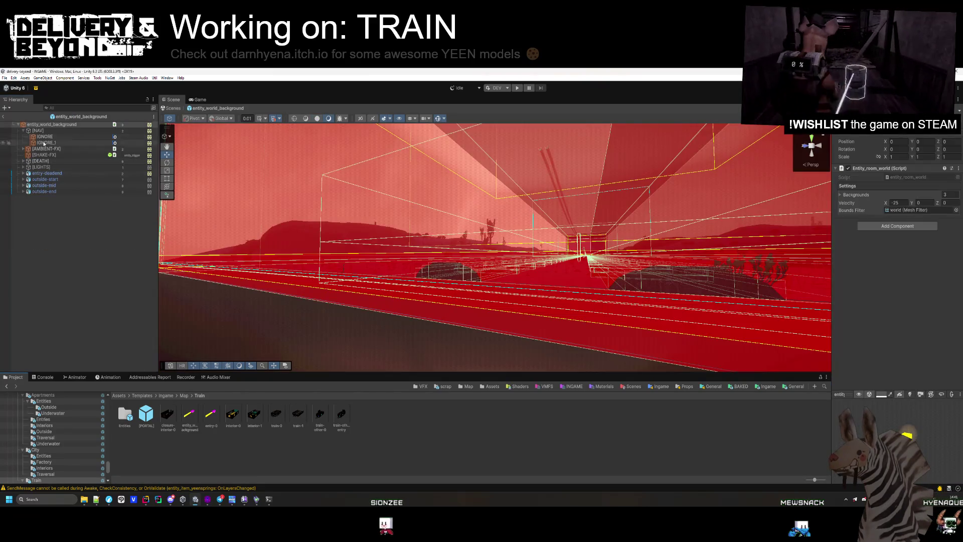
pyautogui.click(41, 132)
pyautogui.click(3, 116)
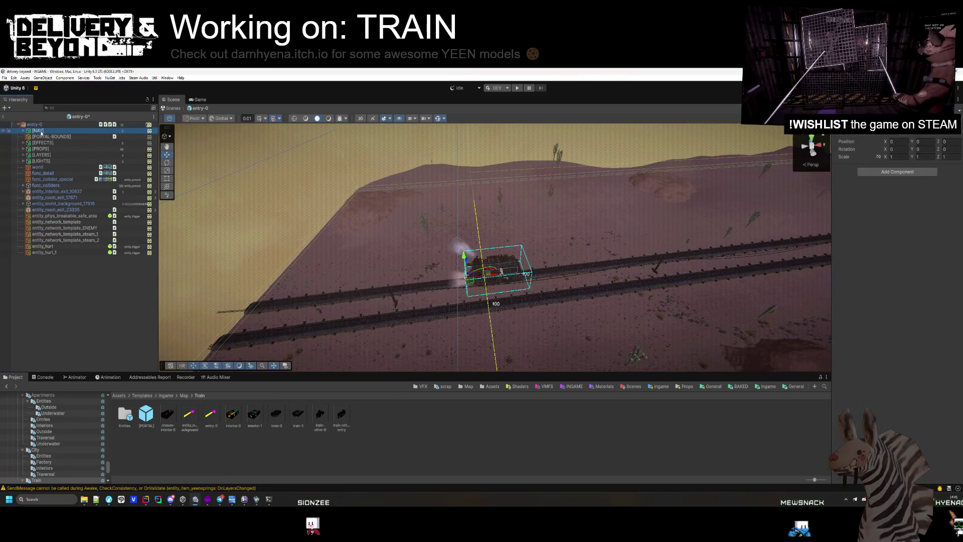
# Step: Dismiss the unsaved-changes prompt and select the IGNORE cut inside entry-0's nested entity_world_background
pyautogui.click(188, 416)
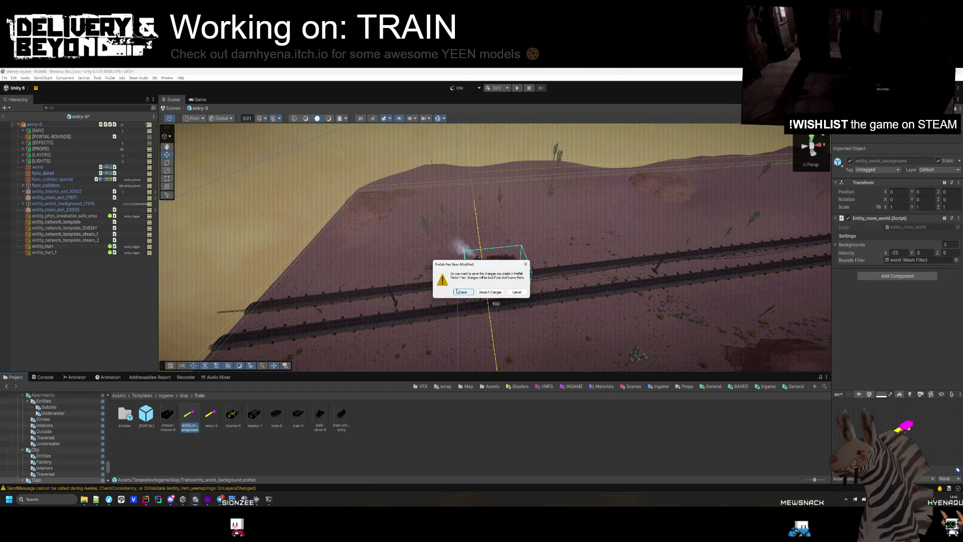
pyautogui.click(516, 292)
pyautogui.moveTo(315, 218)
pyautogui.mouseDown()
pyautogui.moveTo(211, 222)
pyautogui.moveTo(118, 239)
pyautogui.moveTo(264, 209)
pyautogui.mouseUp()
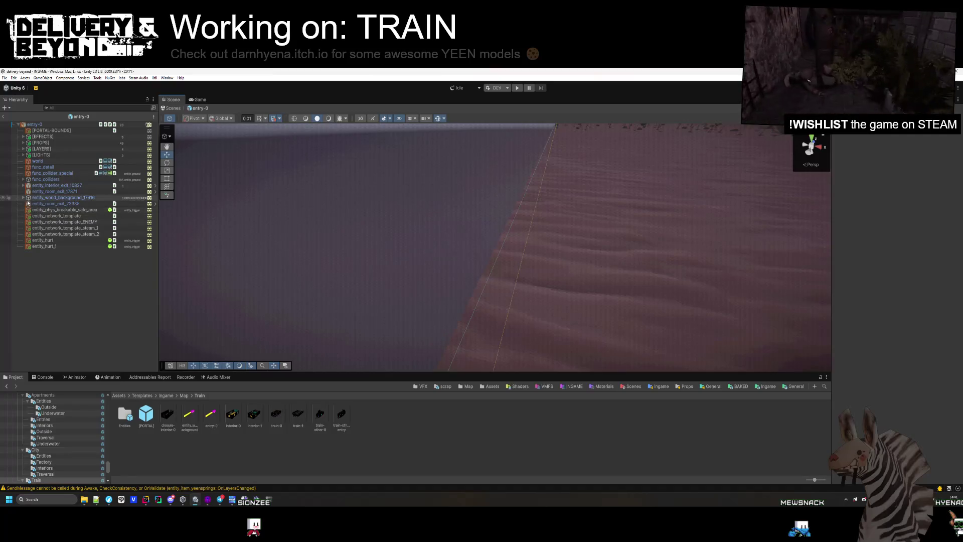
pyautogui.click(55, 202)
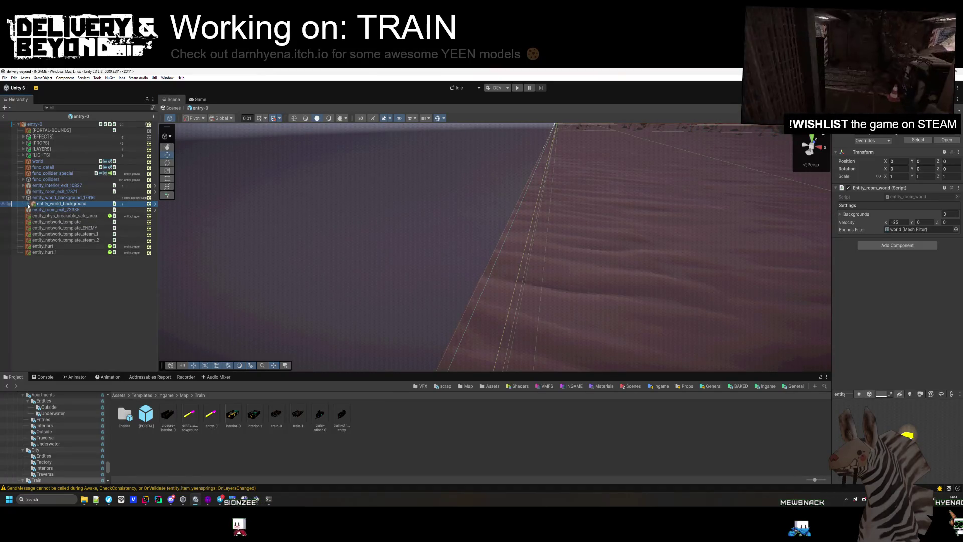
pyautogui.click(30, 206)
pyautogui.click(54, 215)
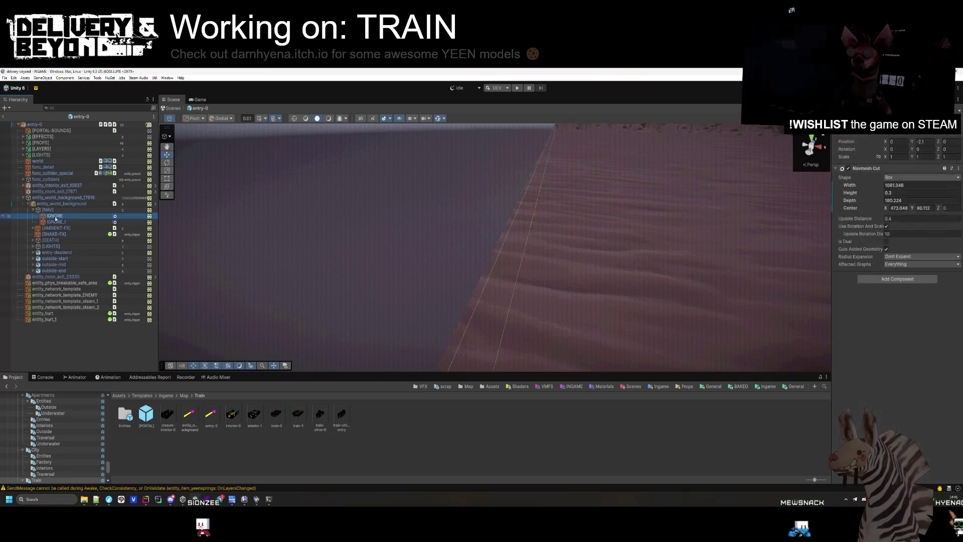
# Step: Undo the IGNORE cut's accidental vertical shift and orbit in close to the box
pyautogui.moveTo(442, 210)
pyautogui.mouseDown()
pyautogui.moveTo(456, 190)
pyautogui.moveTo(437, 162)
pyautogui.mouseUp()
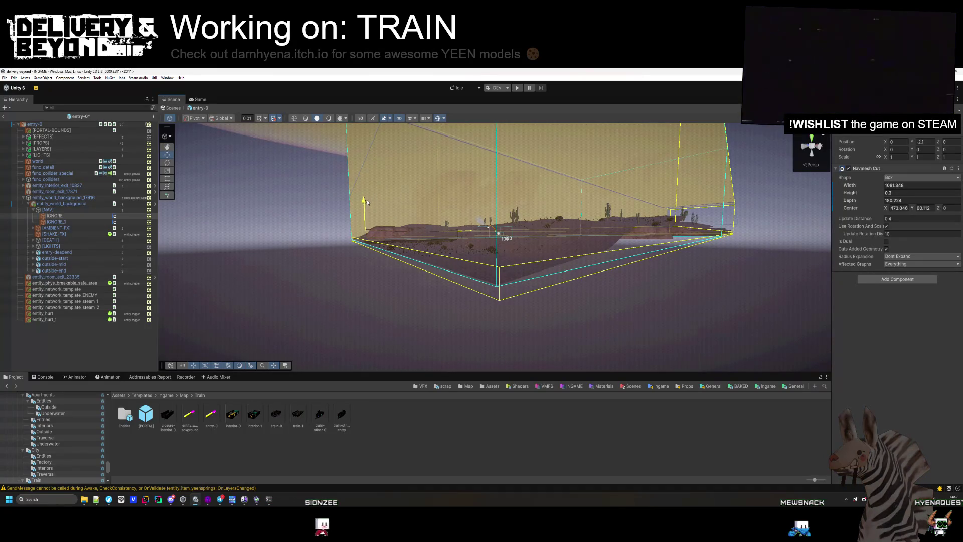
pyautogui.hotkey('ctrl', 'z')
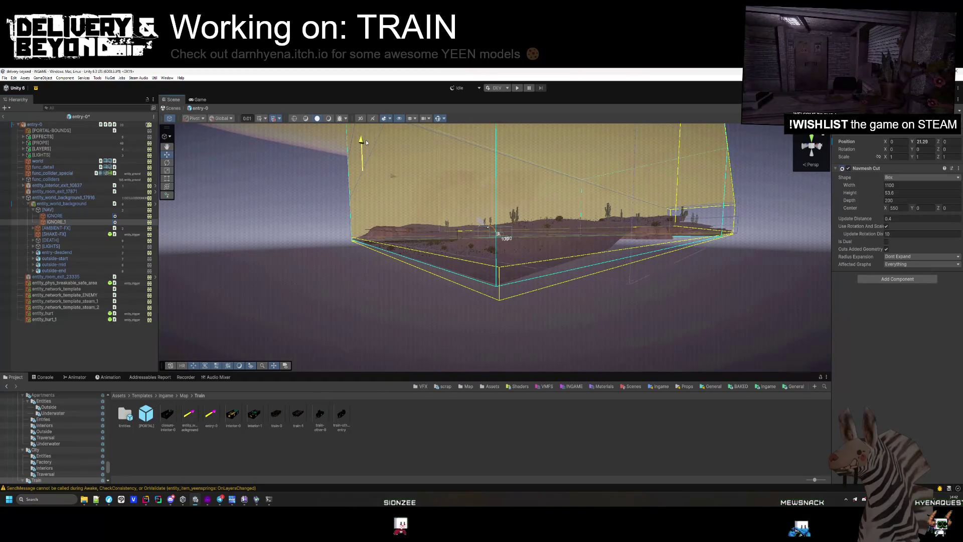
pyautogui.moveTo(366, 141)
pyautogui.mouseDown()
pyautogui.moveTo(429, 203)
pyautogui.moveTo(458, 214)
pyautogui.moveTo(474, 246)
pyautogui.moveTo(469, 211)
pyautogui.moveTo(471, 236)
pyautogui.moveTo(565, 361)
pyautogui.moveTo(576, 340)
pyautogui.moveTo(506, 310)
pyautogui.mouseUp()
pyautogui.moveTo(407, 269)
pyautogui.mouseDown()
pyautogui.moveTo(407, 277)
pyautogui.moveTo(481, 286)
pyautogui.moveTo(451, 205)
pyautogui.mouseUp()
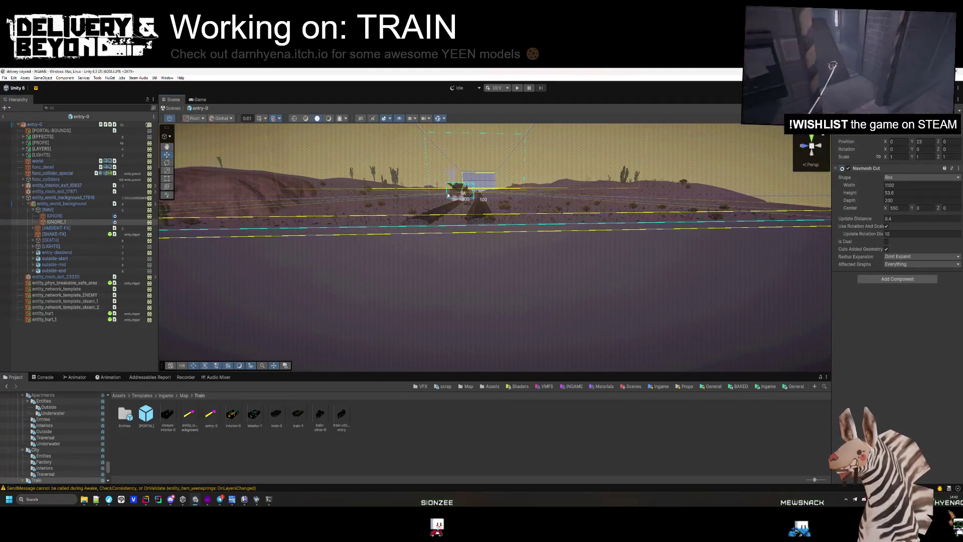
pyautogui.moveTo(160, 221); pyautogui.dragTo(448, 192)
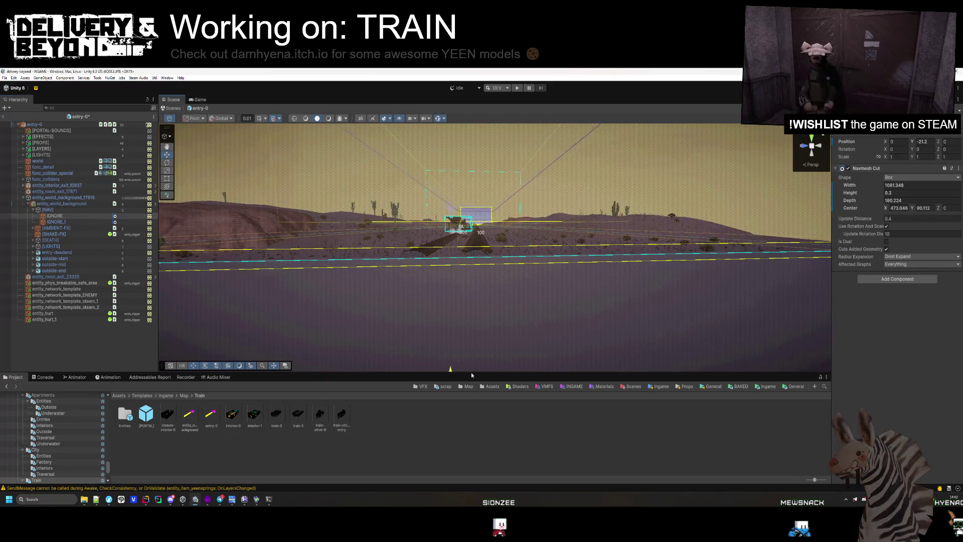
pyautogui.moveTo(465, 191)
pyautogui.mouseDown()
pyautogui.moveTo(470, 331)
pyautogui.moveTo(472, 212)
pyautogui.mouseUp()
# Step: View the navmesh cut boxes from below to check their coverage of the desert floor
pyautogui.scroll(5, 471, 212)
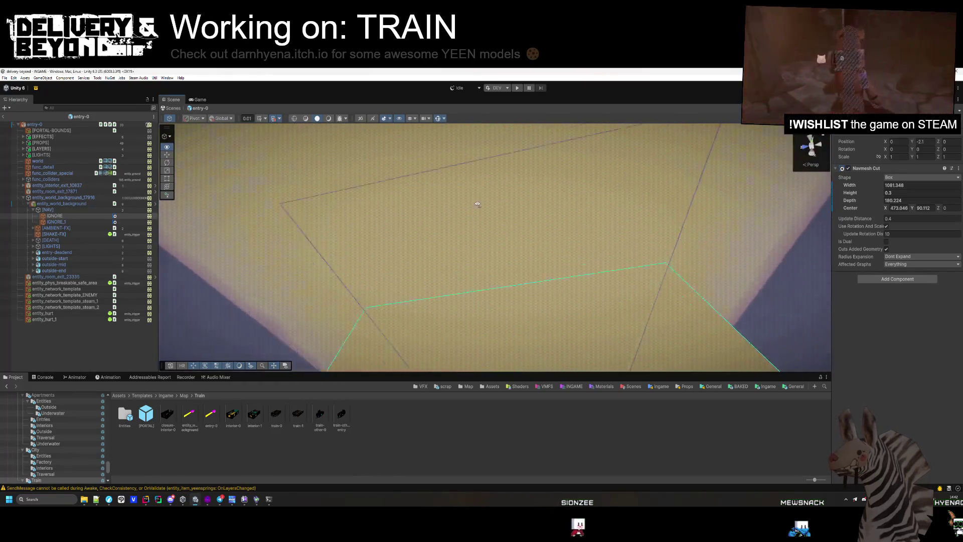
pyautogui.scroll(-5, 442, 301)
pyautogui.moveTo(442, 301)
pyautogui.mouseDown()
pyautogui.moveTo(436, 258)
pyautogui.moveTo(341, 284)
pyautogui.moveTo(346, 291)
pyautogui.mouseUp()
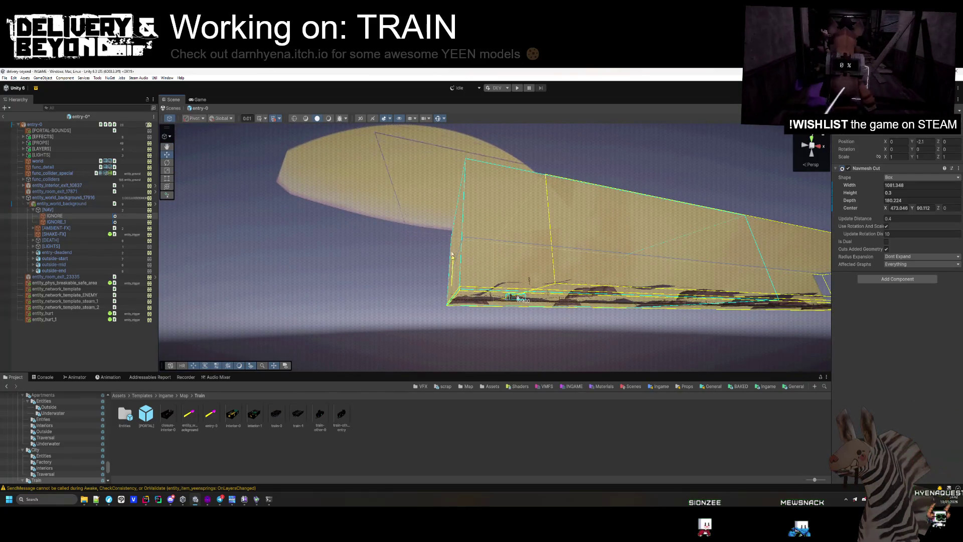
pyautogui.moveTo(487, 275)
pyautogui.mouseDown()
pyautogui.moveTo(509, 200)
pyautogui.moveTo(549, 244)
pyautogui.mouseUp()
pyautogui.scroll(-1, 512, 208)
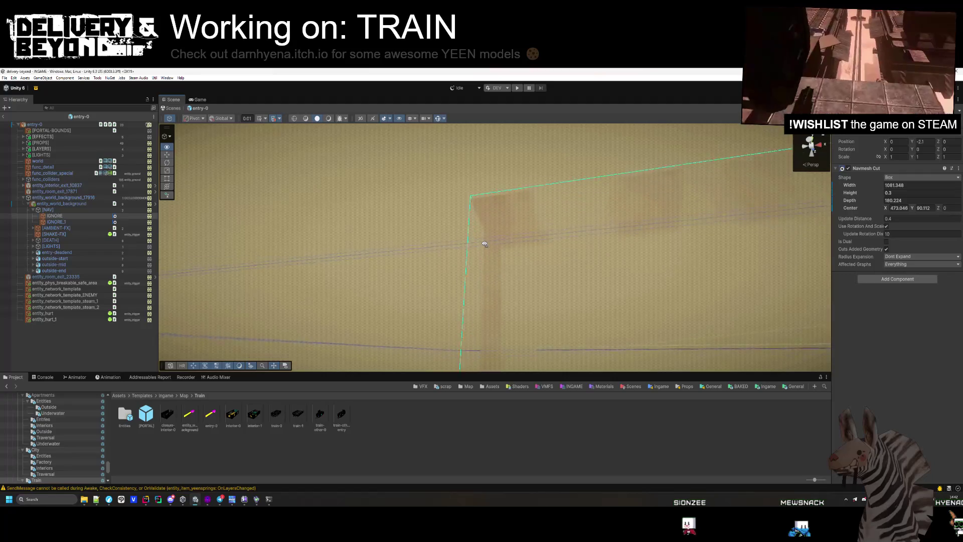
pyautogui.moveTo(511, 334); pyautogui.dragTo(502, 301)
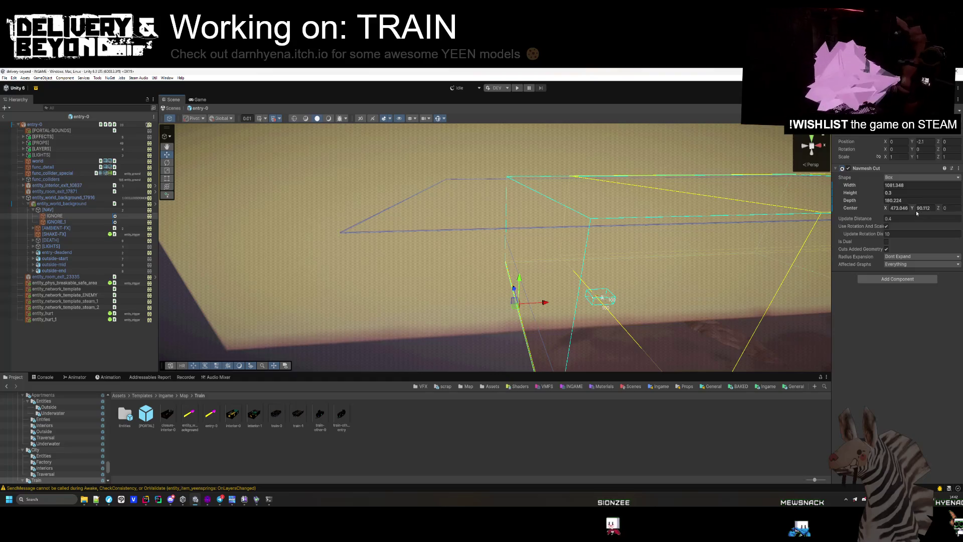
pyautogui.moveTo(631, 252)
pyautogui.mouseDown()
pyautogui.moveTo(500, 339)
pyautogui.moveTo(537, 236)
pyautogui.moveTo(527, 216)
pyautogui.moveTo(623, 217)
pyautogui.moveTo(666, 237)
pyautogui.moveTo(759, 205)
pyautogui.mouseUp()
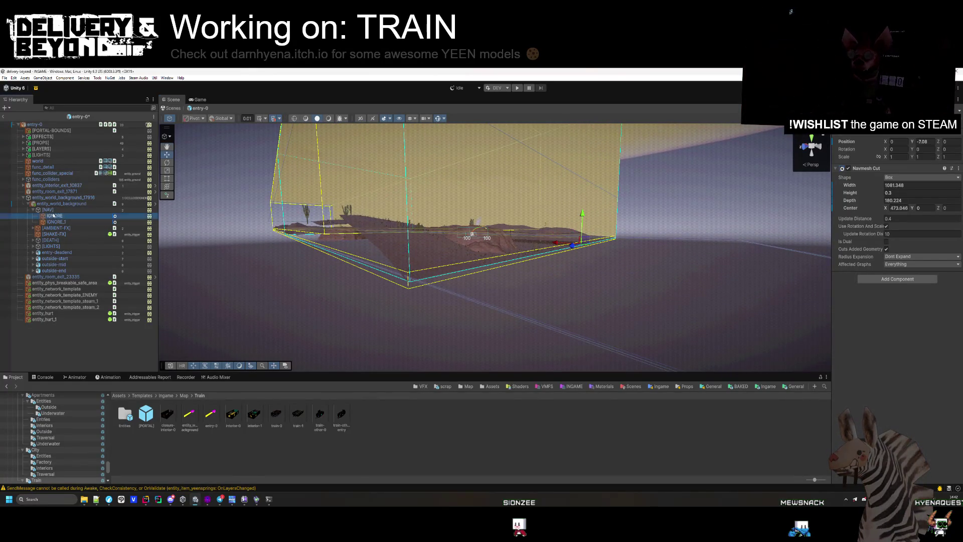
# Step: Delete one IGNORE navmesh cut and flatten the other box to 1100 × 4.1 × 200
pyautogui.press('Delete')
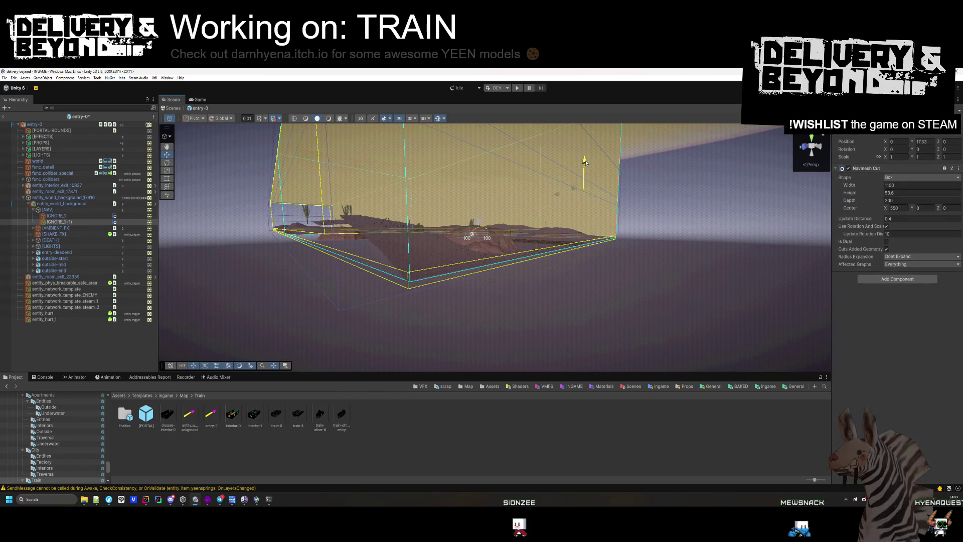
pyautogui.moveTo(585, 160)
pyautogui.mouseDown()
pyautogui.moveTo(619, 249)
pyautogui.moveTo(579, 248)
pyautogui.moveTo(567, 226)
pyautogui.moveTo(558, 203)
pyautogui.moveTo(569, 150)
pyautogui.mouseUp()
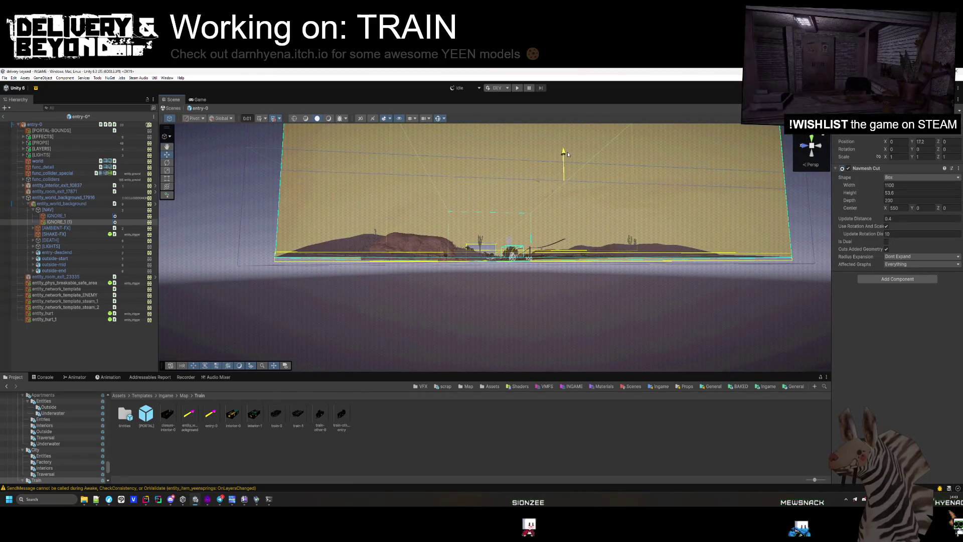
pyautogui.moveTo(878, 190); pyautogui.dragTo(760, 195)
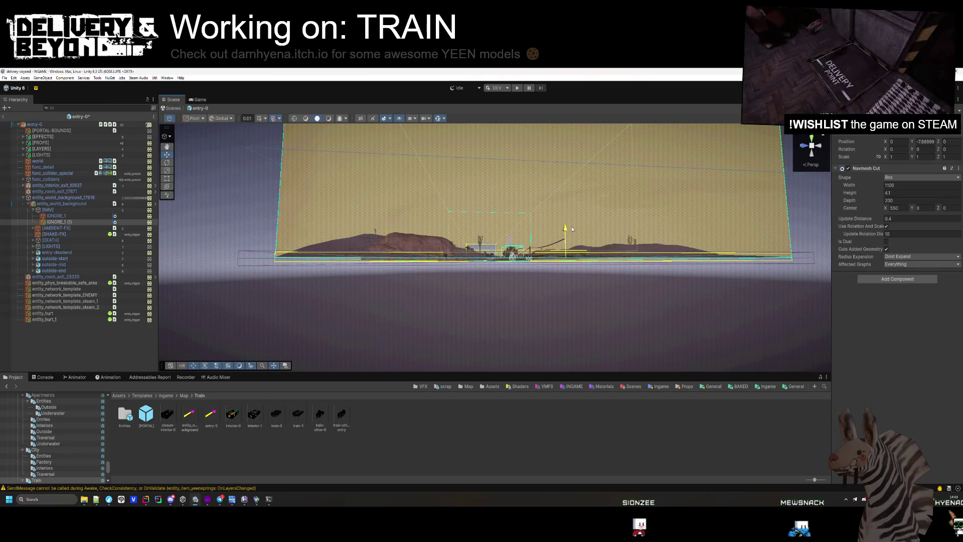
# Step: Set the navmesh cut box to a Y of about -8.51, then select entity_world_background
pyautogui.scroll(-10, 572, 229)
pyautogui.moveTo(585, 255); pyautogui.dragTo(546, 280)
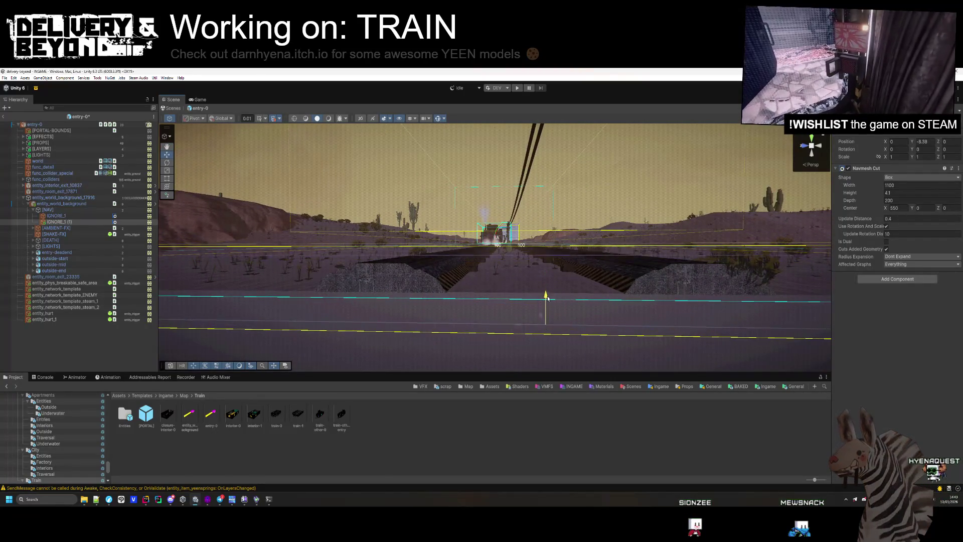
pyautogui.moveTo(547, 299)
pyautogui.mouseDown()
pyautogui.moveTo(604, 314)
pyautogui.moveTo(595, 316)
pyautogui.mouseUp()
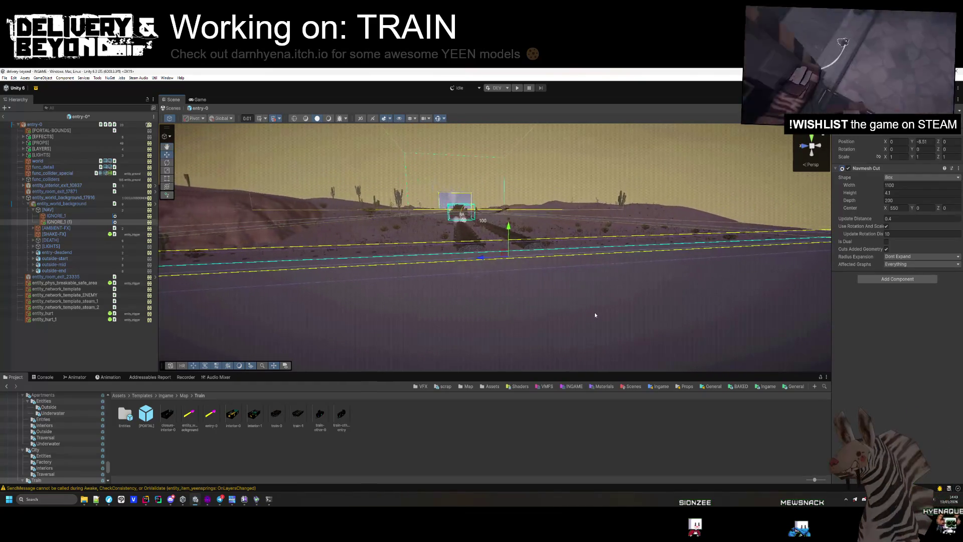
pyautogui.click(598, 307)
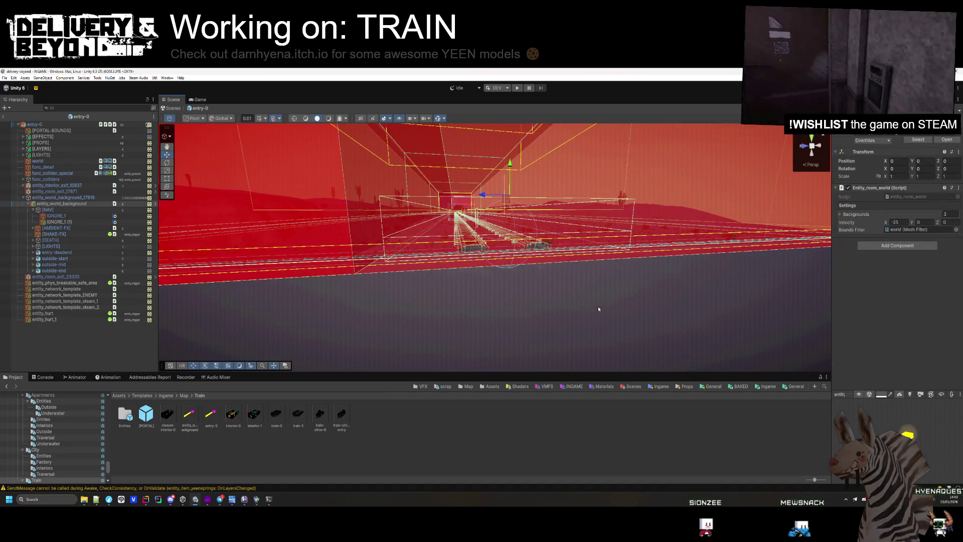
# Step: Exit the entry-0 prefab back to the INGAME scene and enter play mode
pyautogui.click(598, 306)
pyautogui.click(3, 116)
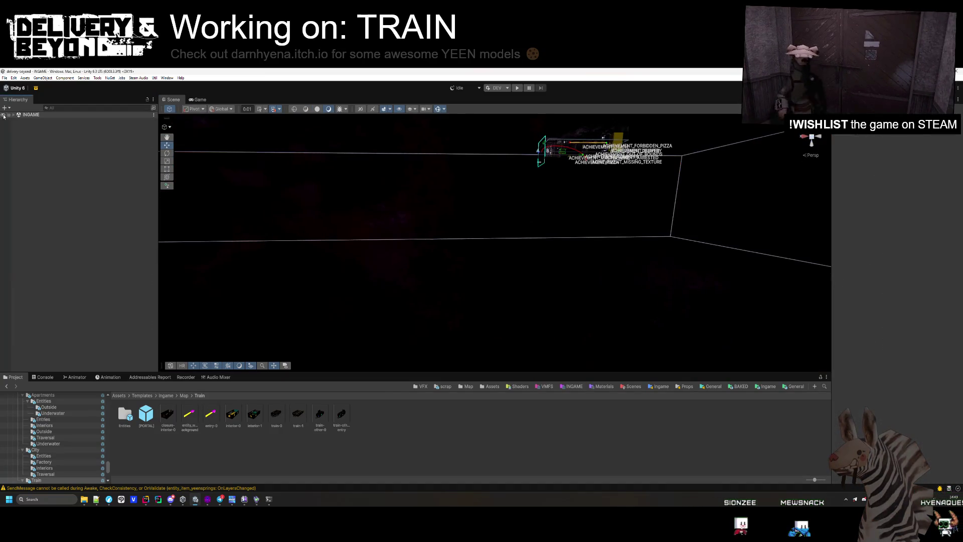
pyautogui.click(516, 89)
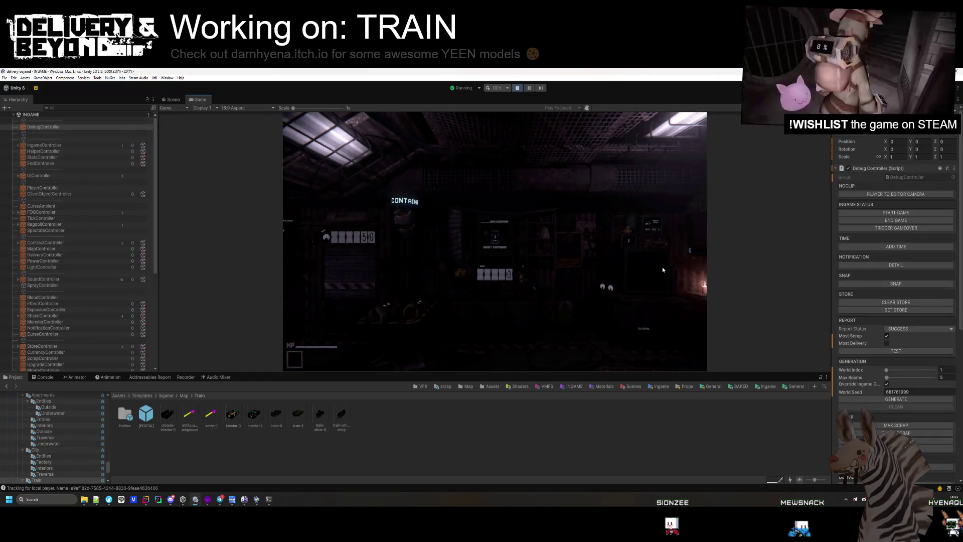
# Step: Clear the previously generated map with the Debug Controller's Clean button
pyautogui.click(662, 270)
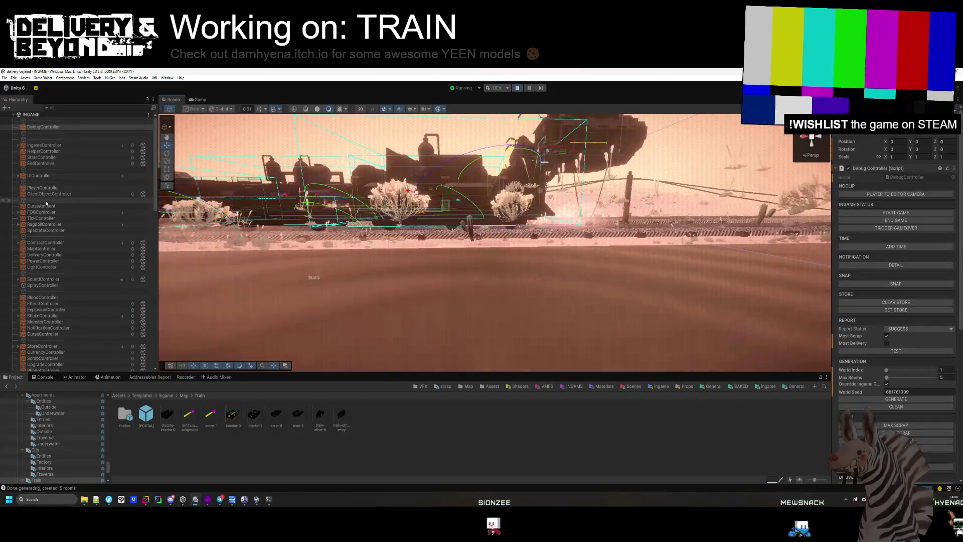
# Step: Enable Show surface in MapController's AstarPath Debug settings and fly the camera into the train car
pyautogui.click(57, 250)
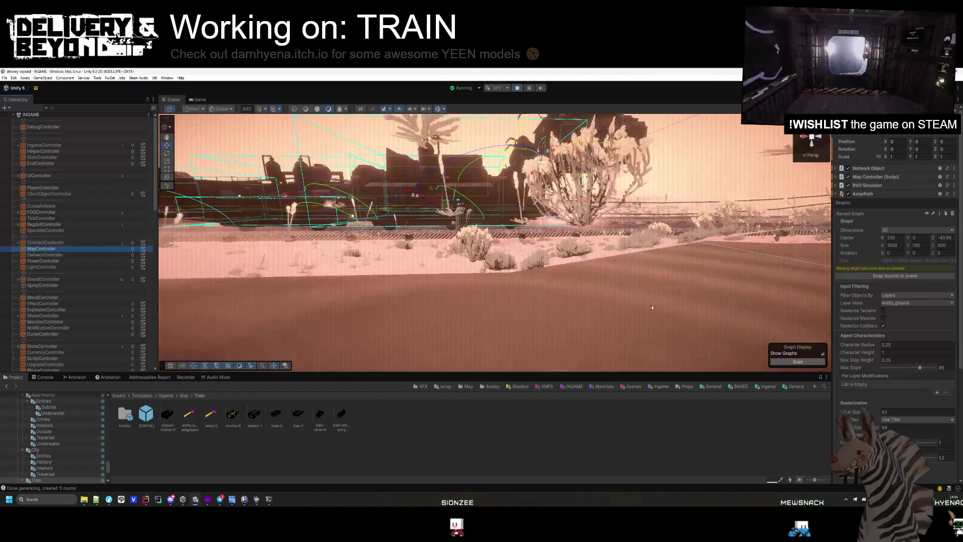
pyautogui.scroll(-10, 877, 351)
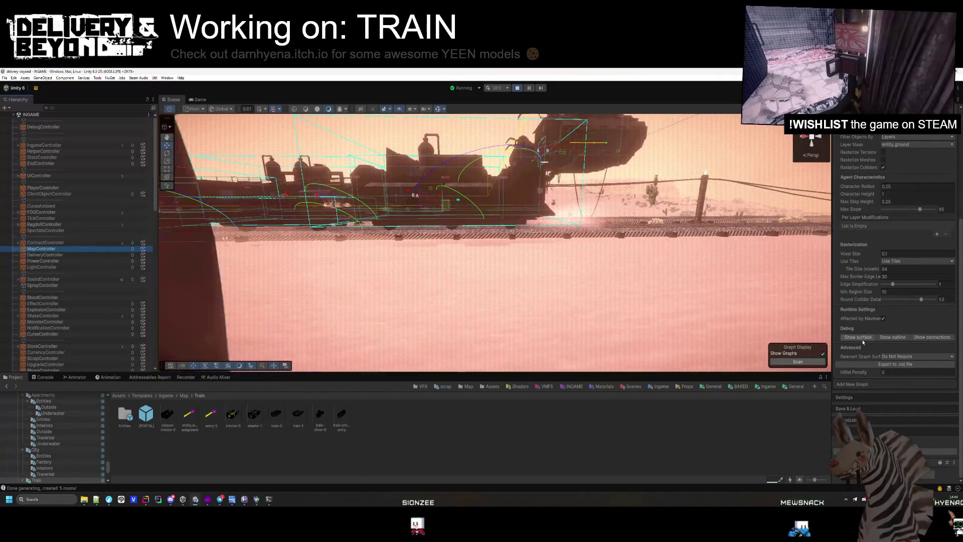
pyautogui.click(858, 338)
pyautogui.moveTo(644, 265)
pyautogui.mouseDown()
pyautogui.moveTo(445, 254)
pyautogui.moveTo(394, 235)
pyautogui.mouseUp()
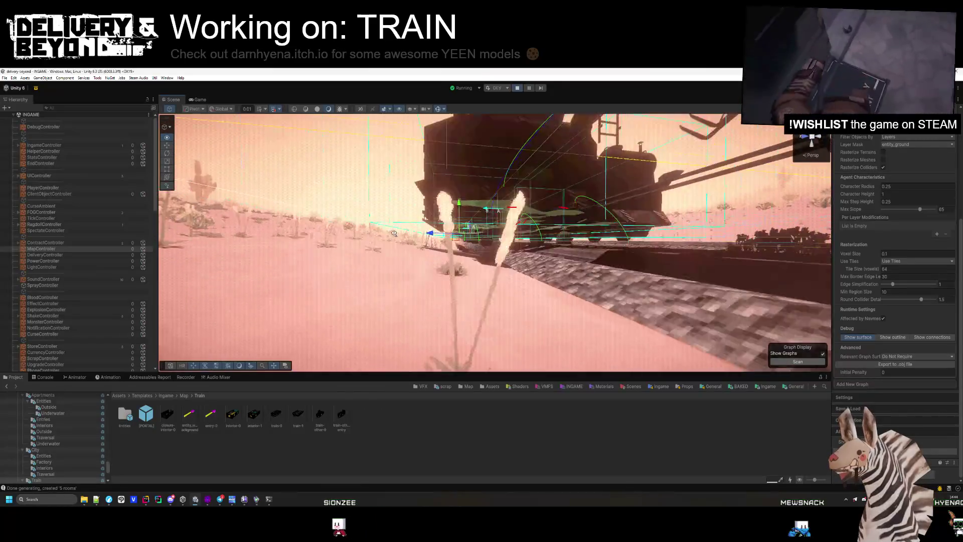
pyautogui.moveTo(423, 268)
pyautogui.mouseDown()
pyautogui.moveTo(573, 289)
pyautogui.moveTo(576, 326)
pyautogui.moveTo(555, 335)
pyautogui.moveTo(534, 300)
pyautogui.moveTo(534, 353)
pyautogui.moveTo(649, 316)
pyautogui.moveTo(553, 339)
pyautogui.moveTo(546, 326)
pyautogui.mouseUp()
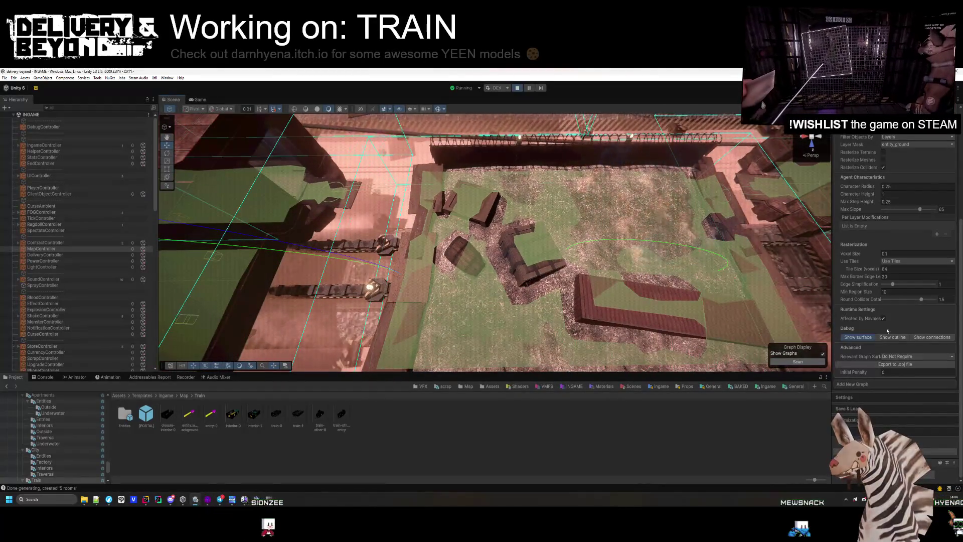
# Step: Hide the navmesh surface overlay and collapse the AstarPath component settings
pyautogui.scroll(2, 892, 358)
pyautogui.click(871, 379)
pyautogui.scroll(5, 893, 318)
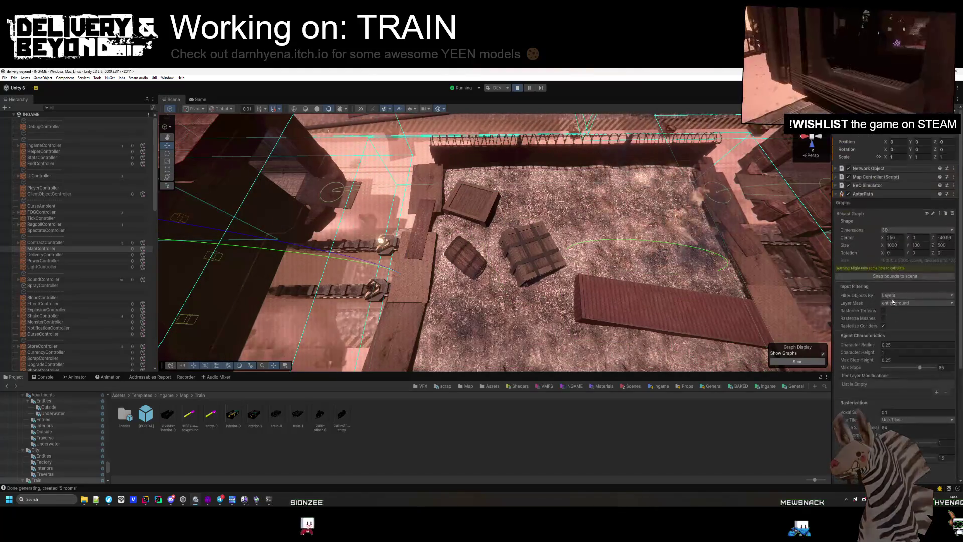
pyautogui.click(893, 195)
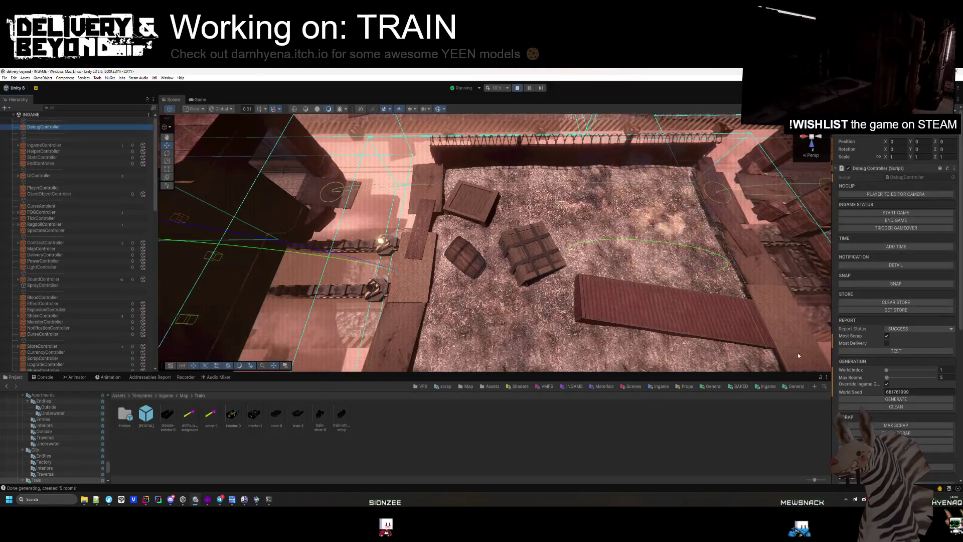
pyautogui.scroll(-8, 881, 370)
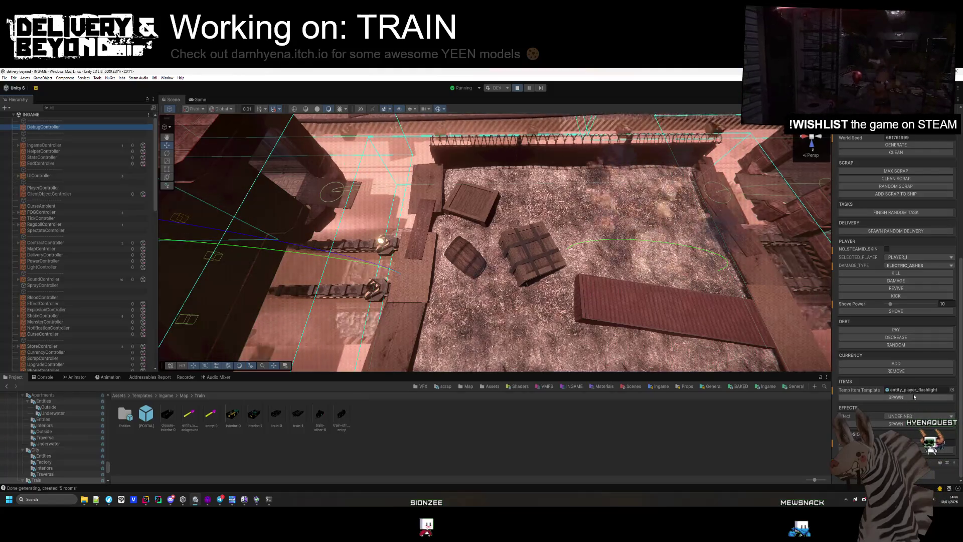
pyautogui.scroll(8, 907, 379)
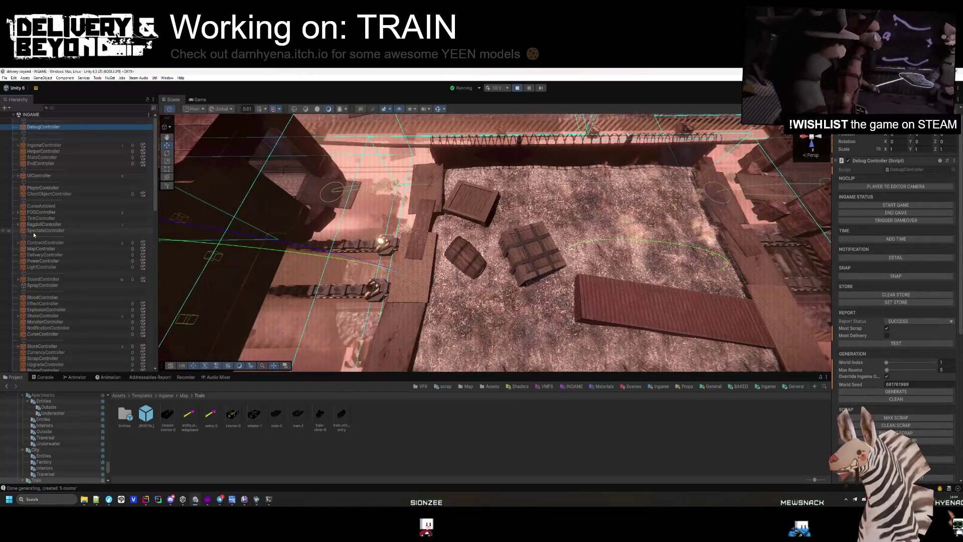
pyautogui.scroll(-3, 33, 232)
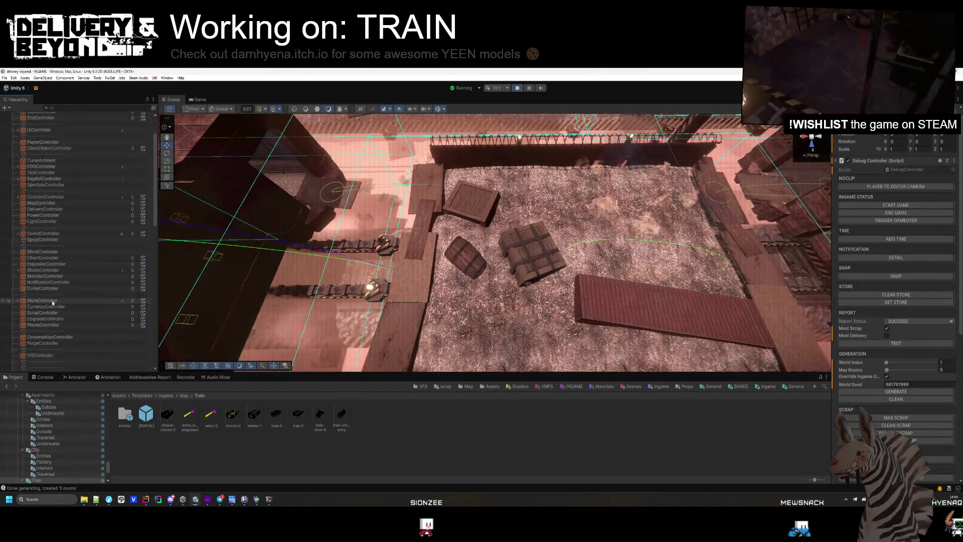
pyautogui.scroll(3, 46, 241)
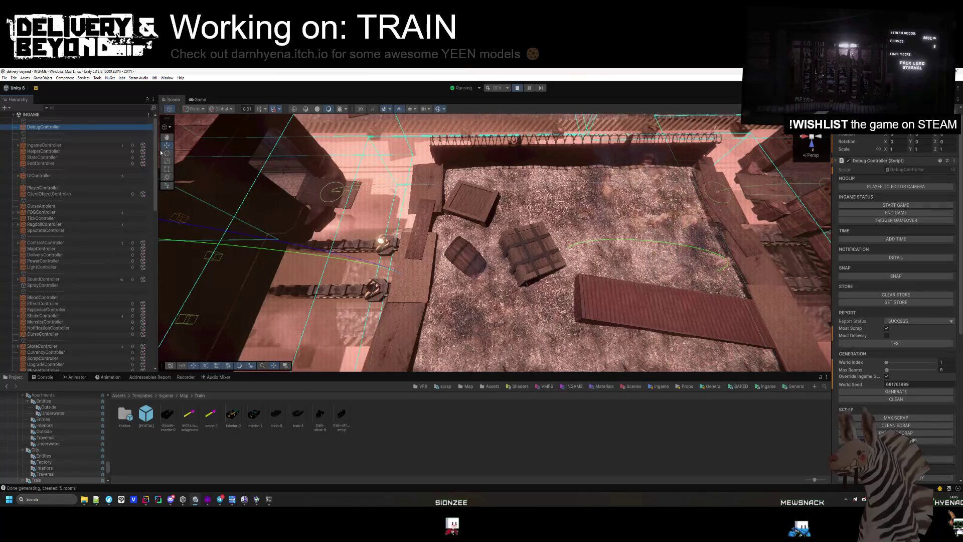
# Step: Inspect the expanded monster controller script and check the Game view from the player's perspective
pyautogui.click(66, 321)
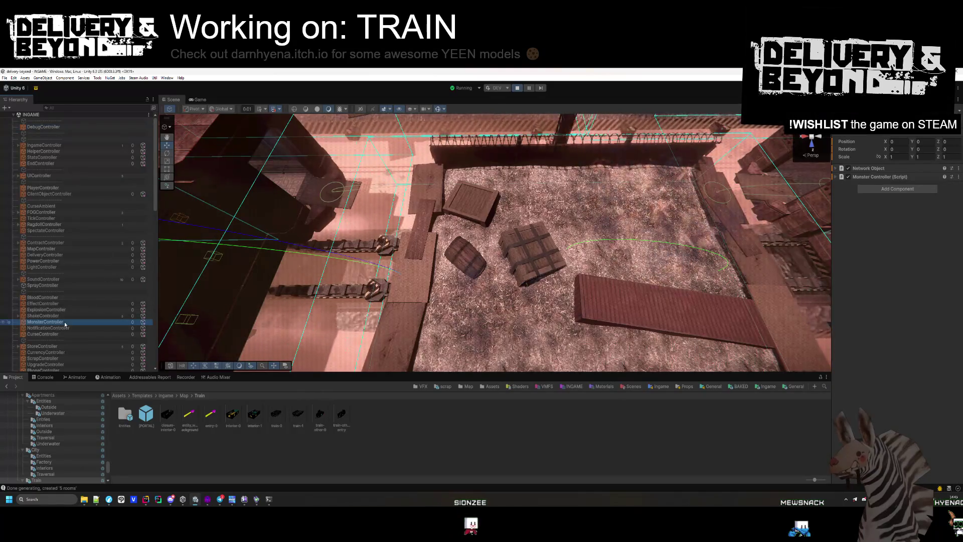
pyautogui.click(872, 177)
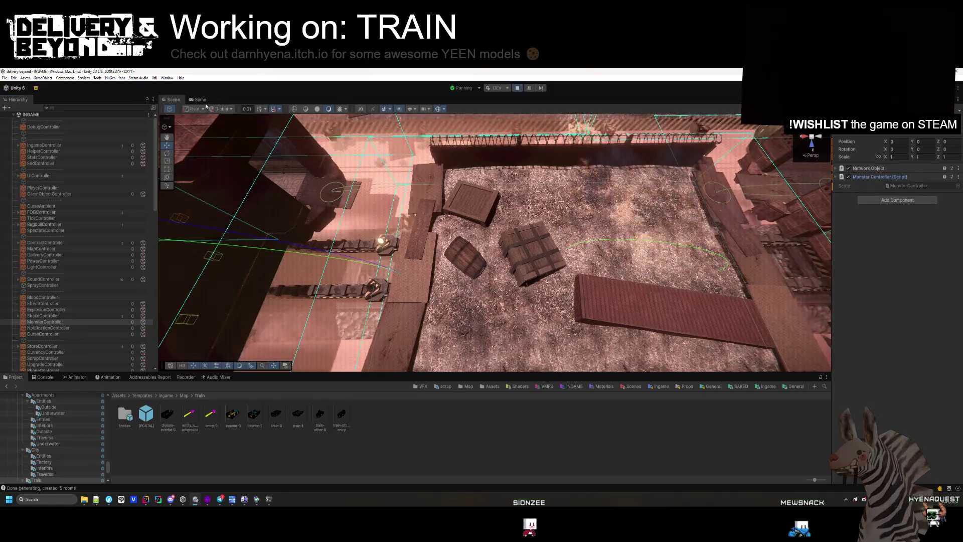
pyautogui.click(203, 99)
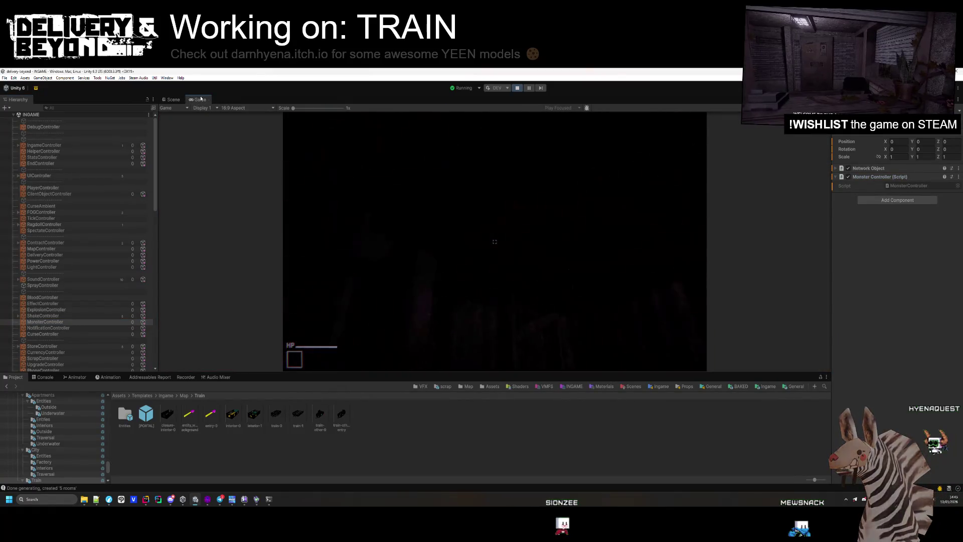
pyautogui.click(173, 99)
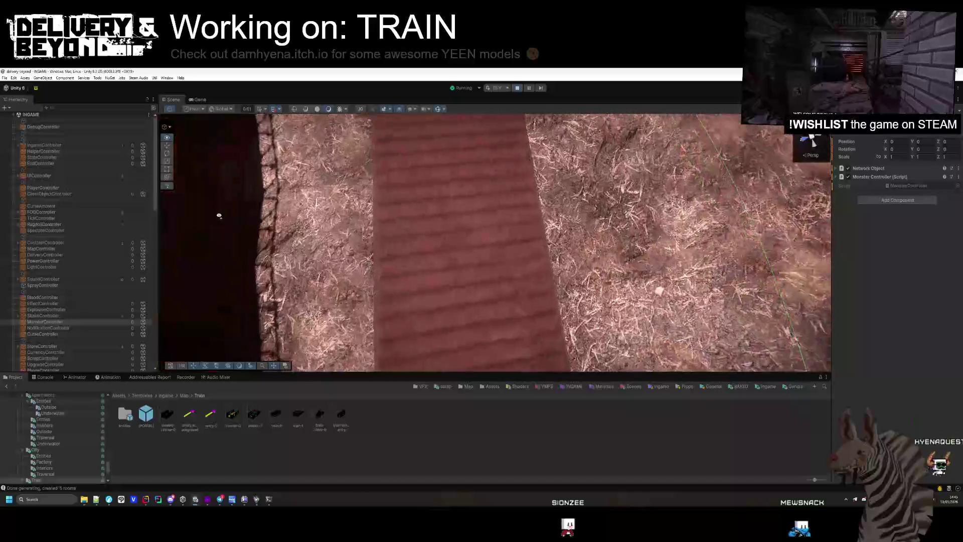
# Step: Teleport the player to the Scene camera via Player To Editor Camera, then walk back
pyautogui.click(90, 127)
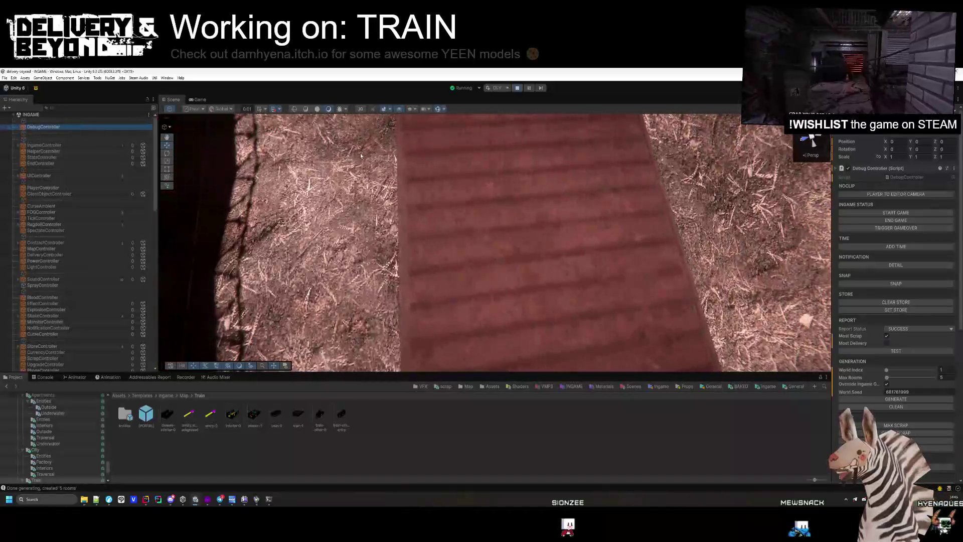
pyautogui.click(886, 195)
pyautogui.click(200, 99)
pyautogui.press('s')
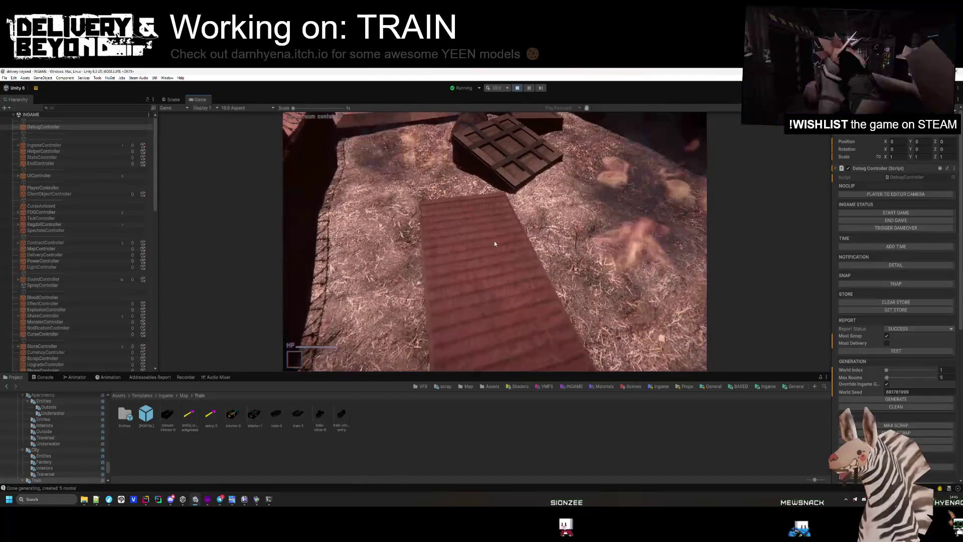
# Step: Copy a monster.spawn command from the REPAIRANDBEYOND-TODO.txt notes in Notepad++
pyautogui.hotkey('alt', 'Tab')
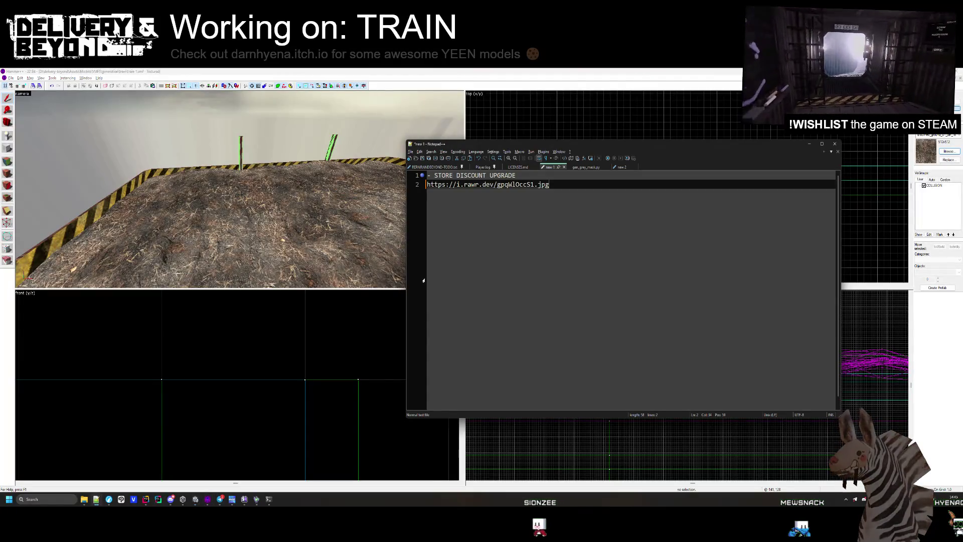
pyautogui.click(434, 167)
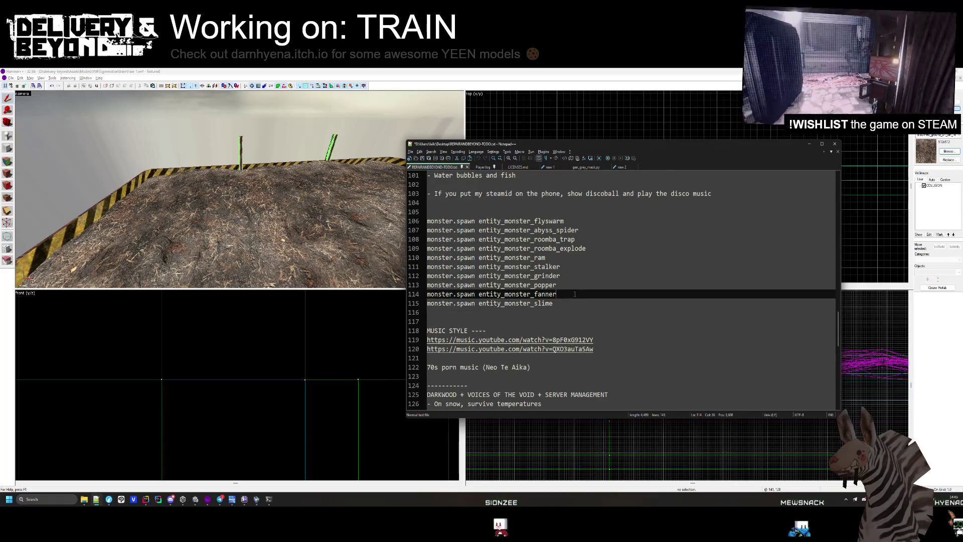
pyautogui.moveTo(556, 294); pyautogui.dragTo(441, 294)
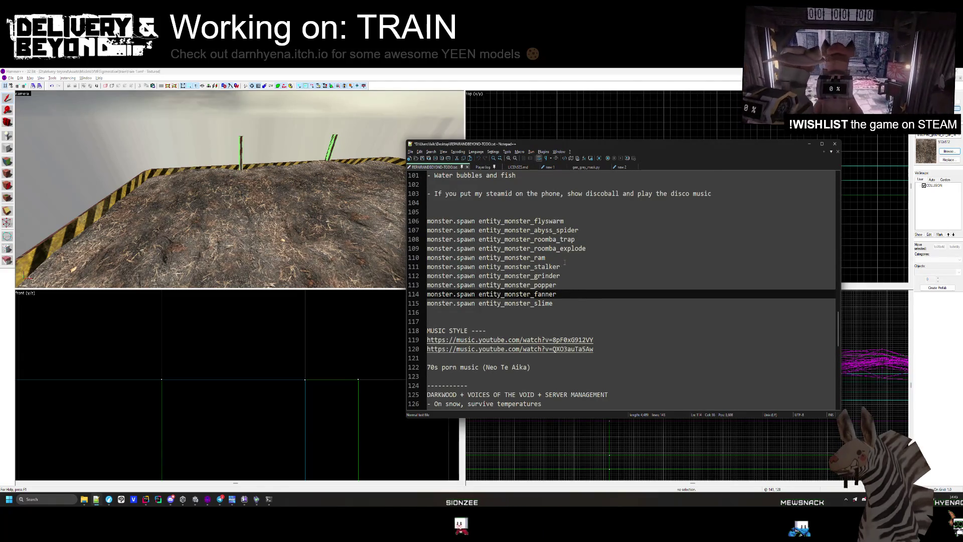
pyautogui.hotkey('alt', 'Tab')
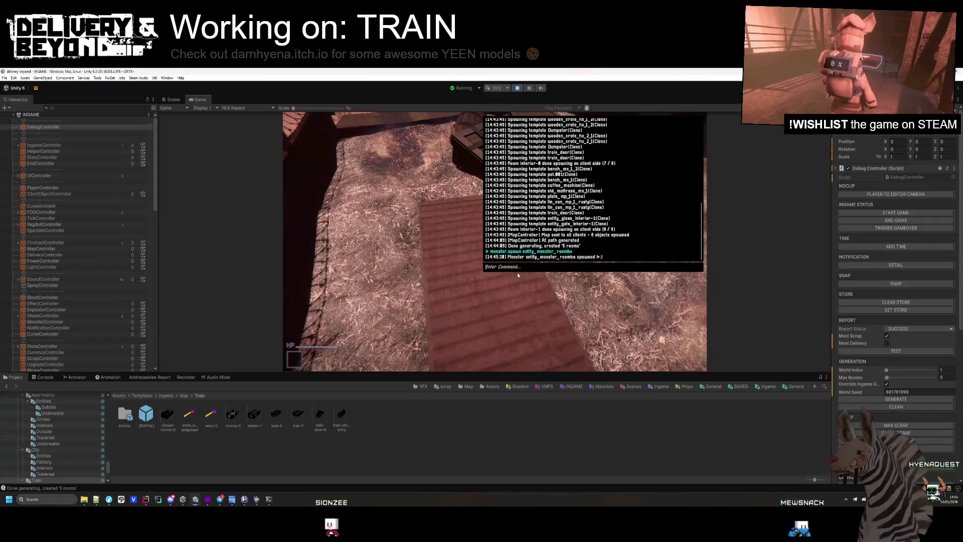
# Step: Rerun monster.spawn entity_monster_roomba from the console history, then close the console
pyautogui.press('Up')
pyautogui.press('Return')
pyautogui.press('Up')
pyautogui.press('Return')
pyautogui.press('Up')
pyautogui.press('Return')
pyautogui.press('Up')
pyautogui.press('Return')
pyautogui.press('Up')
pyautogui.press('Return')
pyautogui.press('Up')
pyautogui.press('Return')
pyautogui.press('Up')
pyautogui.press('Return')
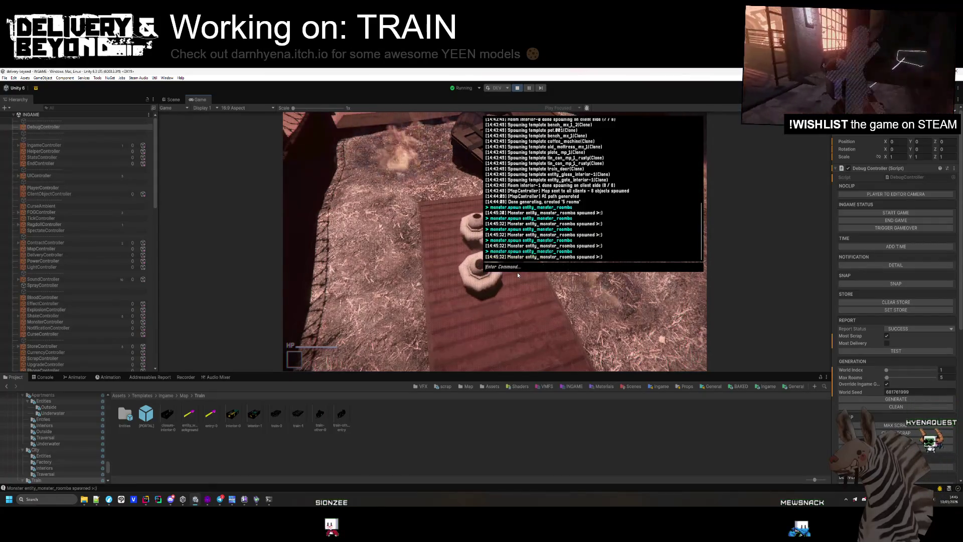
pyautogui.press('`')
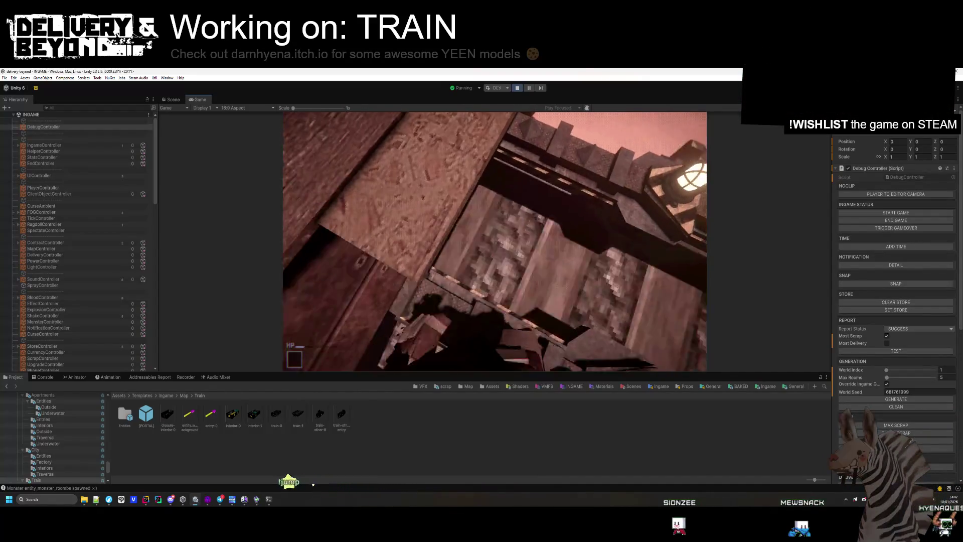
# Step: Open the in-game menu, stop play mode, and select the train-0 prefab asset
pyautogui.press('Escape')
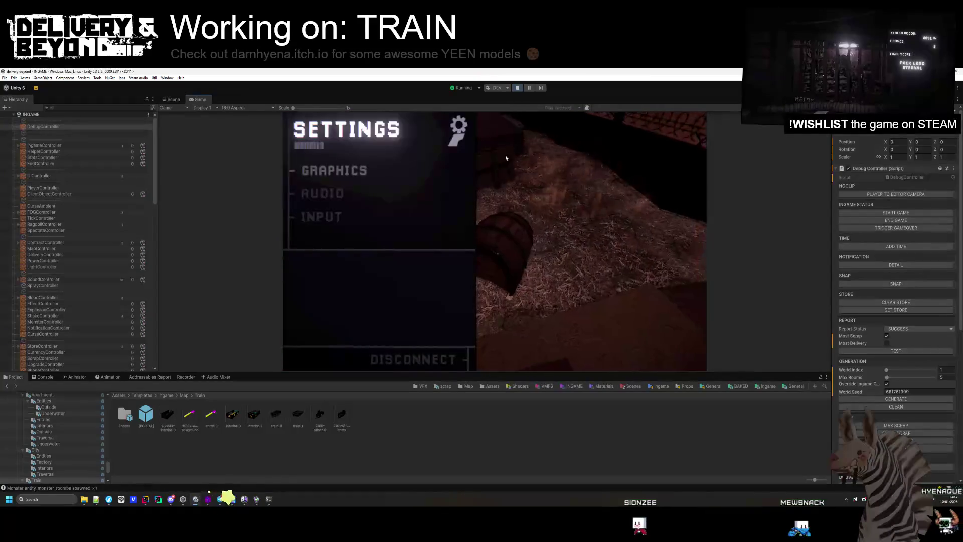
pyautogui.click(518, 89)
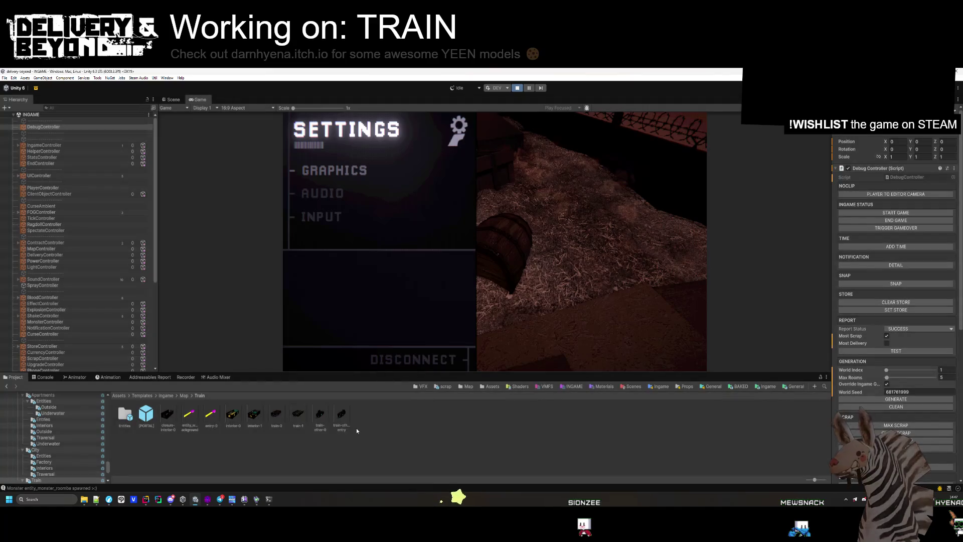
pyautogui.click(278, 416)
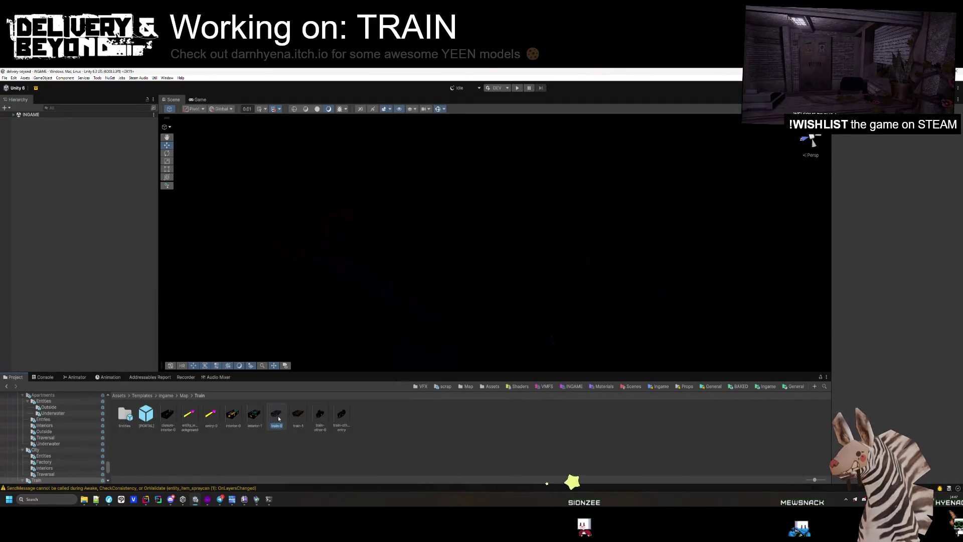
# Step: Open the train-0 prefab and inspect its entity_hurt damage trigger
pyautogui.doubleClick(278, 416)
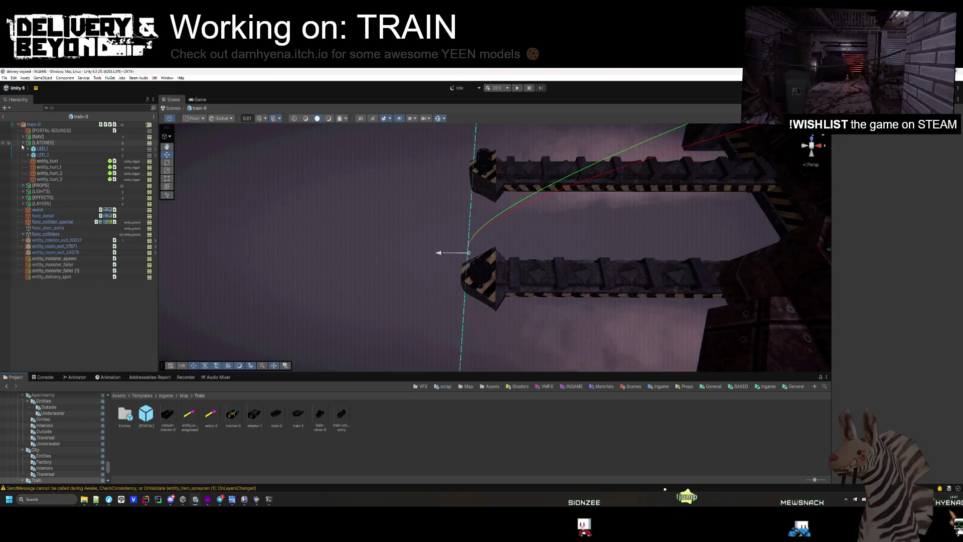
pyautogui.click(47, 161)
pyautogui.moveTo(360, 202); pyautogui.dragTo(311, 249)
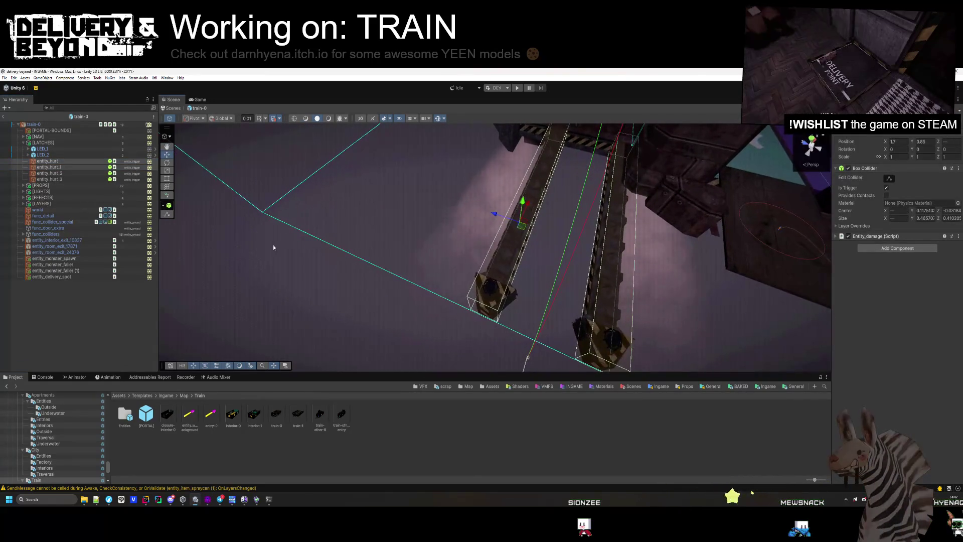
pyautogui.click(299, 420)
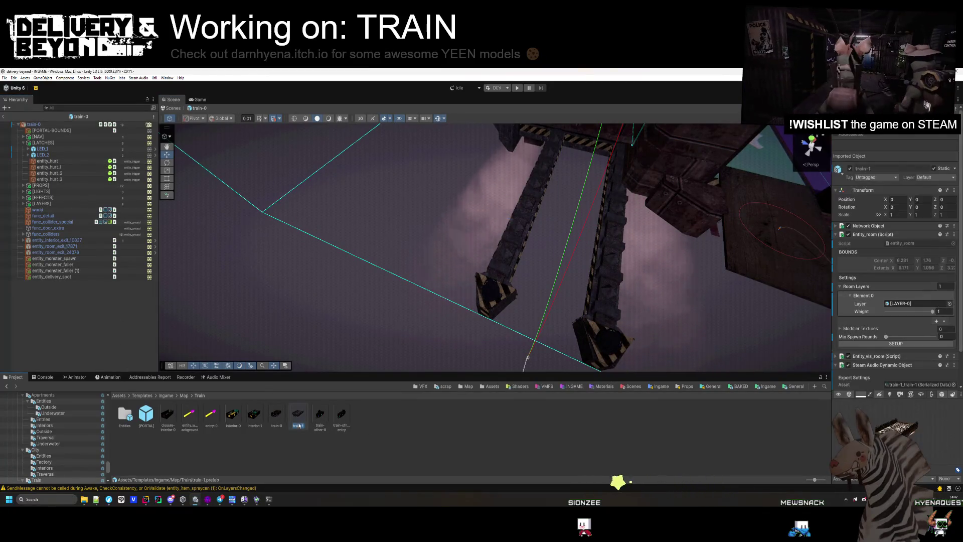
pyautogui.hotkey('ctrl', 'z')
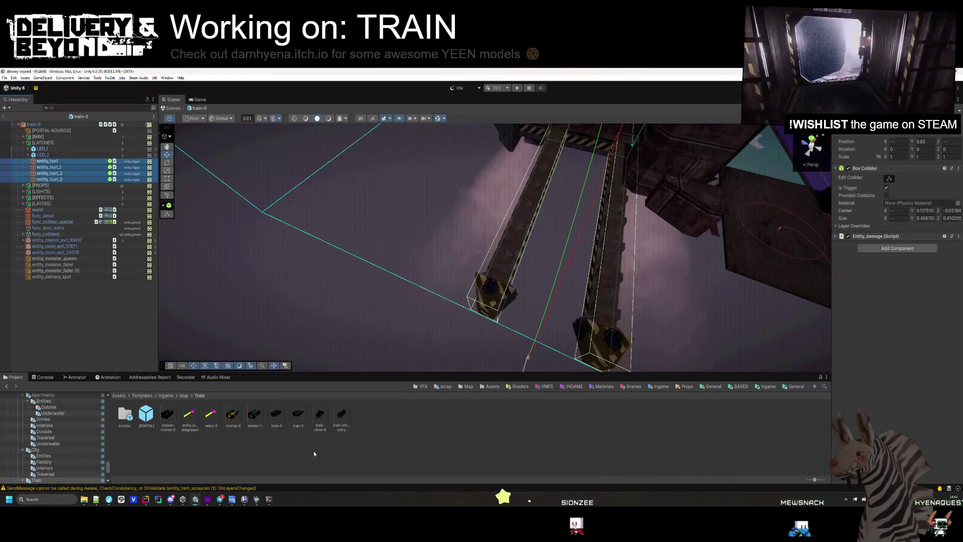
pyautogui.click(315, 455)
# Step: Open train-1, collapse the groups, expand [EFFECTS] and select the entity_hurt volumes
pyautogui.doubleClick(300, 414)
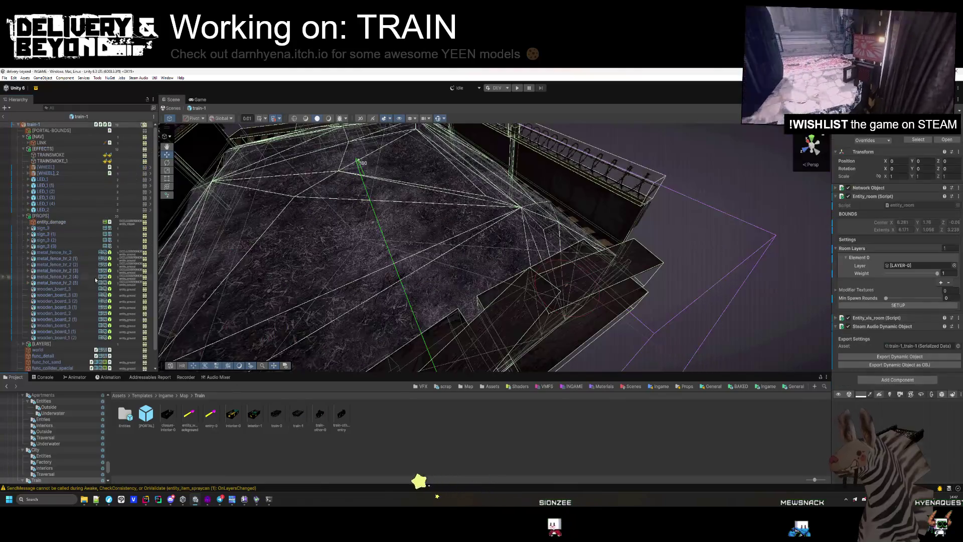
pyautogui.click(24, 149)
pyautogui.click(23, 136)
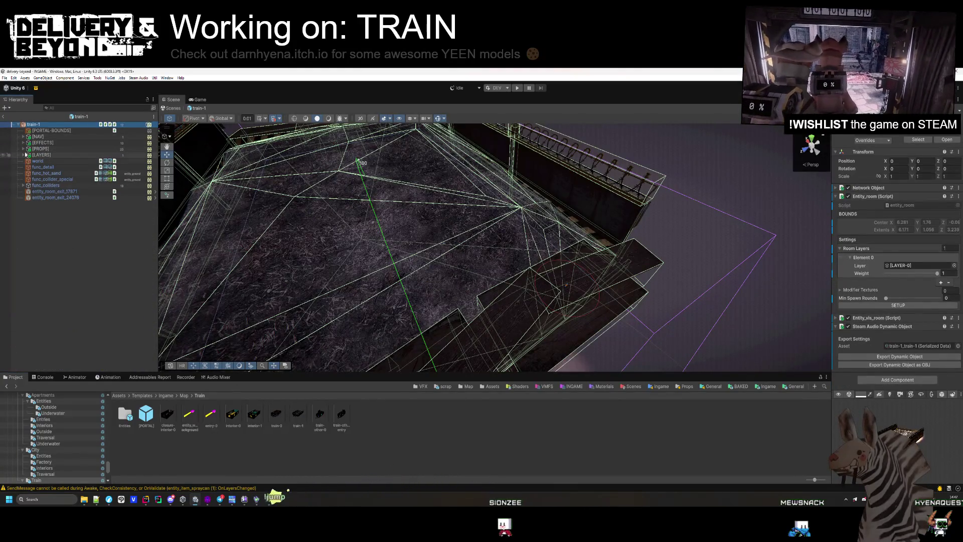
pyautogui.click(24, 143)
pyautogui.click(43, 210)
pyautogui.keyDown('shift'); pyautogui.click(44, 227); pyautogui.keyUp('shift')
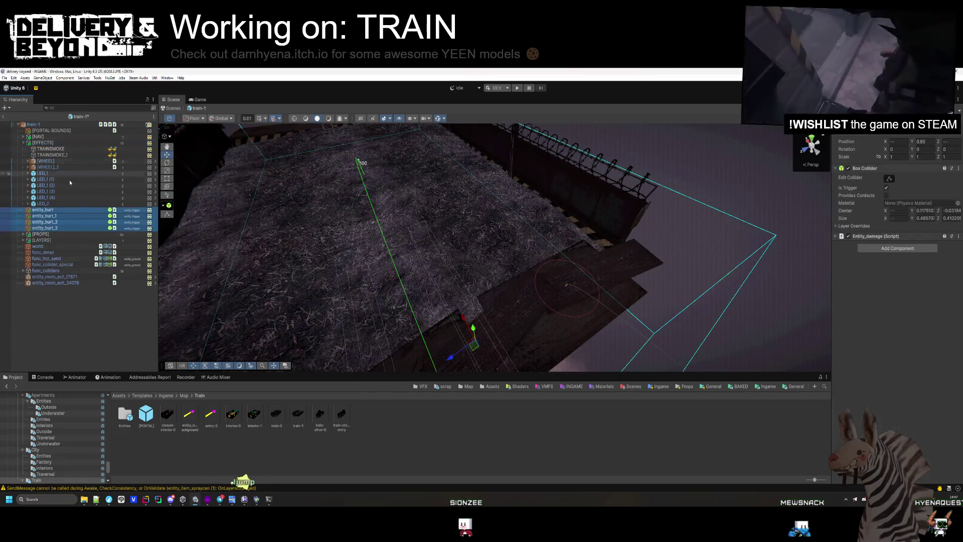
# Step: Shrink the first entity_hurt box from its right face, then select entity_hurt_2 and entity_hurt_3
pyautogui.moveTo(352, 231)
pyautogui.mouseDown()
pyautogui.moveTo(421, 221)
pyautogui.moveTo(358, 250)
pyautogui.moveTo(226, 206)
pyautogui.moveTo(45, 184)
pyautogui.mouseUp()
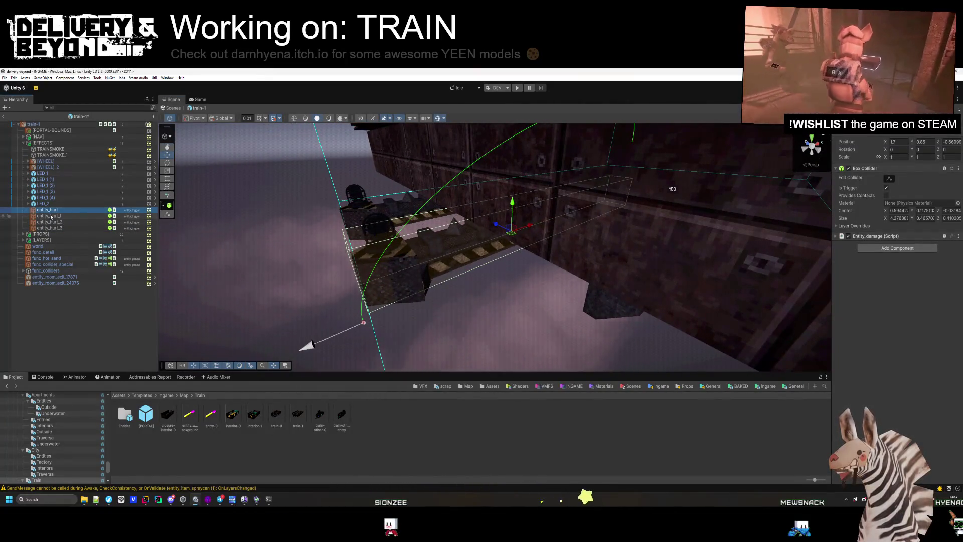
pyautogui.moveTo(506, 241)
pyautogui.mouseDown()
pyautogui.moveTo(490, 235)
pyautogui.moveTo(491, 279)
pyautogui.moveTo(509, 275)
pyautogui.mouseUp()
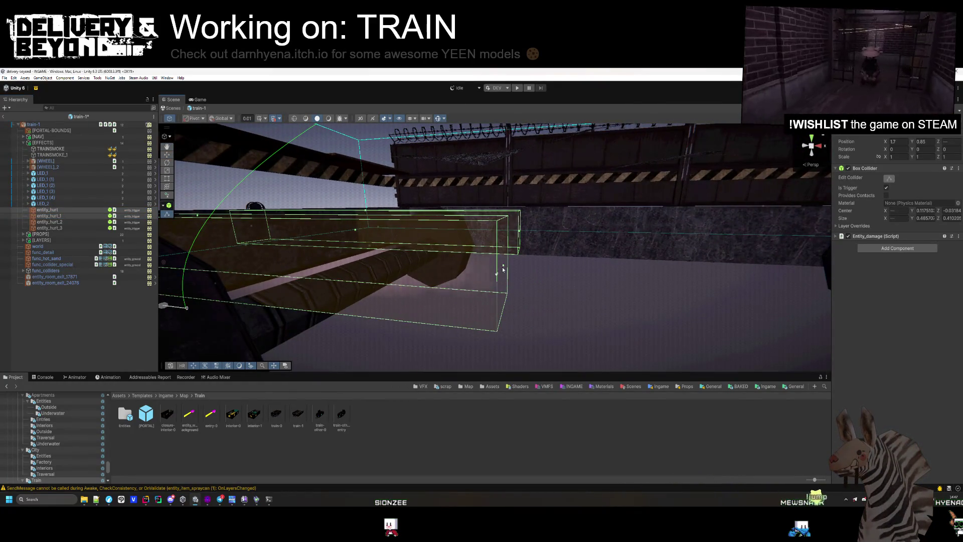
pyautogui.moveTo(427, 265)
pyautogui.mouseDown()
pyautogui.moveTo(421, 318)
pyautogui.moveTo(404, 337)
pyautogui.moveTo(413, 281)
pyautogui.moveTo(478, 308)
pyautogui.moveTo(474, 279)
pyautogui.moveTo(462, 273)
pyautogui.moveTo(522, 256)
pyautogui.mouseUp()
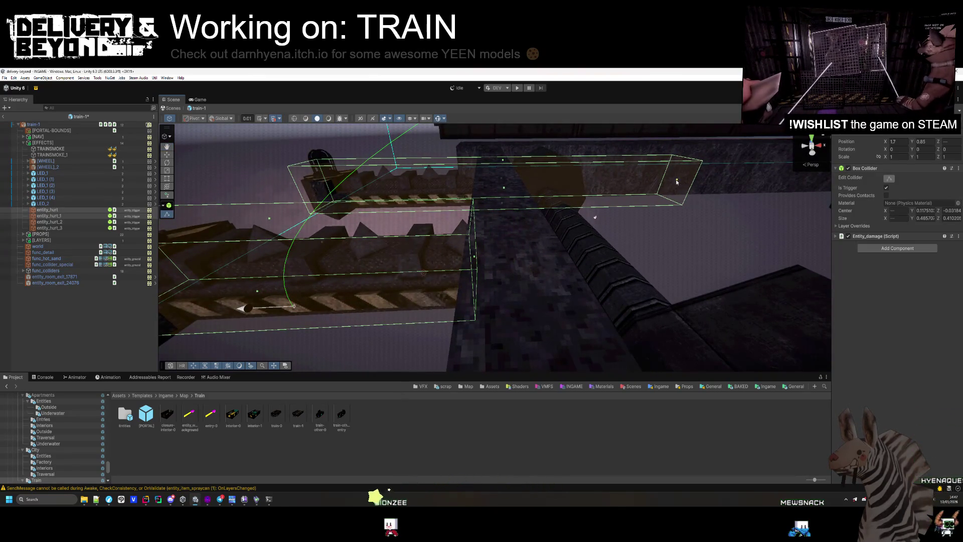
pyautogui.moveTo(677, 182); pyautogui.dragTo(489, 191)
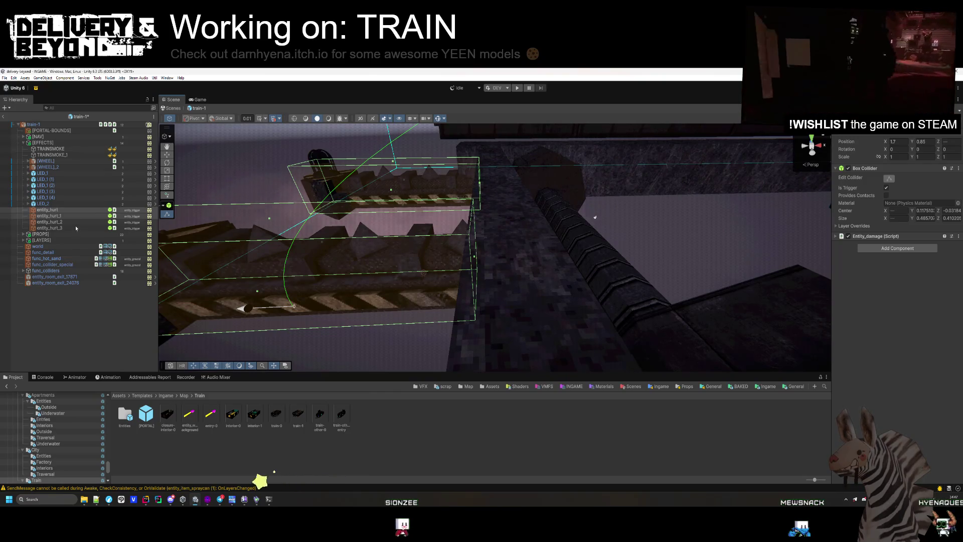
pyautogui.click(76, 221)
pyautogui.keyDown('shift'); pyautogui.click(76, 228); pyautogui.keyUp('shift')
# Step: Move a collider to X 10.2 and trim the other boxes' left ends to fit the spiked arms
pyautogui.moveTo(595, 216)
pyautogui.mouseDown()
pyautogui.moveTo(597, 208)
pyautogui.moveTo(584, 210)
pyautogui.moveTo(915, 179)
pyautogui.mouseUp()
pyautogui.moveTo(579, 228); pyautogui.dragTo(891, 181)
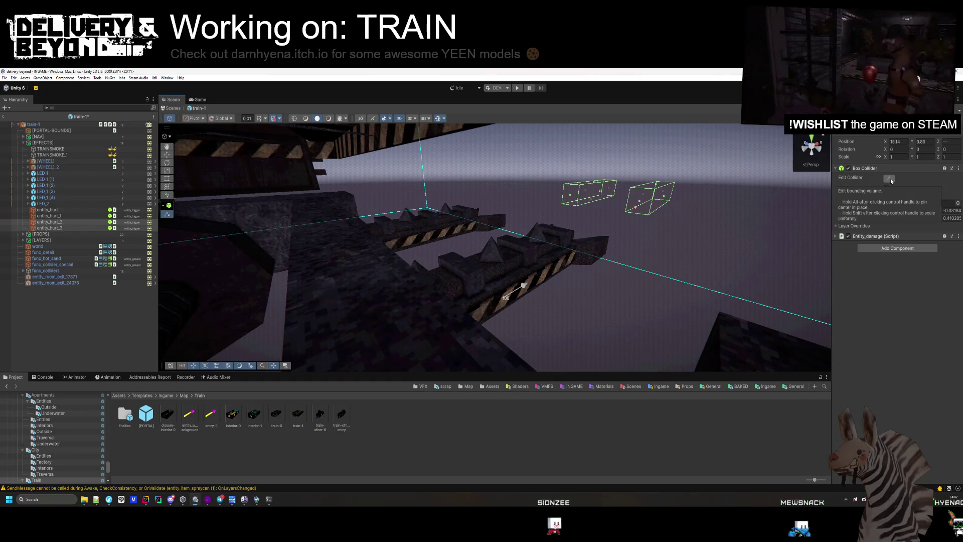
pyautogui.click(891, 175)
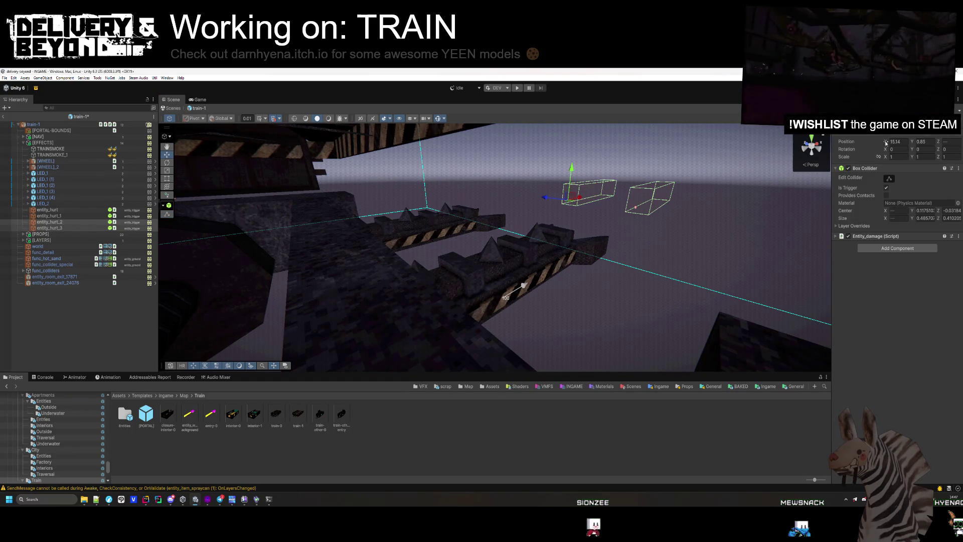
pyautogui.moveTo(544, 198)
pyautogui.mouseDown()
pyautogui.moveTo(331, 251)
pyautogui.moveTo(178, 276)
pyautogui.moveTo(466, 248)
pyautogui.moveTo(417, 201)
pyautogui.moveTo(386, 191)
pyautogui.moveTo(481, 221)
pyautogui.mouseUp()
pyautogui.moveTo(356, 274)
pyautogui.mouseDown()
pyautogui.moveTo(592, 279)
pyautogui.moveTo(581, 287)
pyautogui.moveTo(558, 266)
pyautogui.mouseUp()
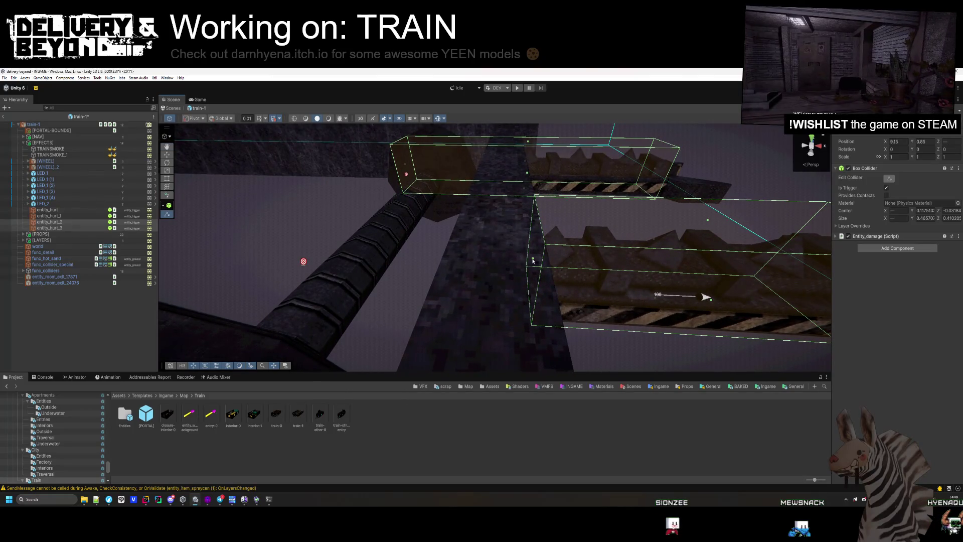
pyautogui.moveTo(401, 168)
pyautogui.mouseDown()
pyautogui.moveTo(523, 203)
pyautogui.moveTo(175, 263)
pyautogui.mouseUp()
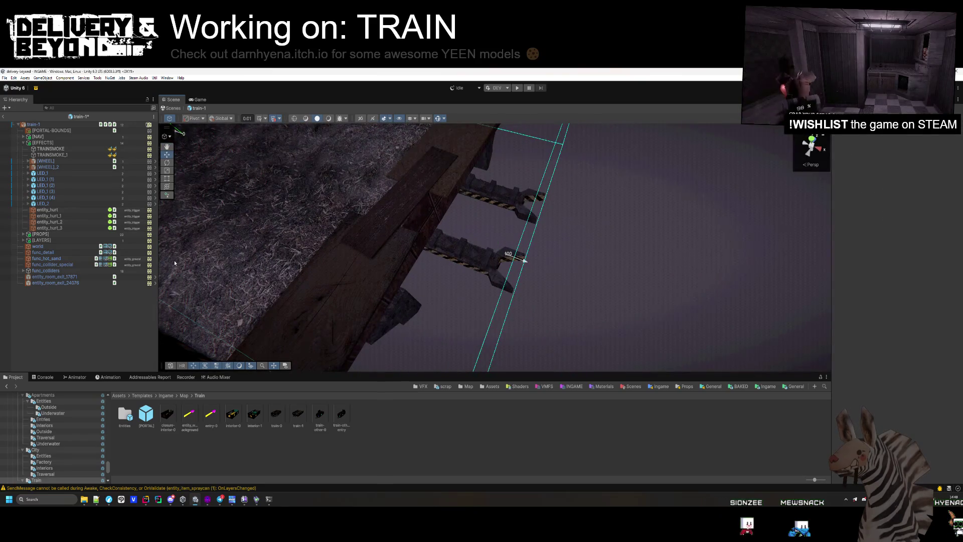
pyautogui.click(23, 142)
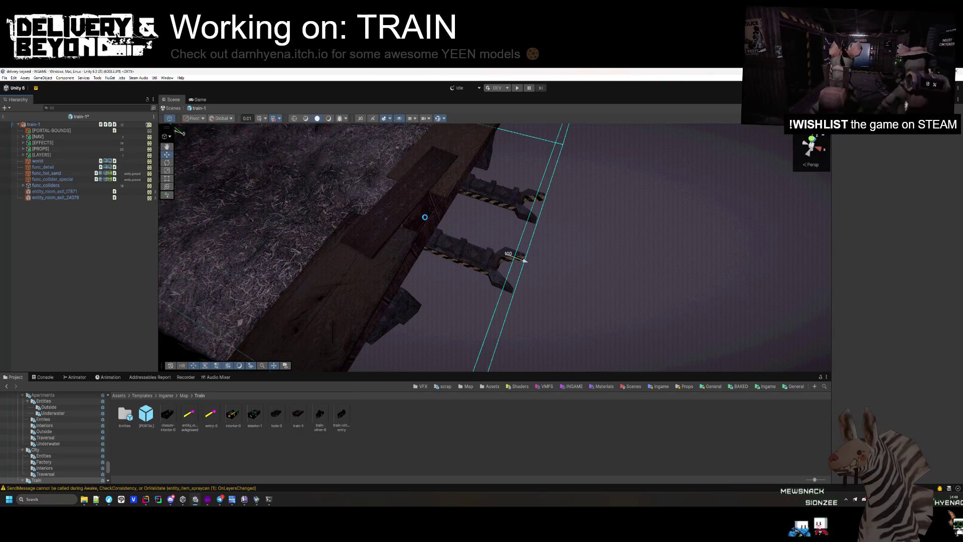
# Step: Copy DECAL_7 from the interior-0 prefab's [LAYER-0] group
pyautogui.moveTo(424, 217)
pyautogui.mouseDown()
pyautogui.moveTo(376, 228)
pyautogui.moveTo(322, 180)
pyautogui.moveTo(355, 164)
pyautogui.moveTo(393, 230)
pyautogui.moveTo(361, 242)
pyautogui.mouseUp()
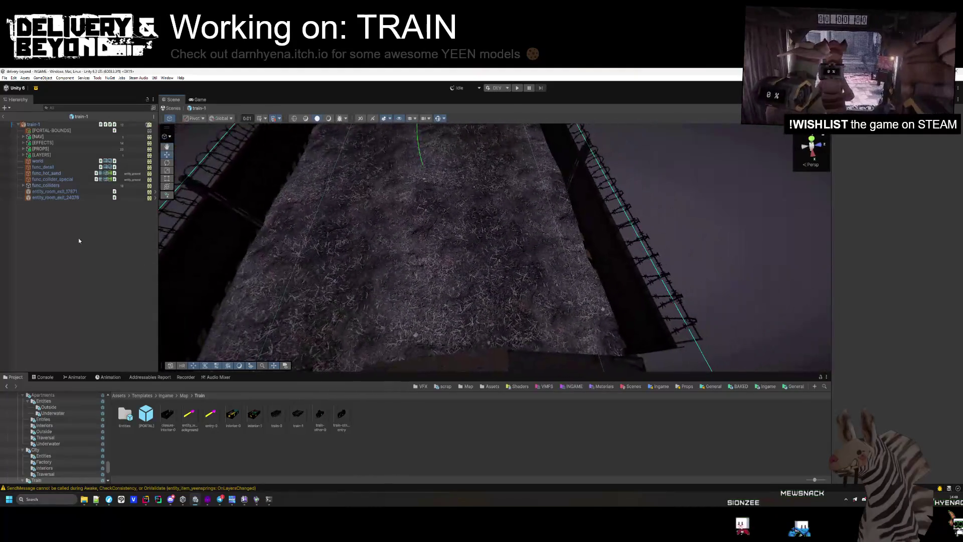
pyautogui.click(23, 148)
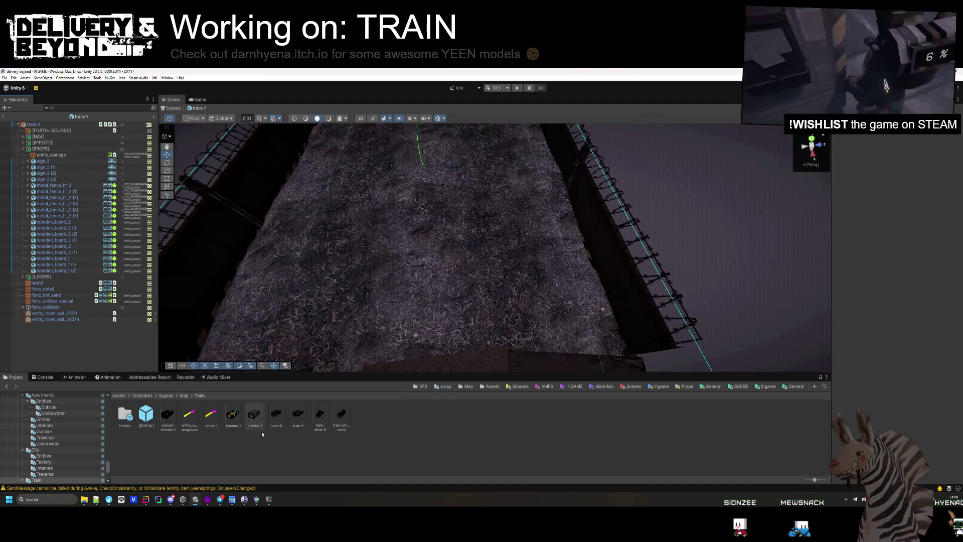
pyautogui.doubleClick(234, 414)
pyautogui.click(28, 144)
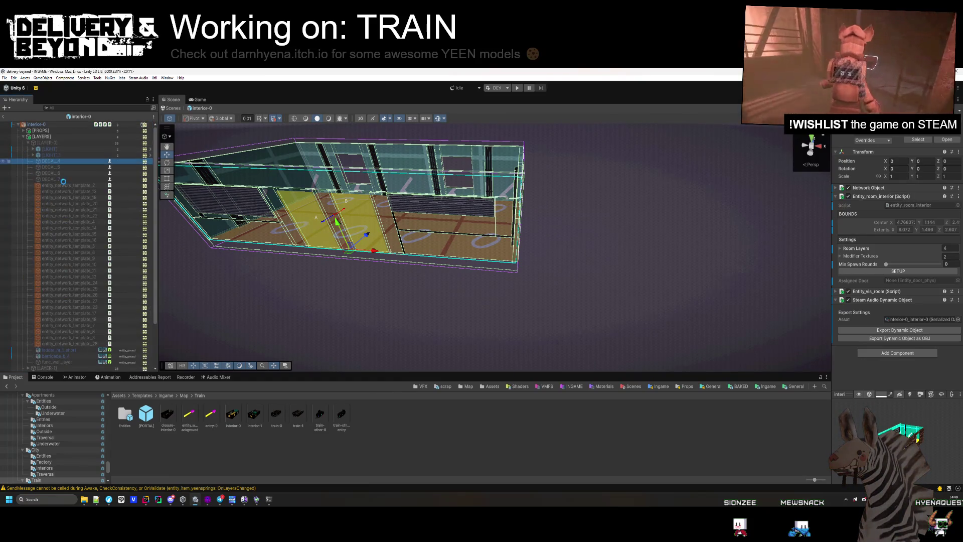
pyautogui.click(70, 177)
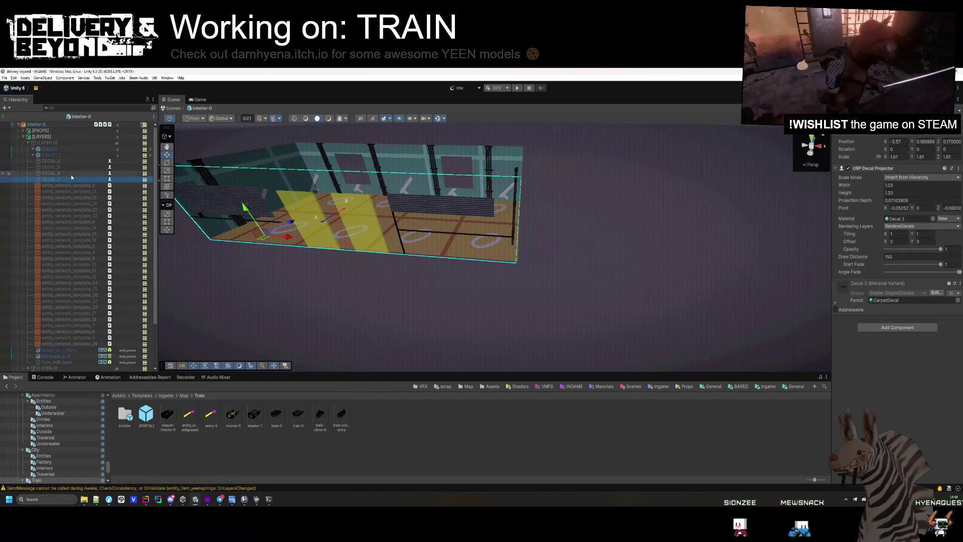
pyautogui.press('Left')
pyautogui.press('Left')
pyautogui.press('Left')
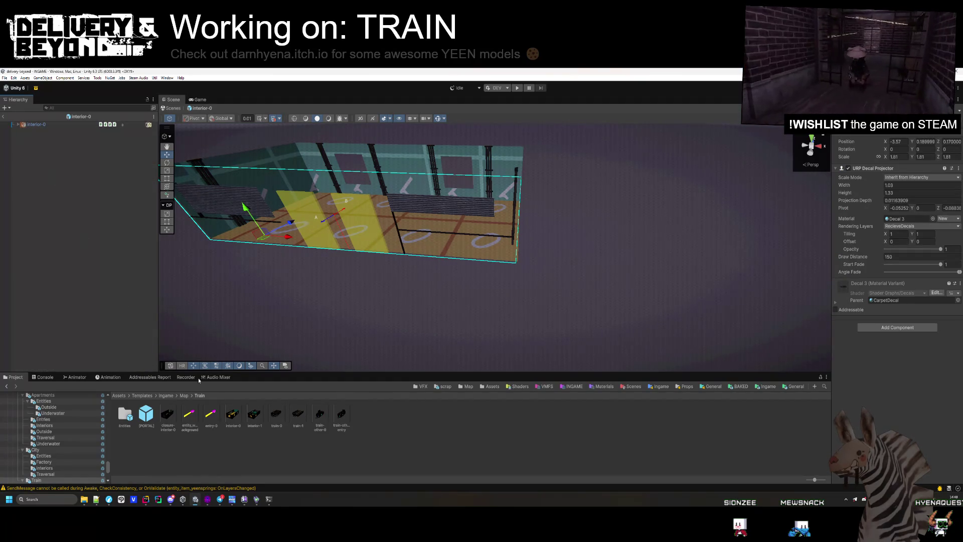
# Step: Paste DECAL_7 into the train-1 prefab under [PROPS] and start changing its material
pyautogui.click(271, 427)
pyautogui.doubleClick(296, 419)
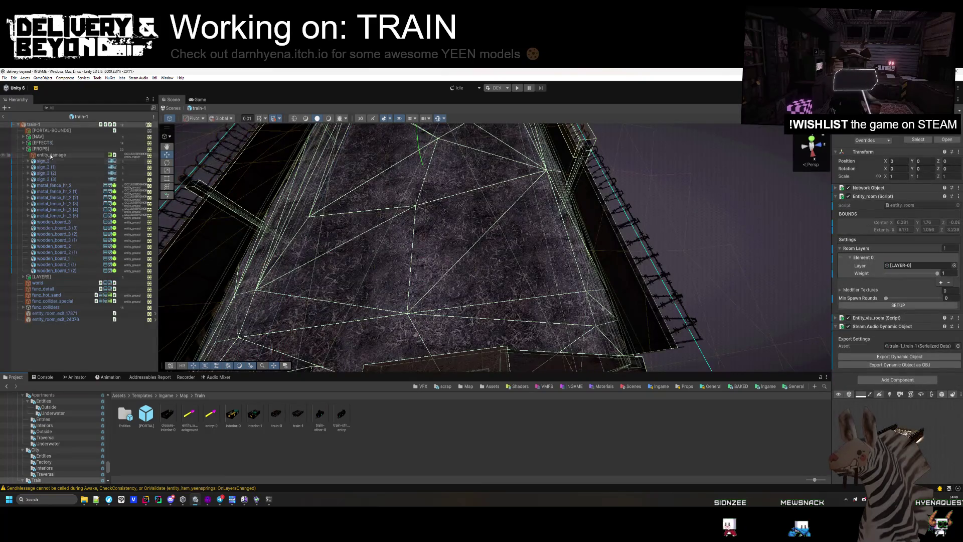
pyautogui.moveTo(64, 154); pyautogui.dragTo(64, 155)
pyautogui.press('f')
pyautogui.moveTo(216, 215); pyautogui.dragTo(296, 189)
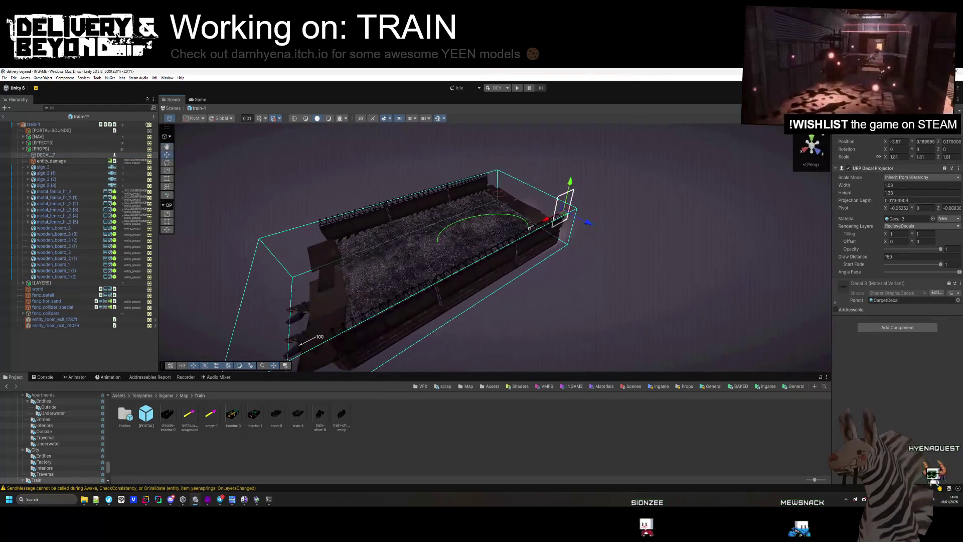
pyautogui.click(933, 218)
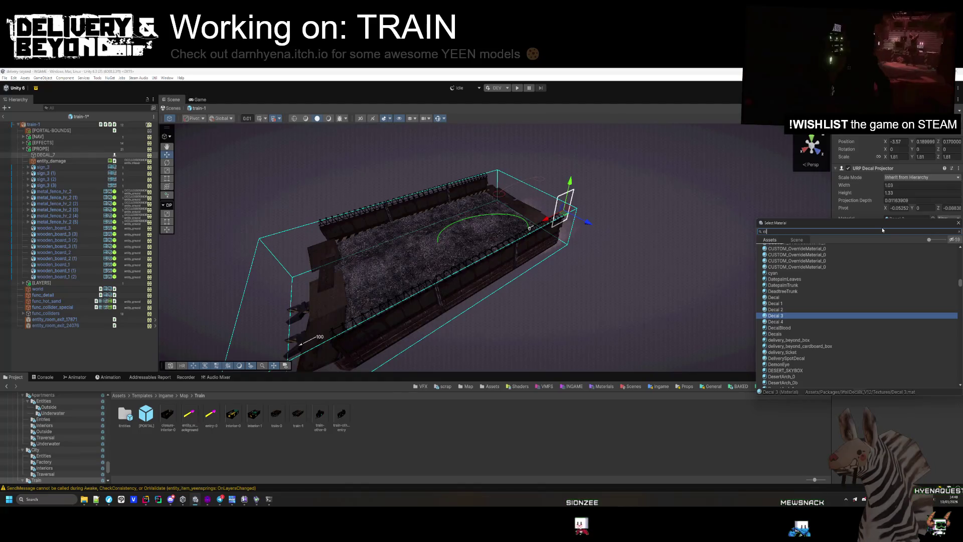
# Step: Assign the Oil1 material to the decal and reset its position to zero
pyautogui.write('oi')
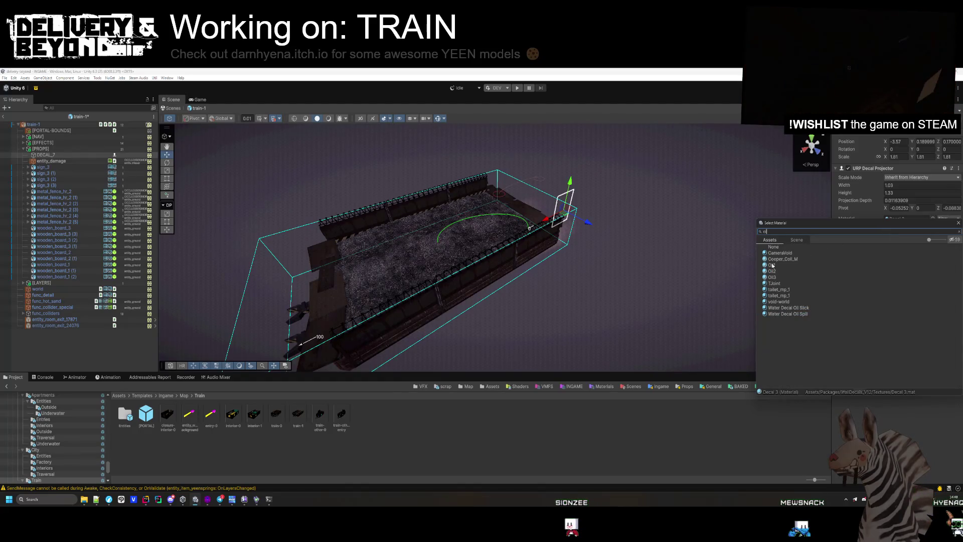
pyautogui.doubleClick(771, 265)
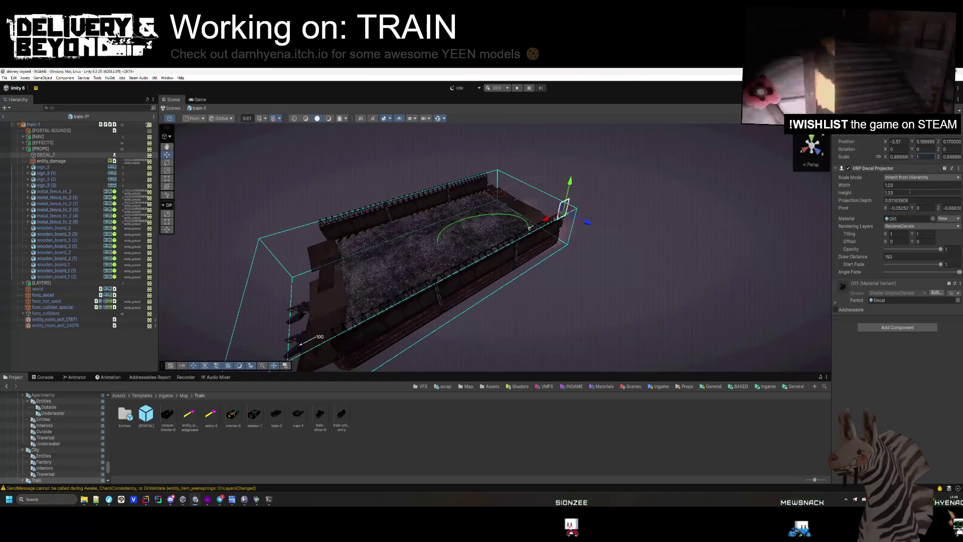
pyautogui.write('1')
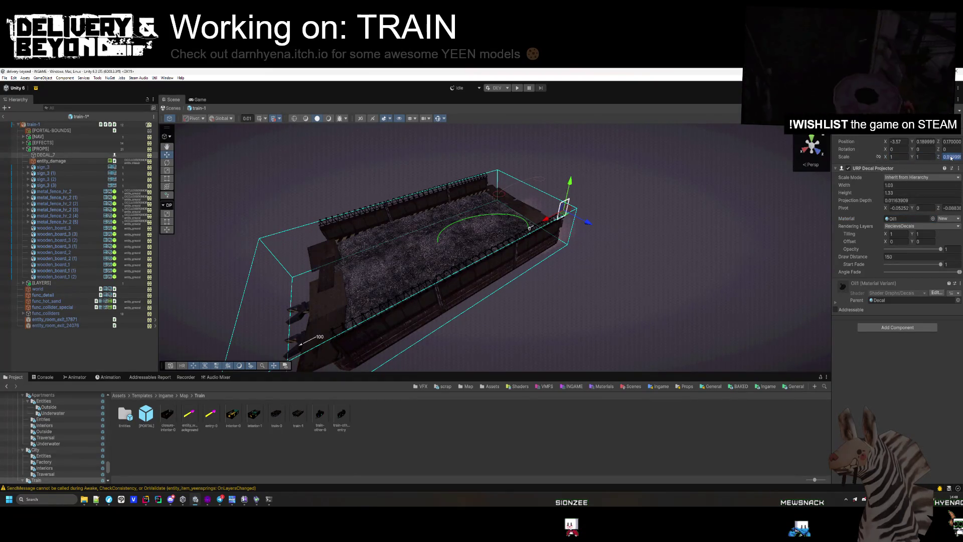
pyautogui.write('0')
pyautogui.hotkey('shift', 'Tab')
pyautogui.write('0')
pyautogui.press('Tab')
pyautogui.press('Tab')
pyautogui.write('0')
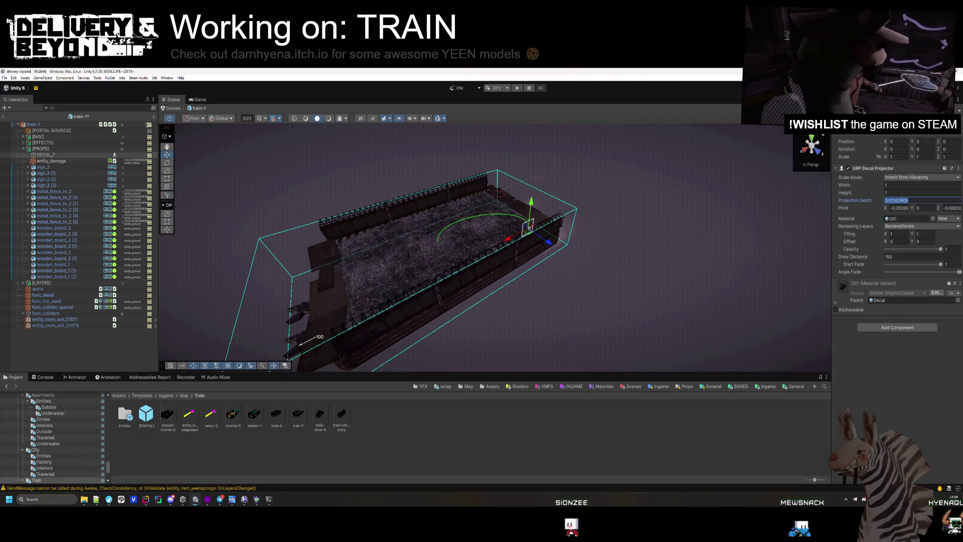
# Step: Lay the decal flat with a 90° X rotation, lower it slightly, and deepen its projection
pyautogui.scroll(10, 520, 302)
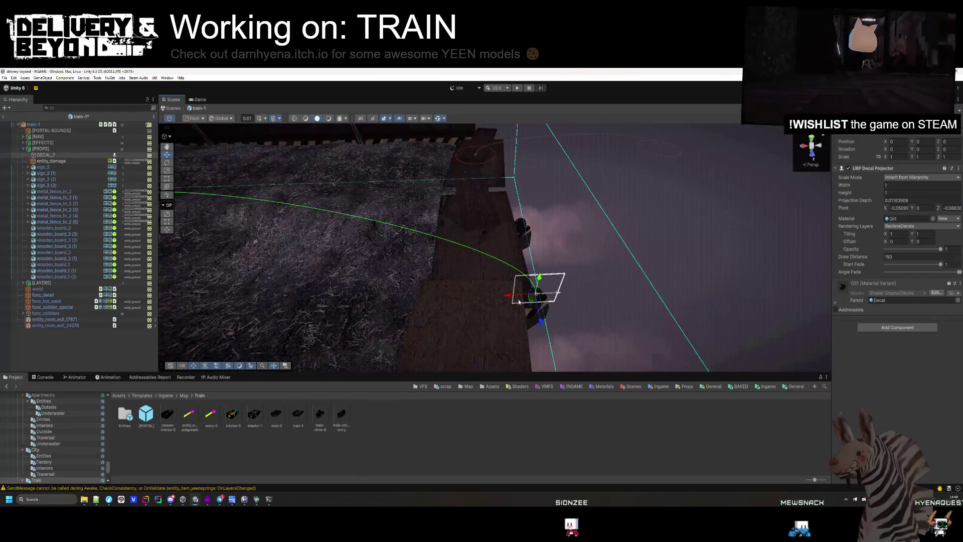
pyautogui.moveTo(362, 180); pyautogui.dragTo(418, 160)
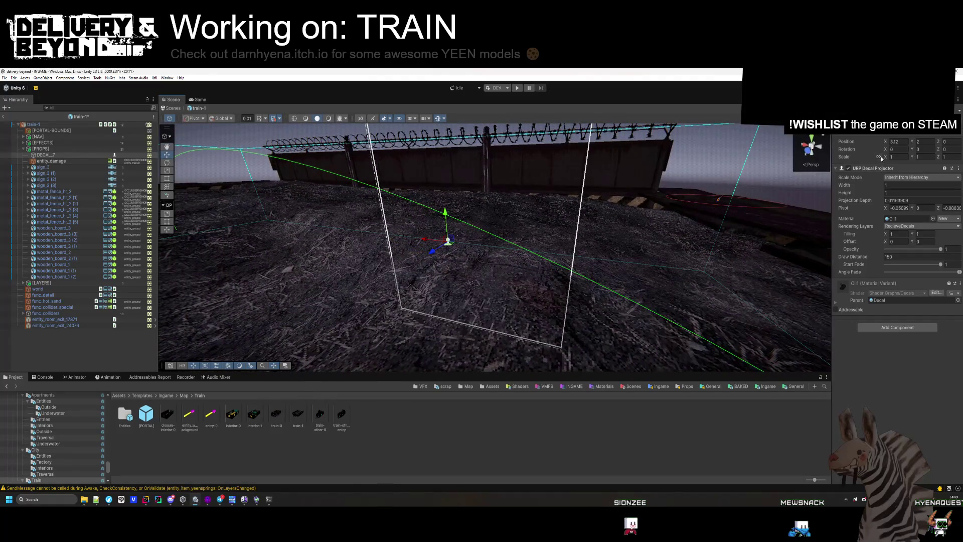
pyautogui.write('90')
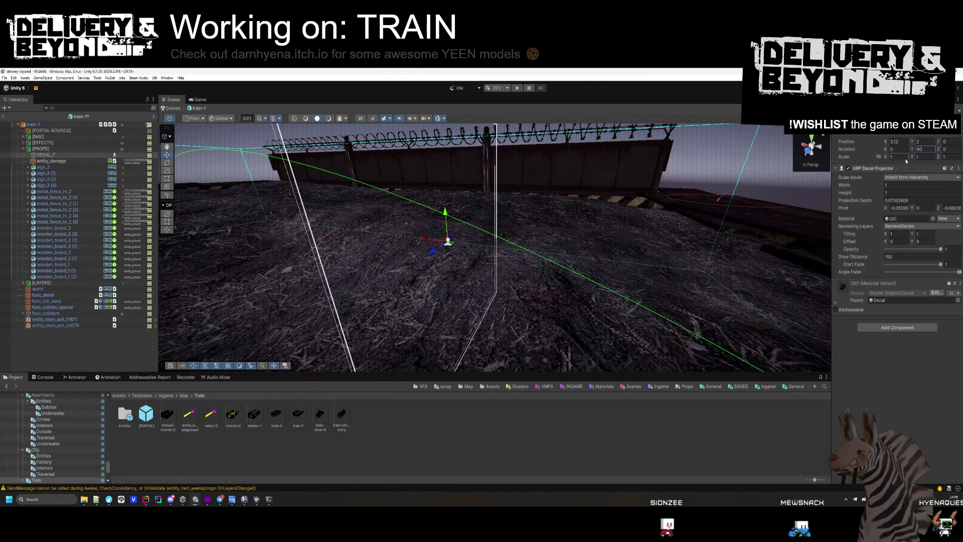
pyautogui.write('0')
pyautogui.click(895, 150)
pyautogui.write('90')
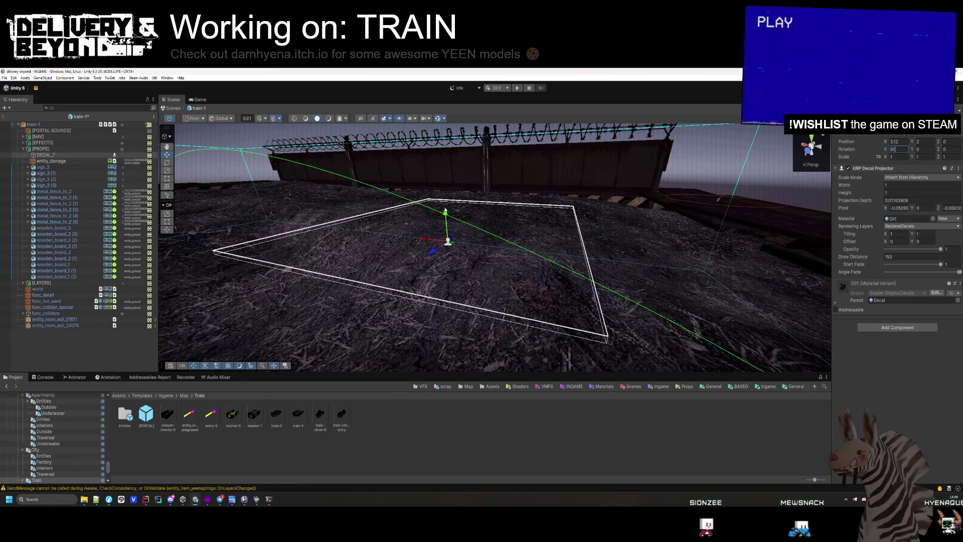
pyautogui.moveTo(445, 215); pyautogui.dragTo(448, 253)
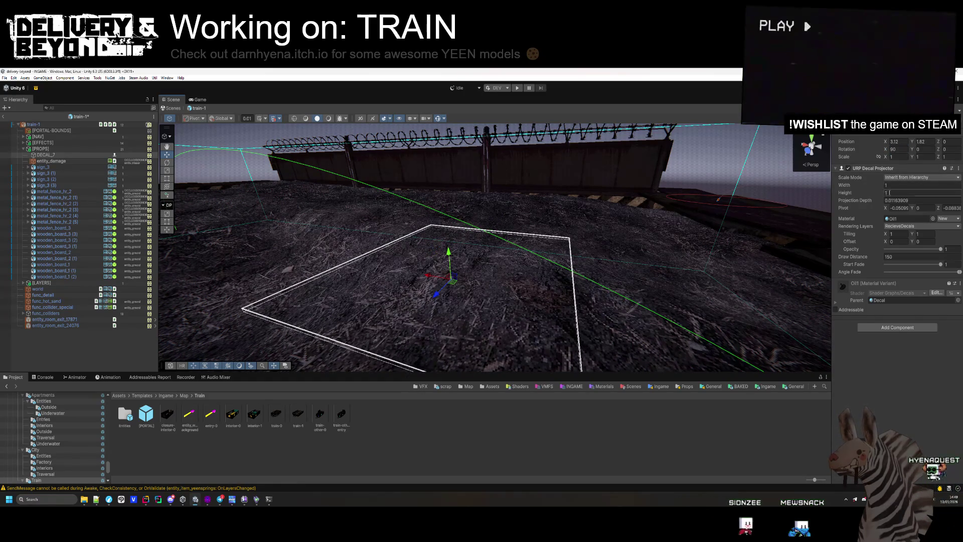
pyautogui.moveTo(873, 201); pyautogui.dragTo(918, 212)
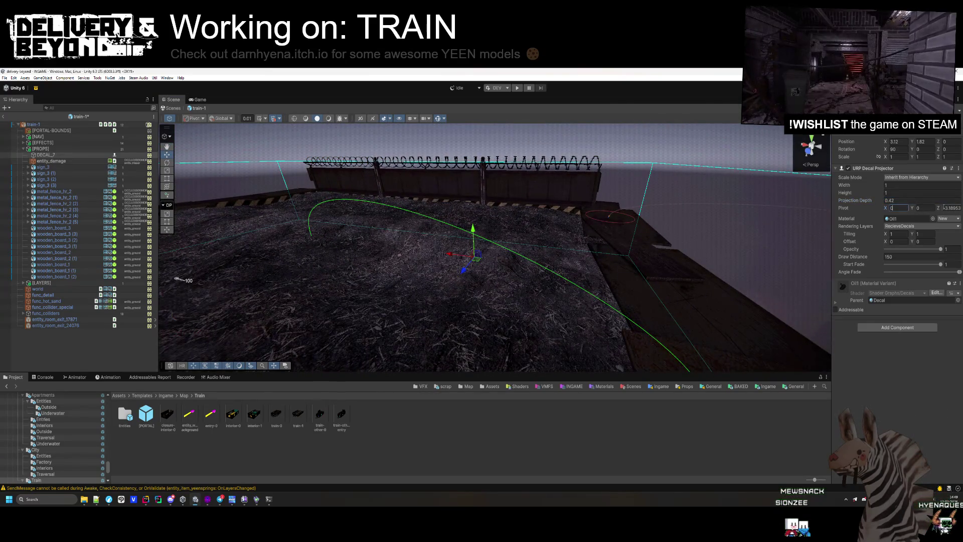
# Step: Lower the framed decal a little more and scale it uniformly to about 2.28
pyautogui.press('f')
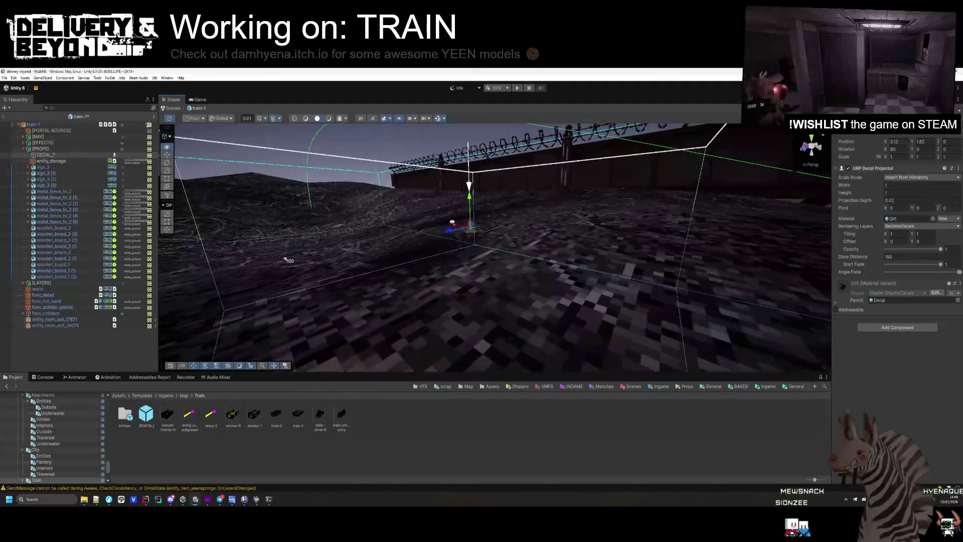
pyautogui.moveTo(476, 201)
pyautogui.mouseDown()
pyautogui.moveTo(479, 260)
pyautogui.moveTo(482, 234)
pyautogui.moveTo(393, 286)
pyautogui.moveTo(652, 211)
pyautogui.moveTo(902, 157)
pyautogui.mouseUp()
pyautogui.moveTo(886, 158); pyautogui.dragTo(903, 157)
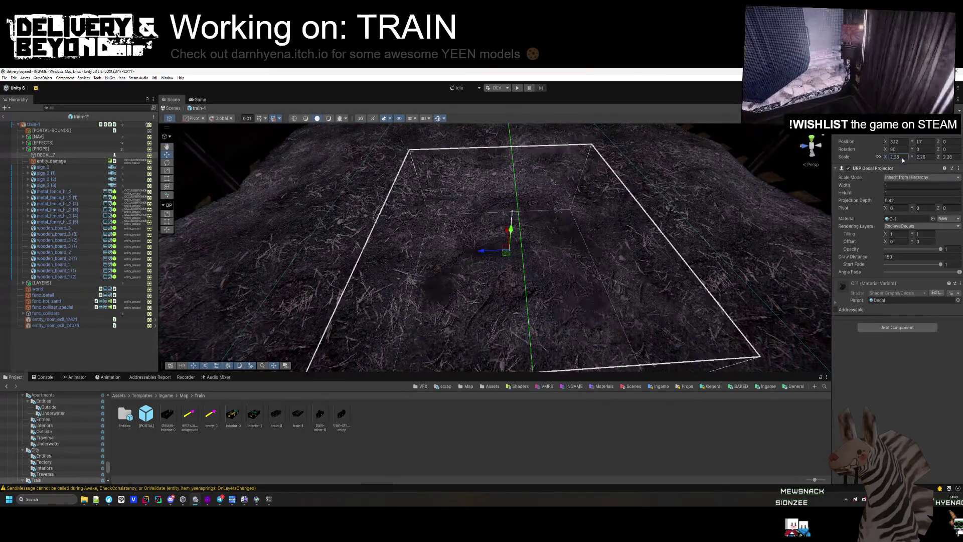
# Step: Slide the enlarged decal across the floor and raise it a tiny bit
pyautogui.press('f')
pyautogui.scroll(3, 519, 260)
pyautogui.scroll(-5, 518, 260)
pyautogui.press('w')
pyautogui.moveTo(505, 226)
pyautogui.mouseDown()
pyautogui.moveTo(542, 286)
pyautogui.moveTo(524, 306)
pyautogui.mouseUp()
pyautogui.moveTo(524, 306)
pyautogui.mouseDown()
pyautogui.moveTo(557, 293)
pyautogui.moveTo(598, 180)
pyautogui.moveTo(563, 186)
pyautogui.moveTo(545, 192)
pyautogui.moveTo(893, 200)
pyautogui.moveTo(877, 200)
pyautogui.mouseUp()
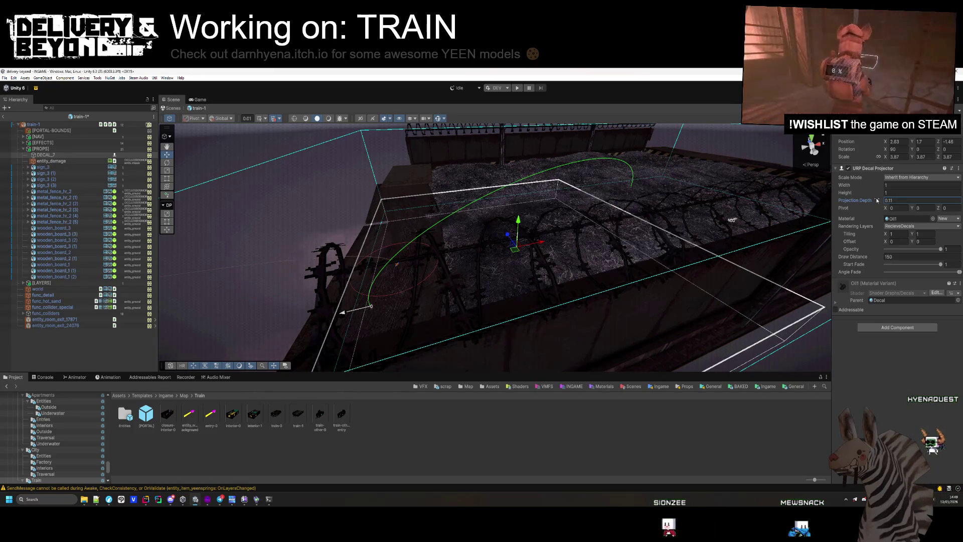
pyautogui.moveTo(514, 221)
pyautogui.mouseDown()
pyautogui.moveTo(547, 237)
pyautogui.moveTo(574, 232)
pyautogui.mouseUp()
pyautogui.moveTo(372, 313)
pyautogui.mouseDown()
pyautogui.moveTo(440, 279)
pyautogui.moveTo(626, 267)
pyautogui.mouseUp()
# Step: Duplicate the decal, turn the copy about -160° on Y, and move it to the floor's far side
pyautogui.hotkey('ctrl', 'd')
pyautogui.moveTo(913, 149)
pyautogui.mouseDown()
pyautogui.moveTo(249, 334)
pyautogui.moveTo(95, 332)
pyautogui.mouseUp()
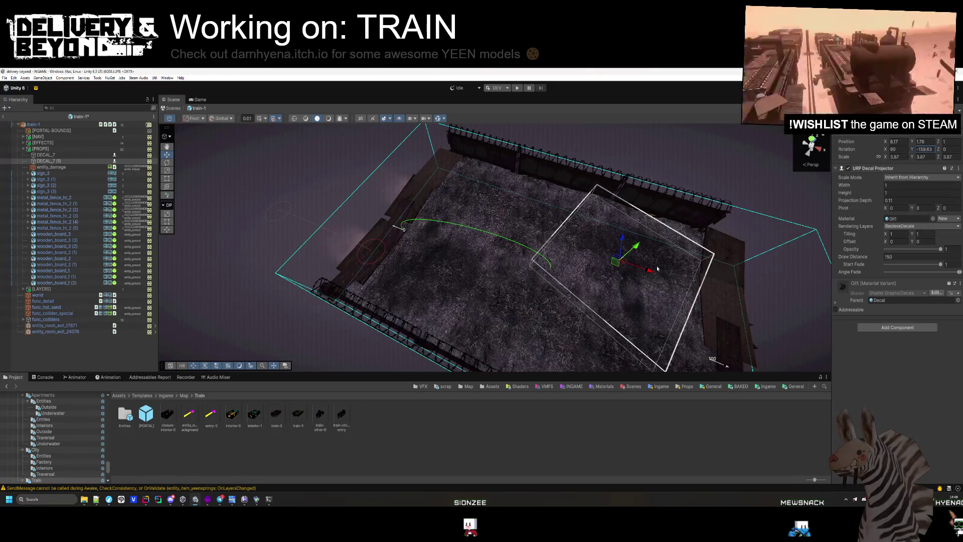
pyautogui.moveTo(637, 249); pyautogui.dragTo(643, 250)
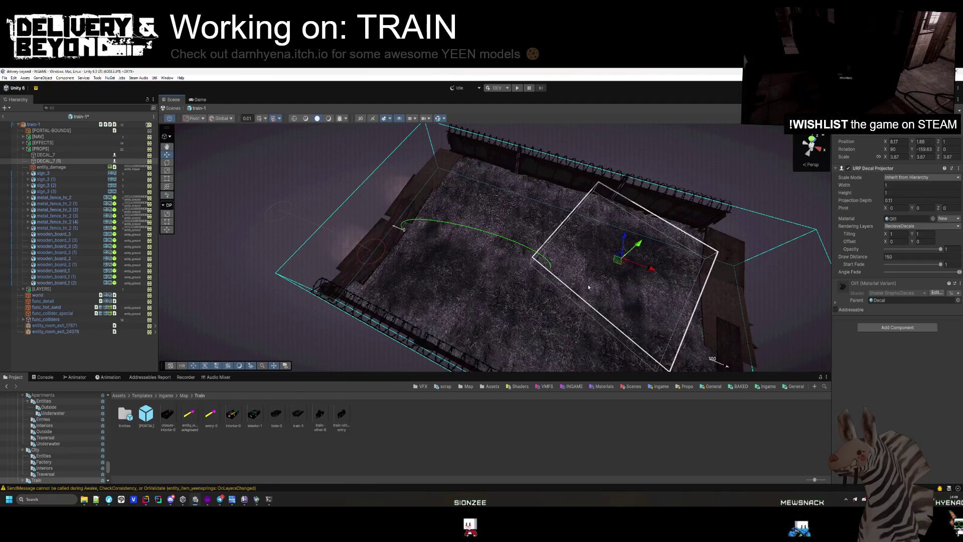
pyautogui.moveTo(589, 287); pyautogui.dragTo(481, 304)
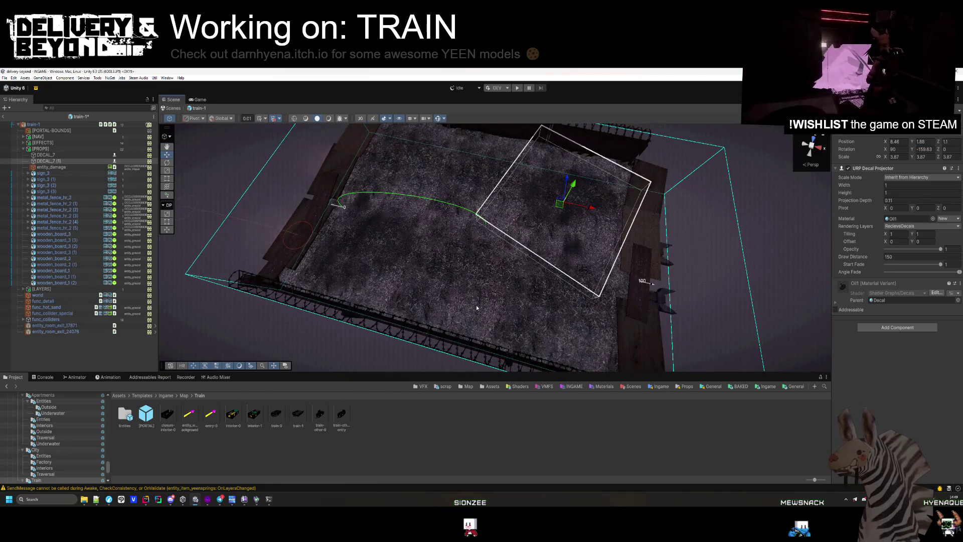
pyautogui.click(350, 241)
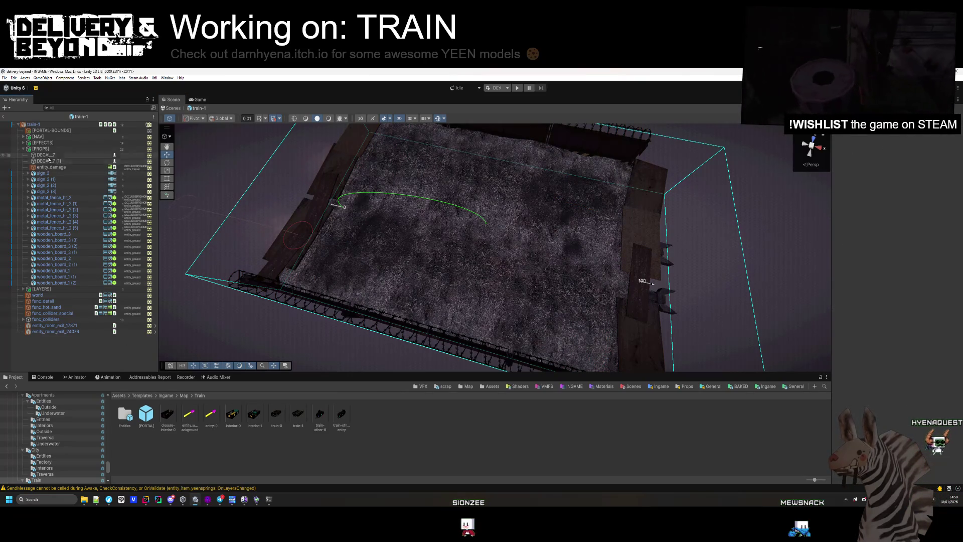
pyautogui.click(23, 149)
# Step: Create an empty child named [LAYER-1] under the [LAYERS] group
pyautogui.click(31, 156)
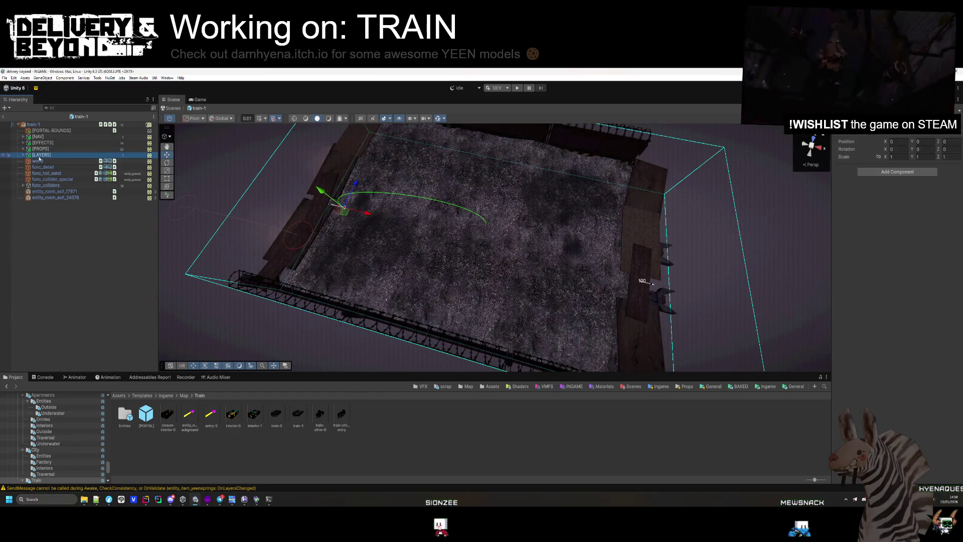
pyautogui.press('Right')
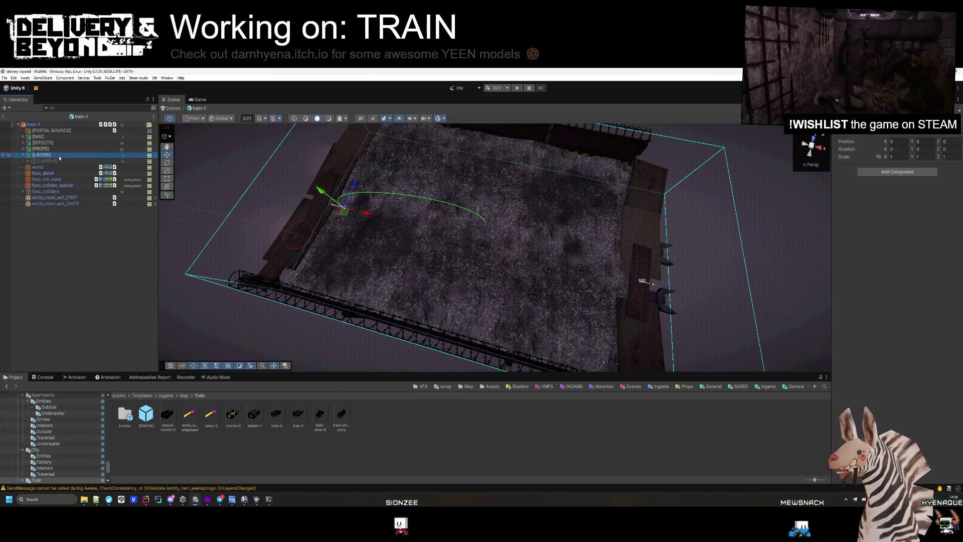
pyautogui.rightClick(59, 156)
pyautogui.click(90, 245)
pyautogui.write('[LAYER-1]')
pyautogui.press('Return')
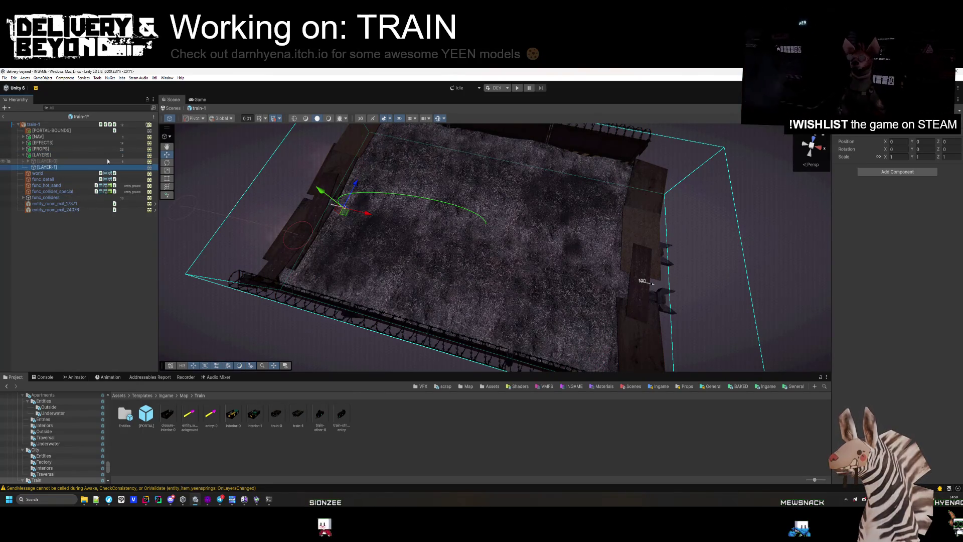
# Step: Duplicate [LAYER-1] into [LAYER-2] and [LAYER-3], then add a room layer entry
pyautogui.hotkey('ctrl', 'd')
pyautogui.hotkey('ctrl', 'd')
pyautogui.click(74, 174)
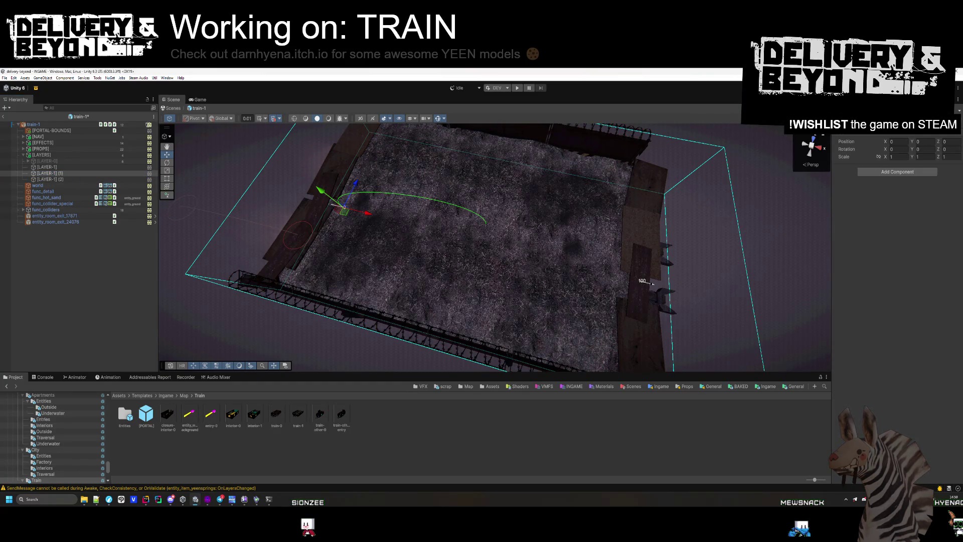
pyautogui.click(63, 180)
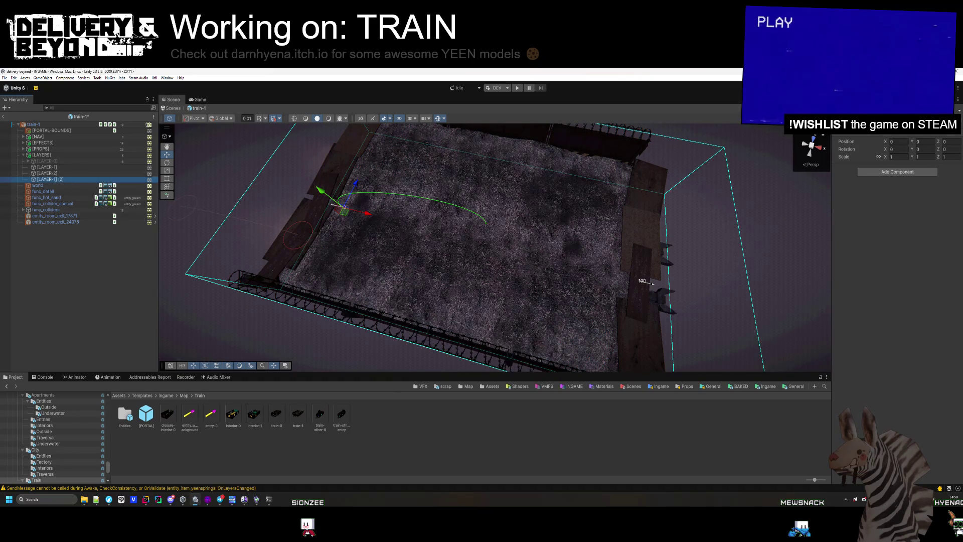
pyautogui.write('[LAYER-3]')
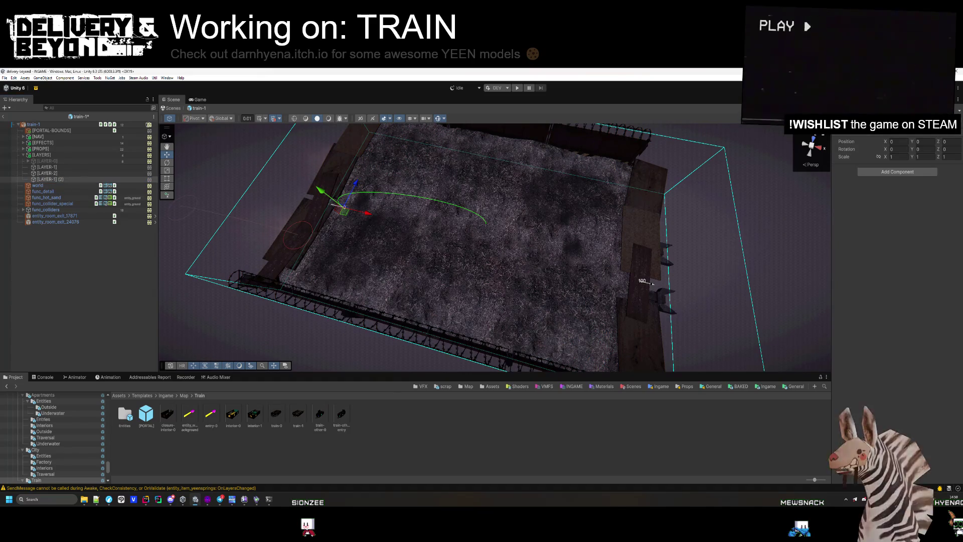
pyautogui.press('Return')
pyautogui.keyDown('shift'); pyautogui.click(55, 167); pyautogui.keyUp('shift')
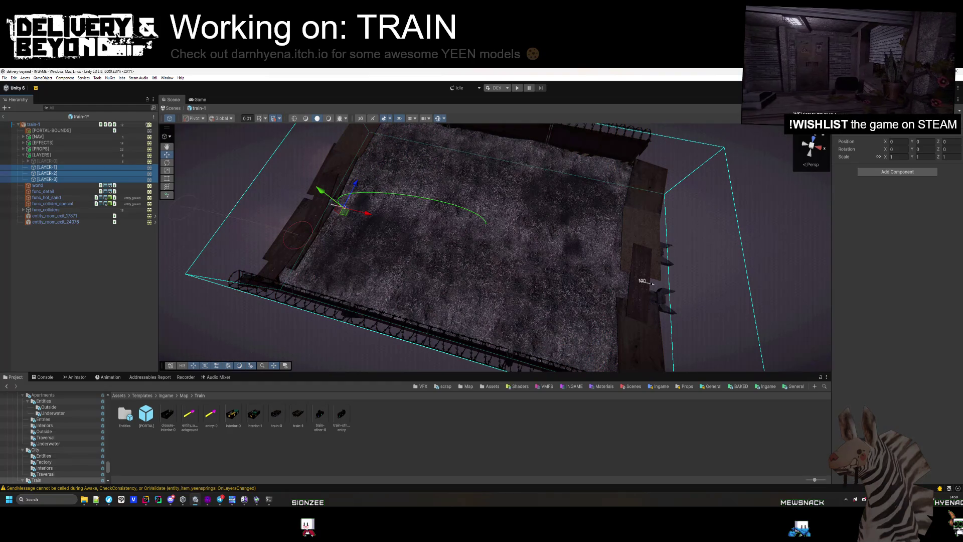
pyautogui.click(143, 253)
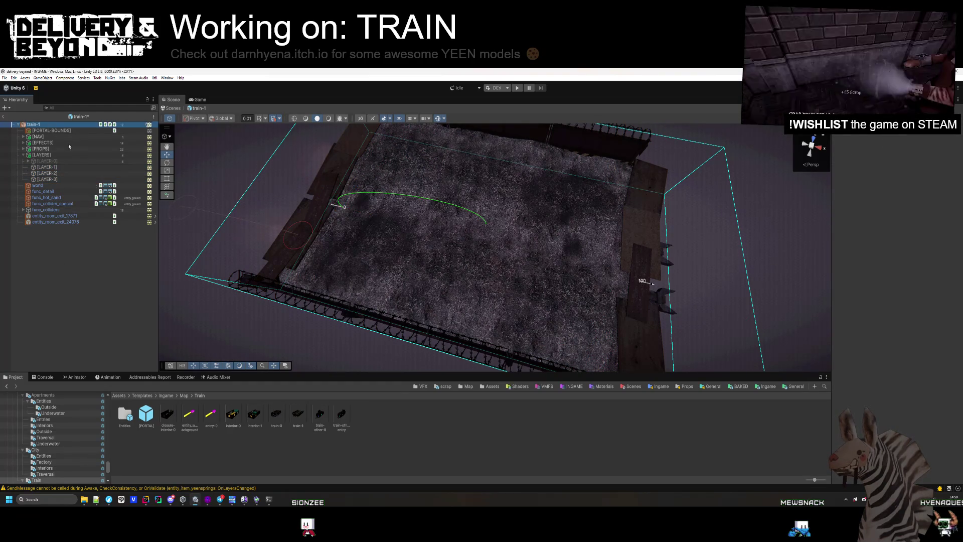
pyautogui.click(941, 282)
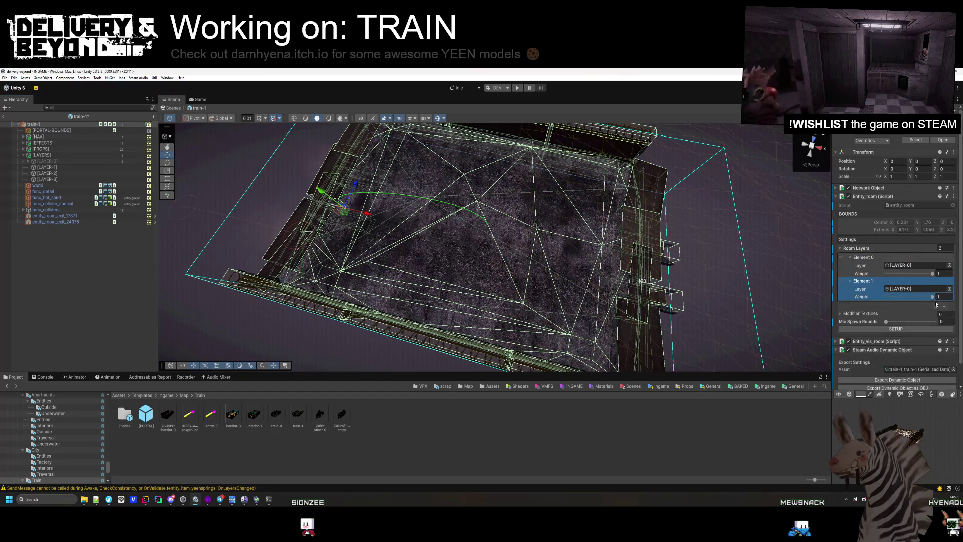
# Step: Add two more room layer entries and assign [LAYER-1], [LAYER-2] and [LAYER-3] to Elements 1–3
pyautogui.click(936, 305)
pyautogui.click(936, 329)
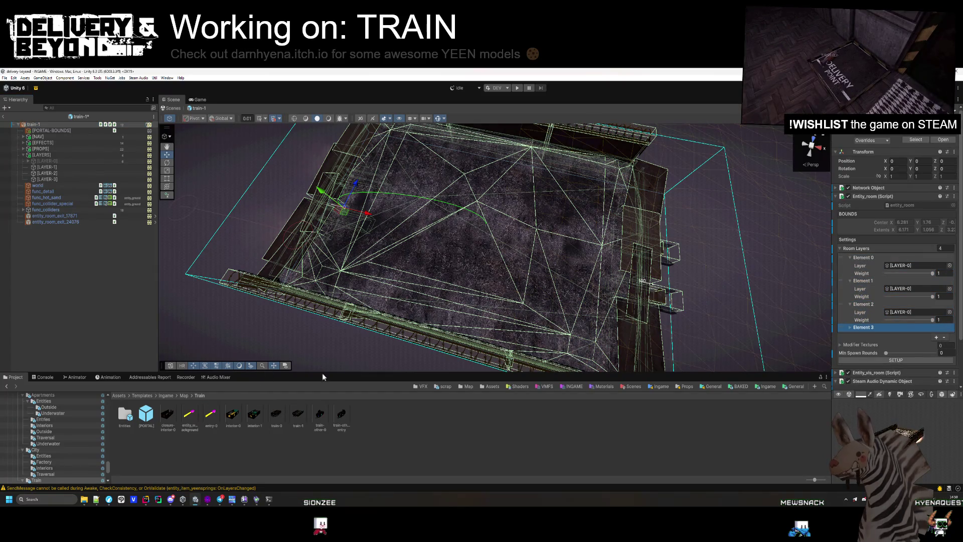
pyautogui.moveTo(52, 173)
pyautogui.mouseDown()
pyautogui.moveTo(898, 335)
pyautogui.moveTo(915, 294)
pyautogui.mouseUp()
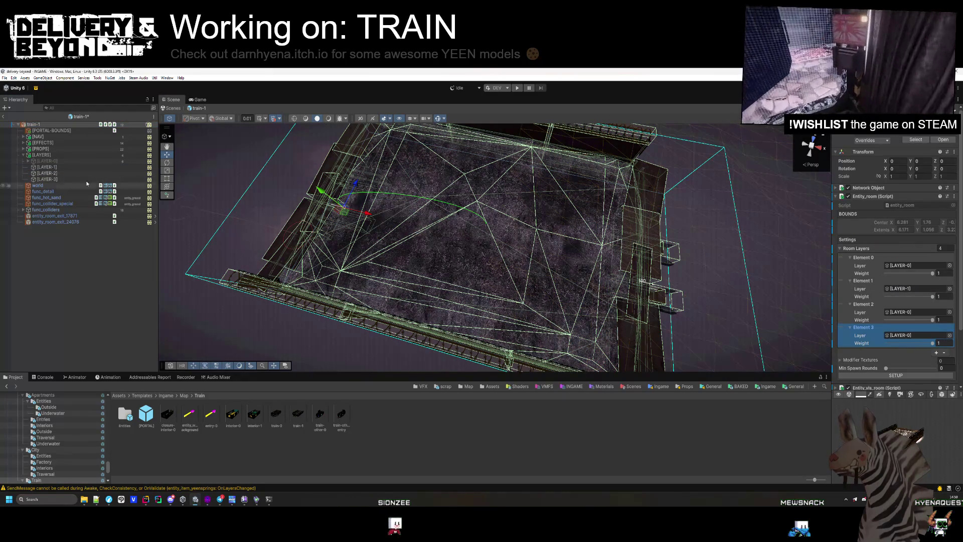
pyautogui.moveTo(47, 173); pyautogui.dragTo(903, 312)
pyautogui.moveTo(47, 184); pyautogui.dragTo(903, 335)
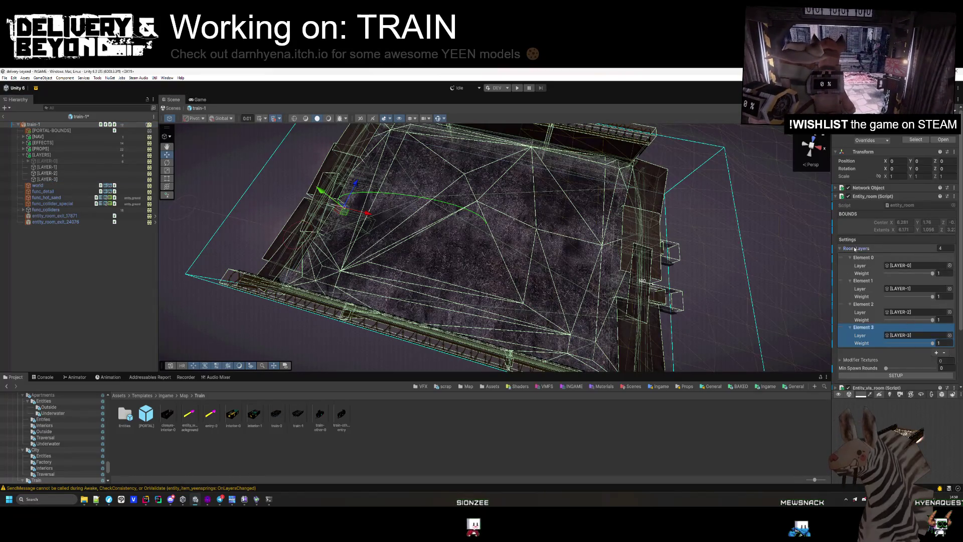
# Step: Locate the shipping container's source asset, then open the PSX Mega Pack II Props models
pyautogui.click(185, 290)
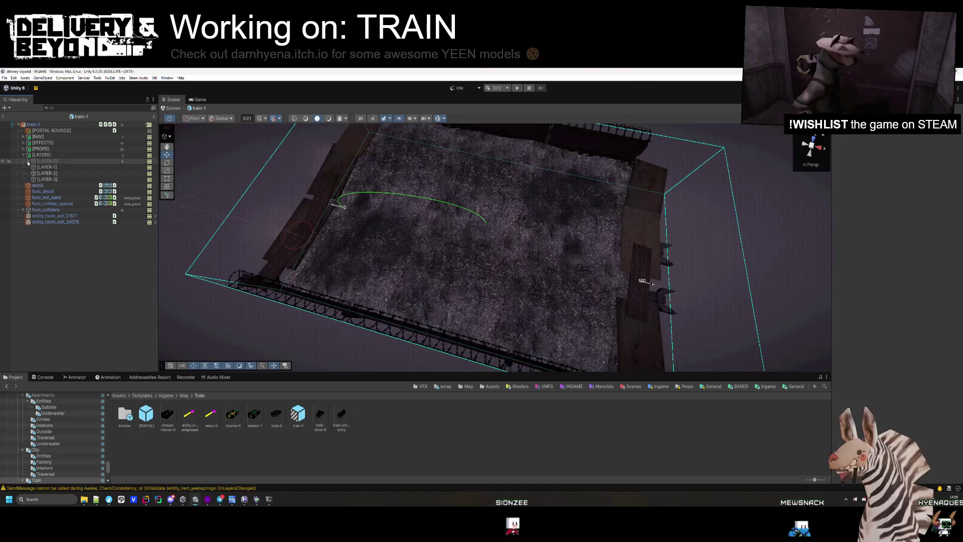
pyautogui.click(28, 161)
pyautogui.click(66, 179)
pyautogui.click(883, 136)
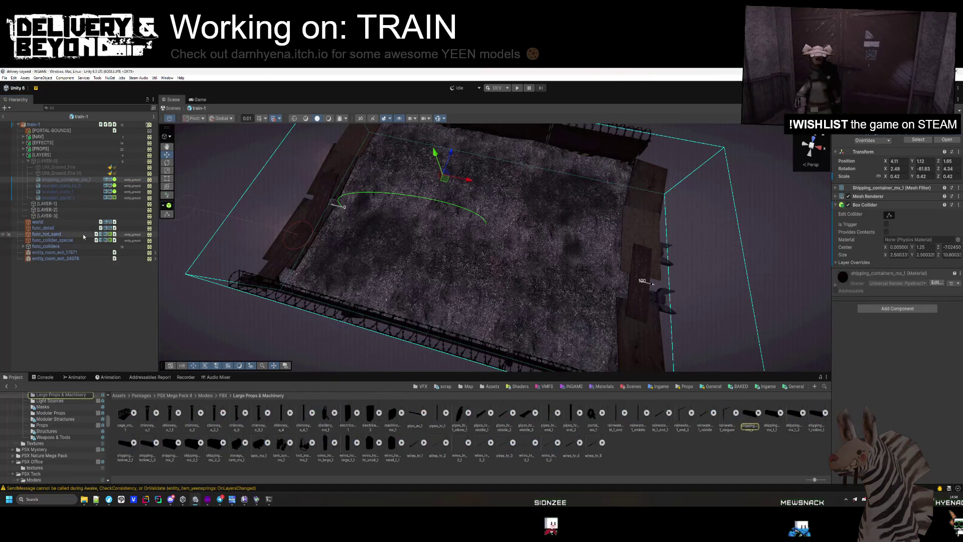
pyautogui.click(57, 211)
pyautogui.keyDown('shift'); pyautogui.click(71, 217); pyautogui.keyUp('shift')
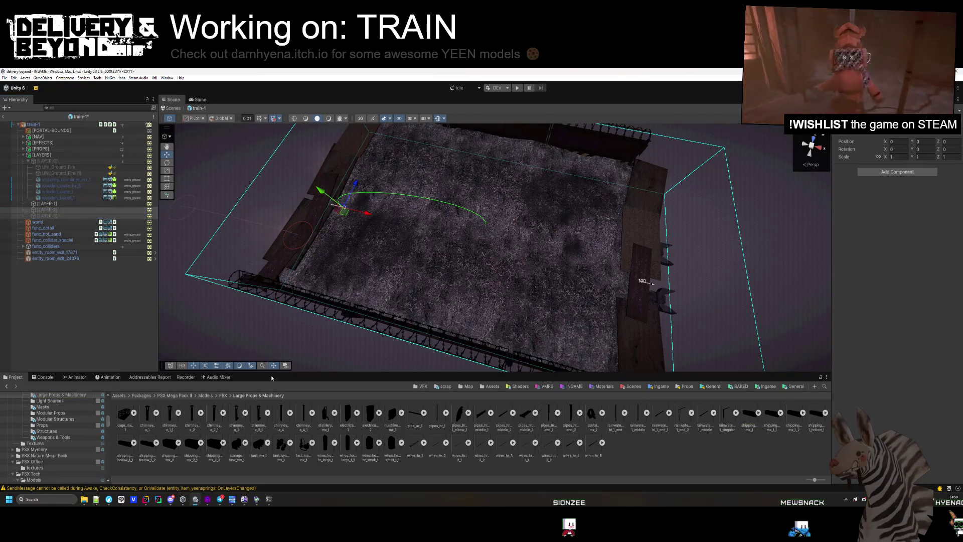
pyautogui.click(42, 425)
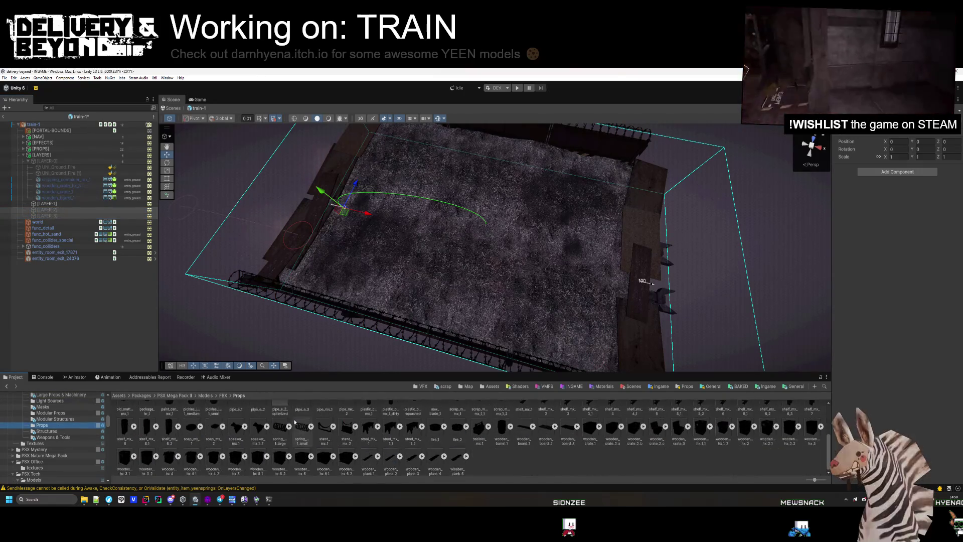
# Step: Try shelf_mx_8_1 and shelf_mx_8_2 on the floor, then delete both
pyautogui.scroll(3, 308, 436)
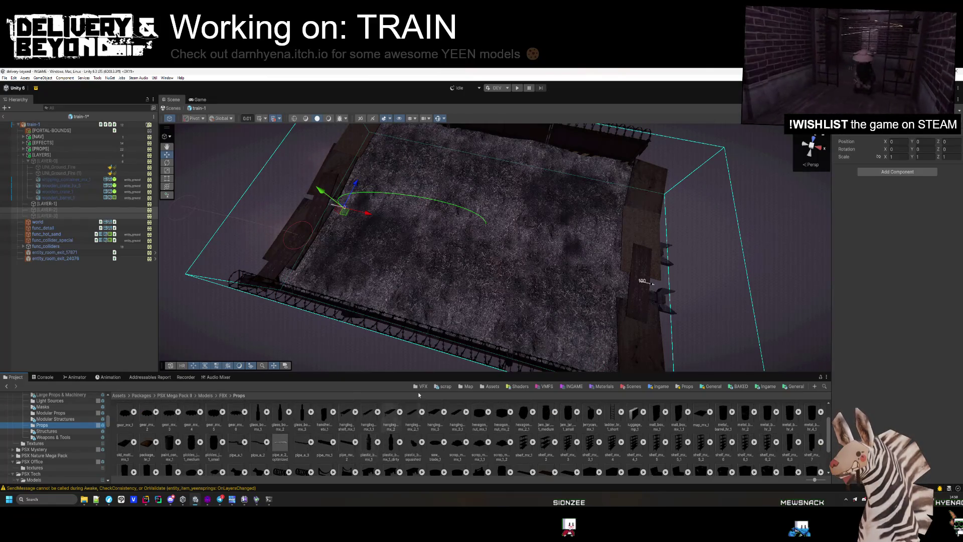
pyautogui.press('f')
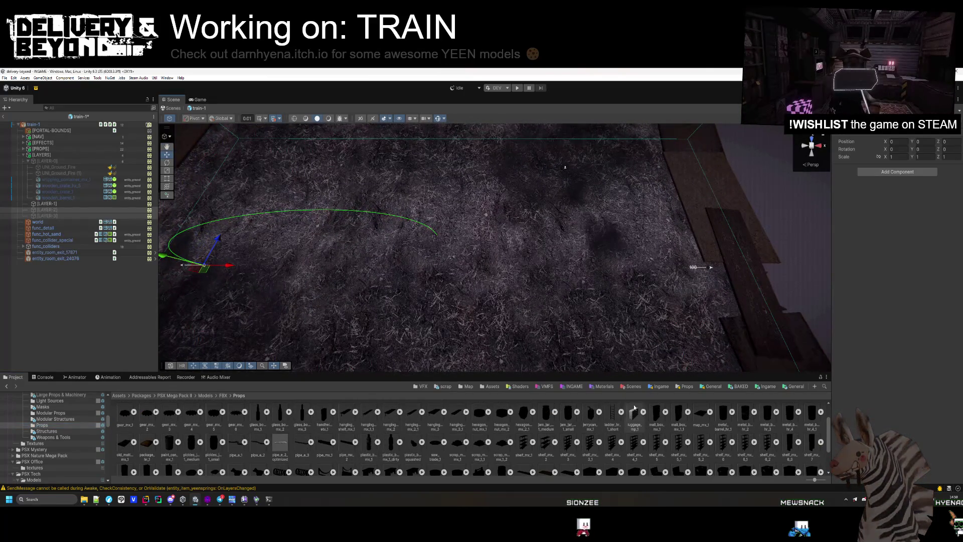
pyautogui.scroll(-1, 634, 410)
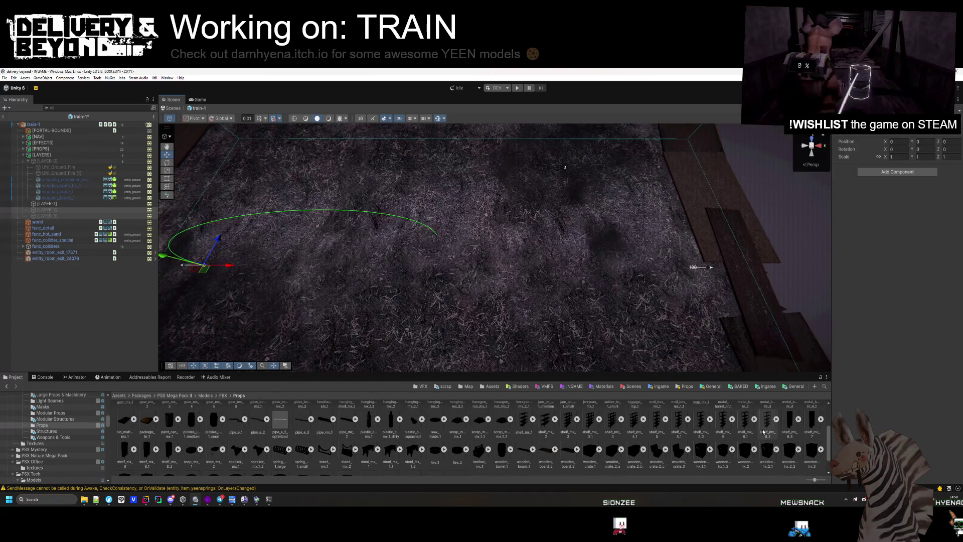
pyautogui.scroll(-1, 519, 428)
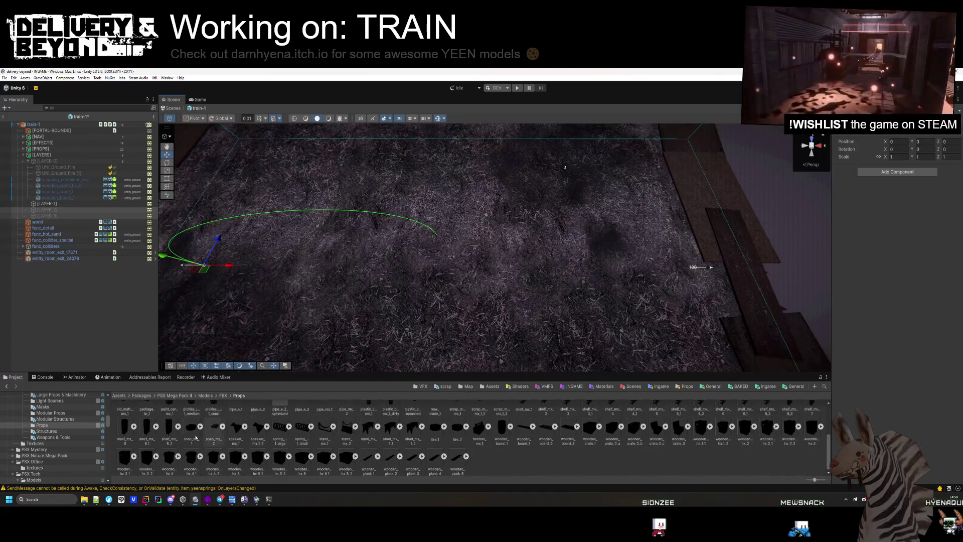
pyautogui.moveTo(519, 428)
pyautogui.mouseDown()
pyautogui.moveTo(374, 246)
pyautogui.moveTo(429, 238)
pyautogui.moveTo(196, 179)
pyautogui.moveTo(291, 221)
pyautogui.moveTo(283, 316)
pyautogui.mouseUp()
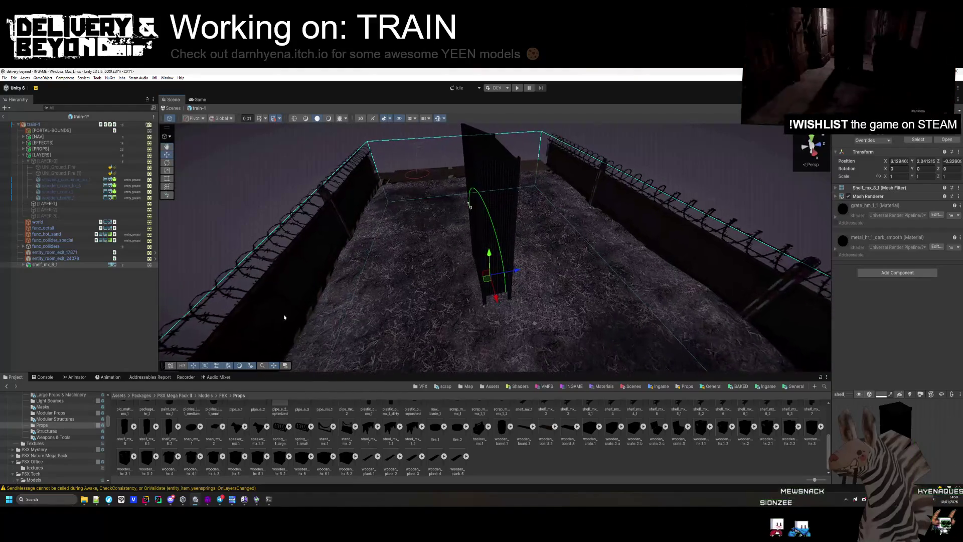
pyautogui.press('Delete')
pyautogui.moveTo(169, 426)
pyautogui.mouseDown()
pyautogui.moveTo(542, 281)
pyautogui.moveTo(474, 275)
pyautogui.mouseUp()
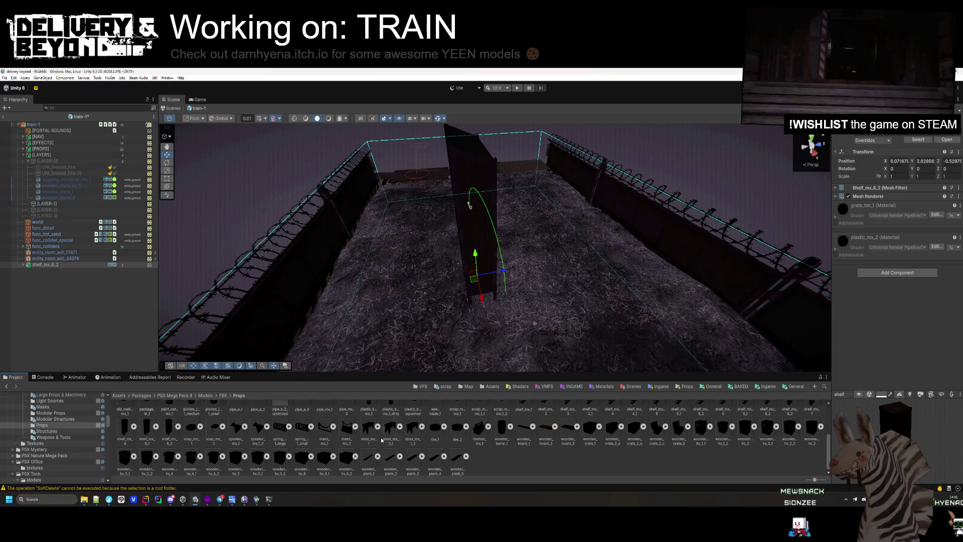
pyautogui.press('Delete')
# Step: Place a wooden crate near the back wall, tilted at a casual angle
pyautogui.moveTo(478, 254)
pyautogui.mouseDown()
pyautogui.moveTo(511, 192)
pyautogui.moveTo(483, 197)
pyautogui.moveTo(512, 192)
pyautogui.moveTo(507, 182)
pyautogui.moveTo(508, 190)
pyautogui.mouseUp()
pyautogui.press('f')
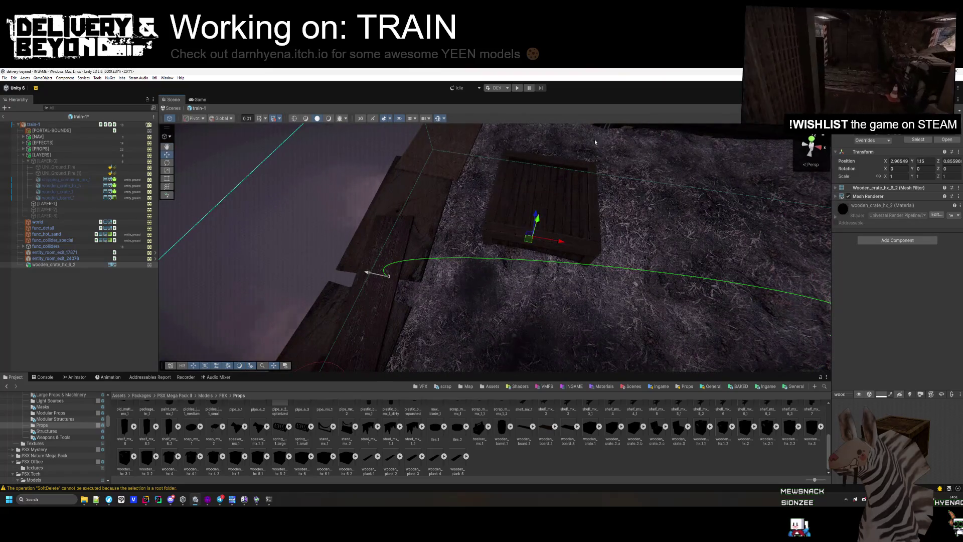
pyautogui.moveTo(560, 252); pyautogui.dragTo(516, 248)
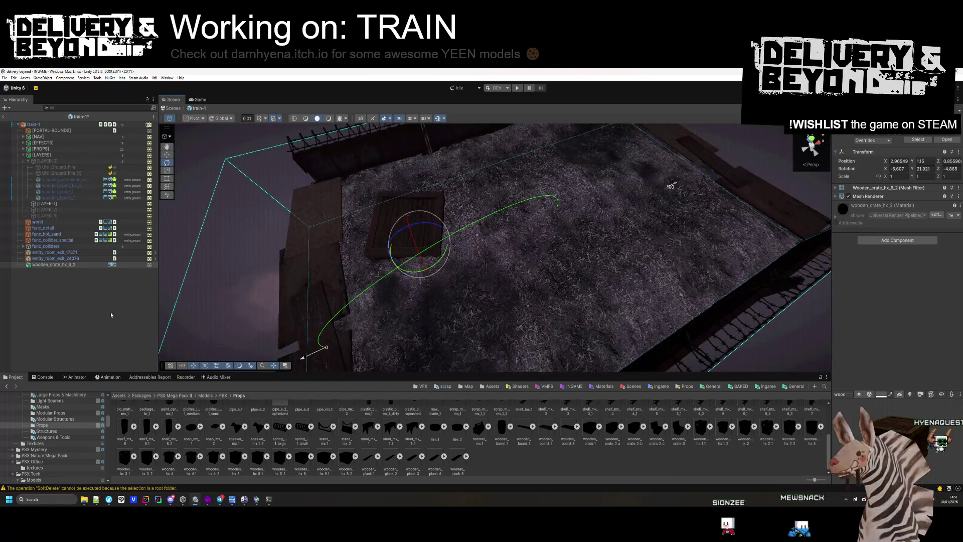
pyautogui.click(199, 335)
# Step: Place barricade_b_4 from Modular Props on the train car floor and lower it onto the grass
pyautogui.click(46, 431)
pyautogui.click(68, 414)
pyautogui.moveTo(387, 418)
pyautogui.mouseDown()
pyautogui.moveTo(381, 351)
pyautogui.moveTo(451, 216)
pyautogui.moveTo(550, 254)
pyautogui.moveTo(412, 440)
pyautogui.mouseUp()
pyautogui.moveTo(454, 283)
pyautogui.mouseDown()
pyautogui.moveTo(574, 278)
pyautogui.moveTo(541, 227)
pyautogui.moveTo(564, 214)
pyautogui.moveTo(558, 202)
pyautogui.moveTo(527, 194)
pyautogui.moveTo(483, 147)
pyautogui.moveTo(502, 160)
pyautogui.mouseUp()
pyautogui.moveTo(561, 202)
pyautogui.mouseDown()
pyautogui.moveTo(557, 341)
pyautogui.moveTo(588, 239)
pyautogui.moveTo(573, 261)
pyautogui.mouseUp()
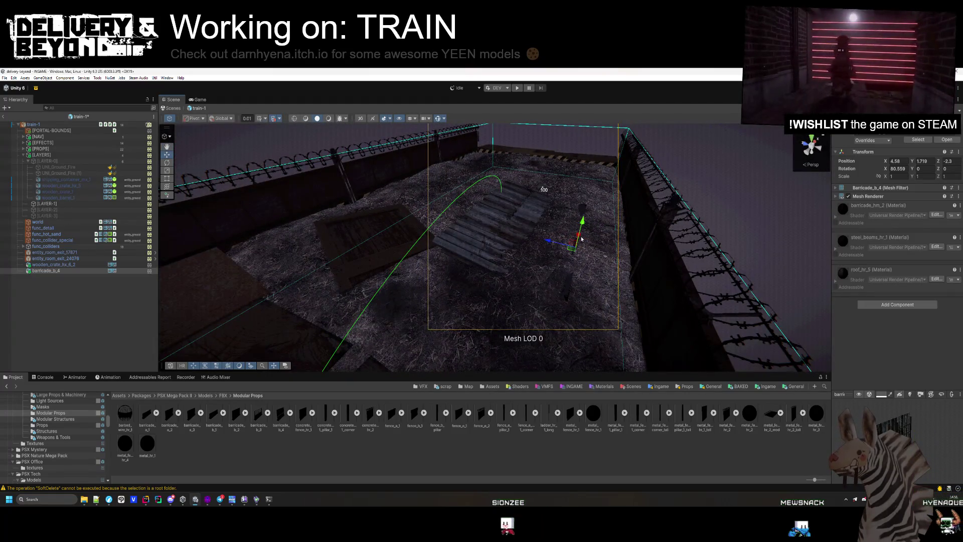
# Step: Rotate the barricade about 18 degrees around its vertical axis
pyautogui.press('e')
pyautogui.moveTo(576, 272)
pyautogui.mouseDown()
pyautogui.moveTo(558, 267)
pyautogui.moveTo(508, 362)
pyautogui.moveTo(527, 346)
pyautogui.moveTo(516, 355)
pyautogui.mouseUp()
pyautogui.click(558, 267)
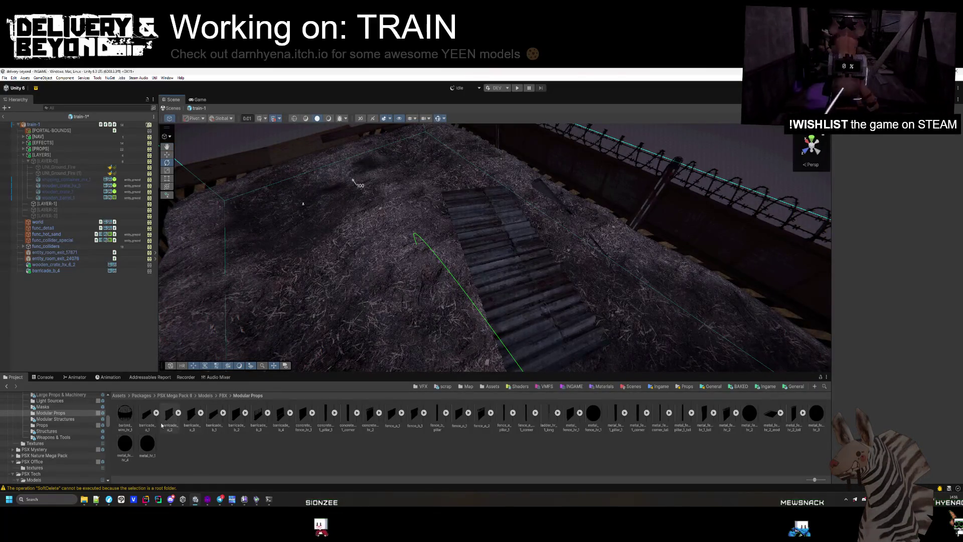
# Step: Try the cement bag pallet and the storage tank in the room, cancelling both
pyautogui.click(42, 425)
pyautogui.scroll(2, 24, 427)
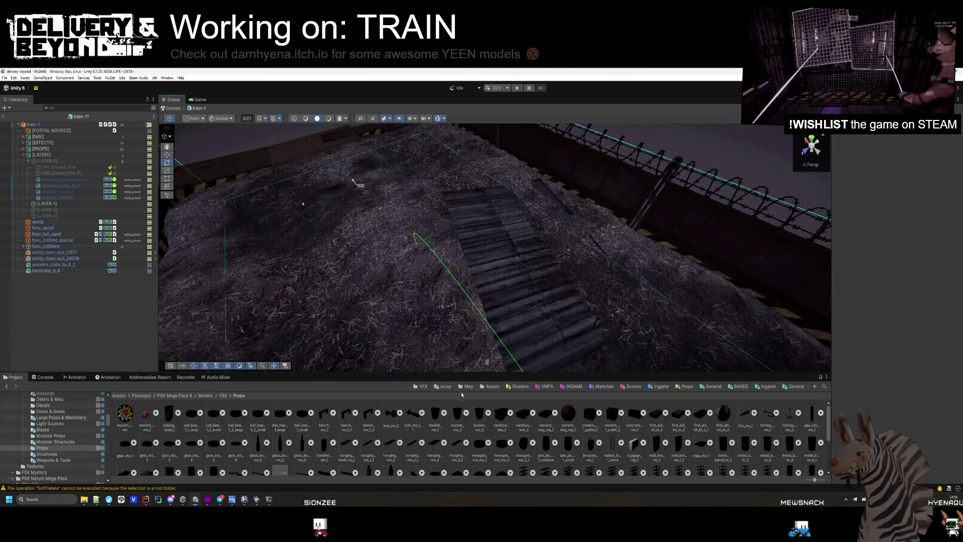
pyautogui.moveTo(594, 424); pyautogui.dragTo(400, 255)
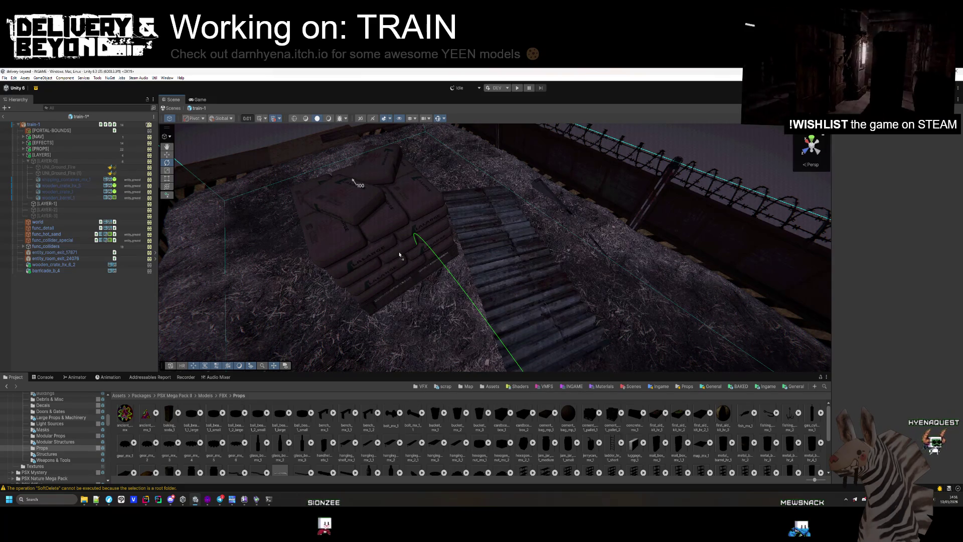
pyautogui.press('Escape')
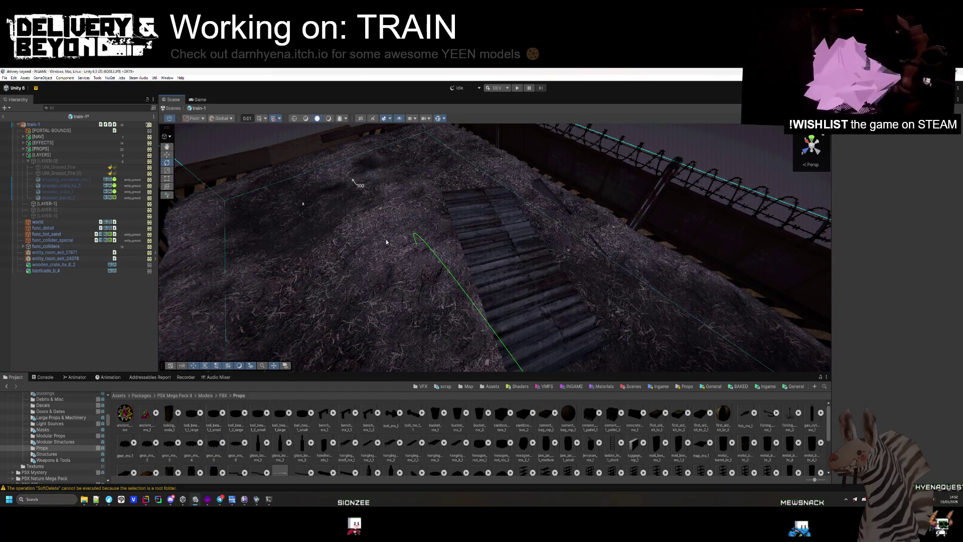
pyautogui.scroll(-2, 386, 466)
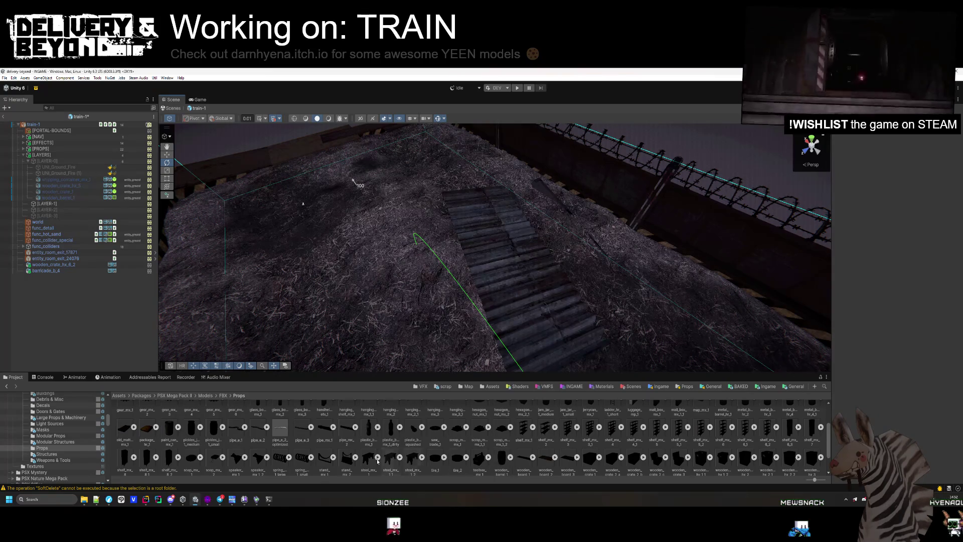
pyautogui.scroll(-1, 271, 457)
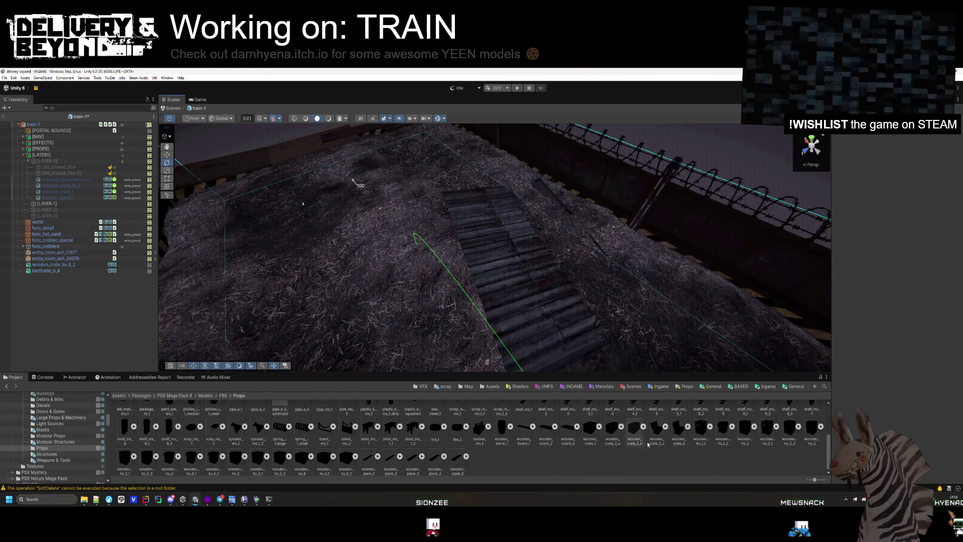
pyautogui.click(48, 460)
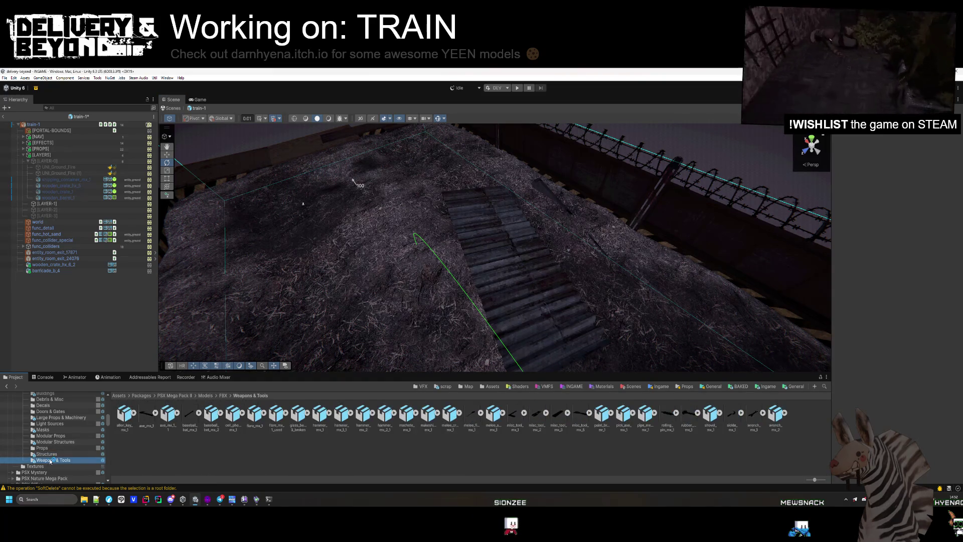
pyautogui.scroll(1, 58, 456)
pyautogui.click(58, 440)
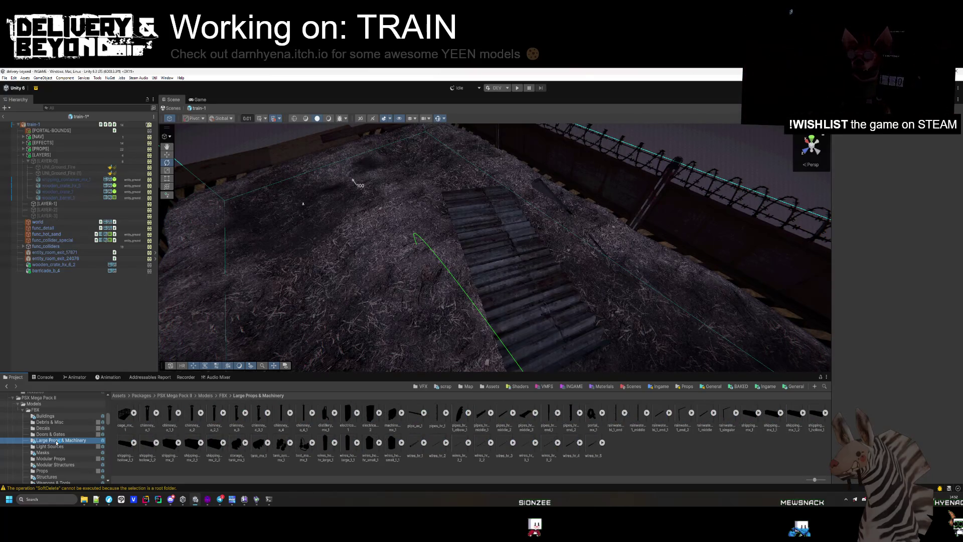
pyautogui.moveTo(247, 423); pyautogui.dragTo(283, 266)
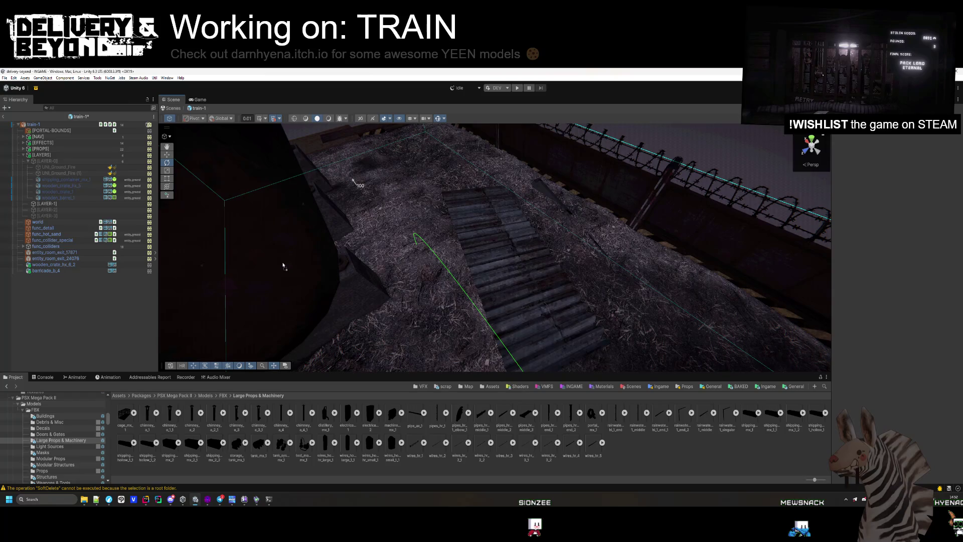
pyautogui.press('Escape')
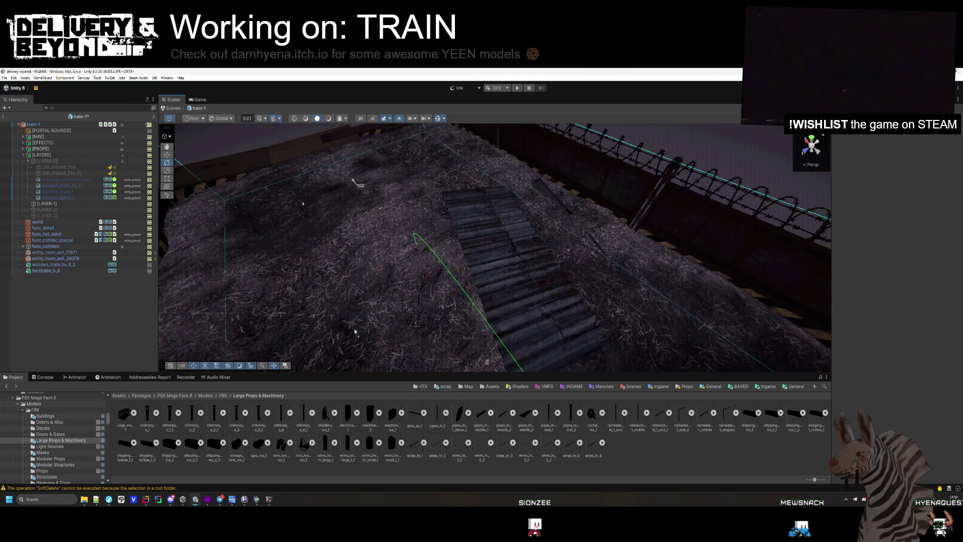
# Step: Drop the portal_mx_1 model into the scene, frame it, and browse Doors & Gates
pyautogui.moveTo(605, 417); pyautogui.dragTo(602, 290)
pyautogui.press('f')
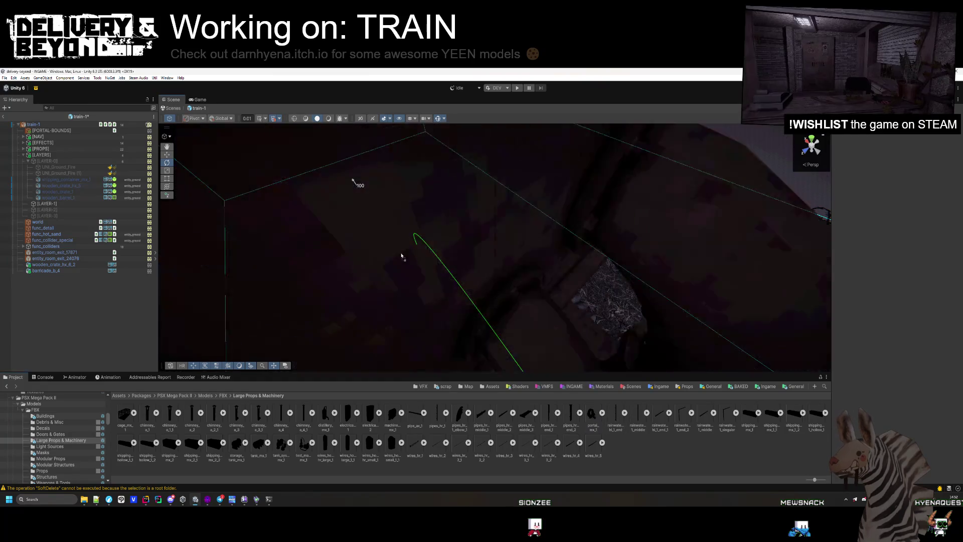
pyautogui.scroll(5, 542, 145)
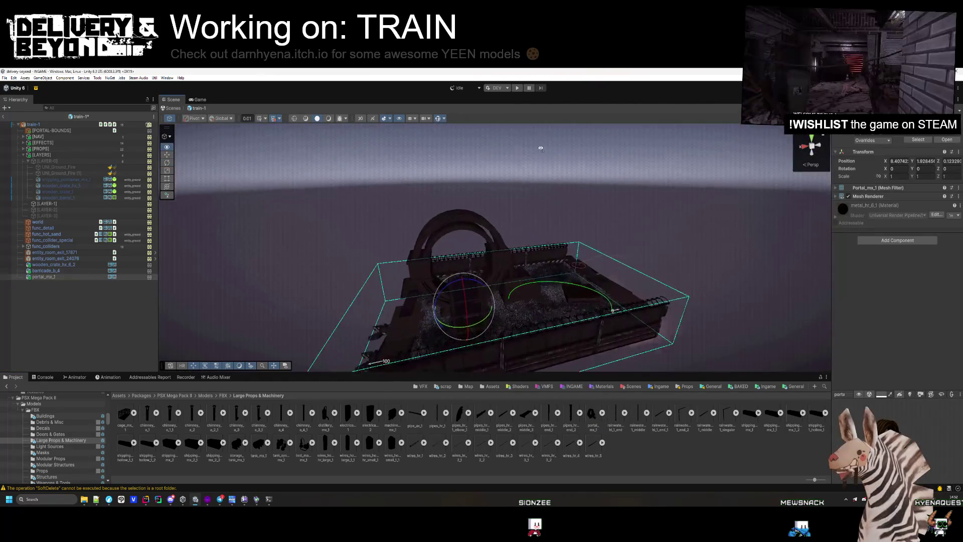
pyautogui.scroll(5, 524, 195)
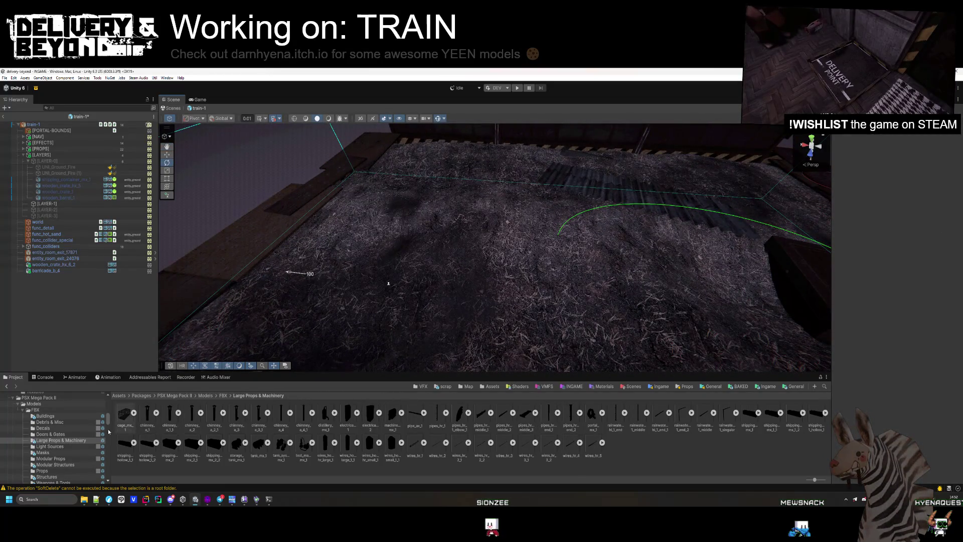
pyautogui.click(65, 434)
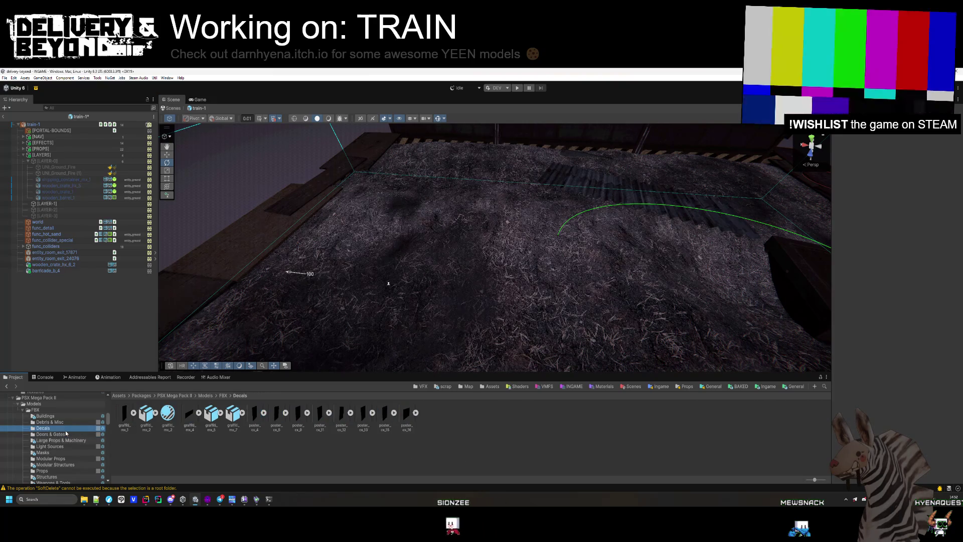
# Step: Show all PSX Mega Pack models and place sofa_1_3 on the train car floor
pyautogui.click(61, 423)
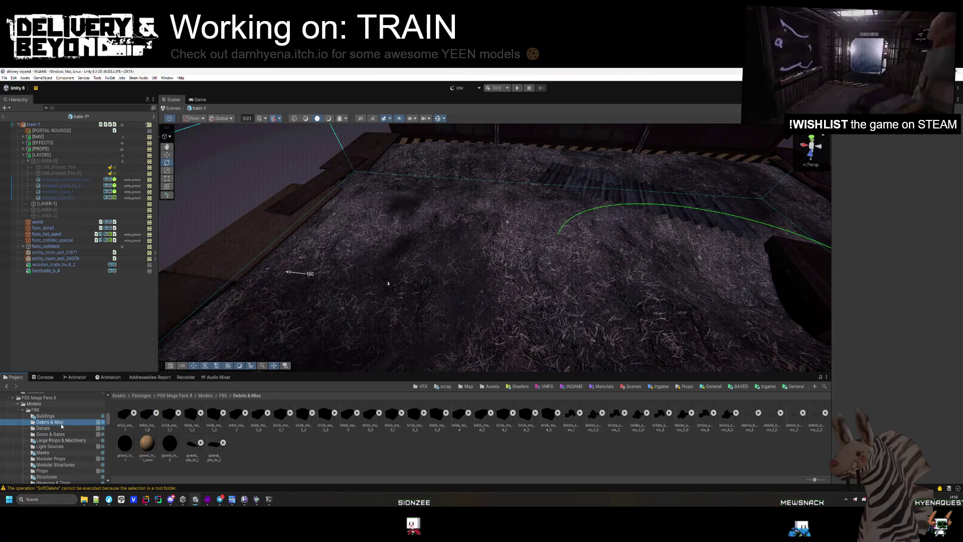
pyautogui.scroll(3, 61, 423)
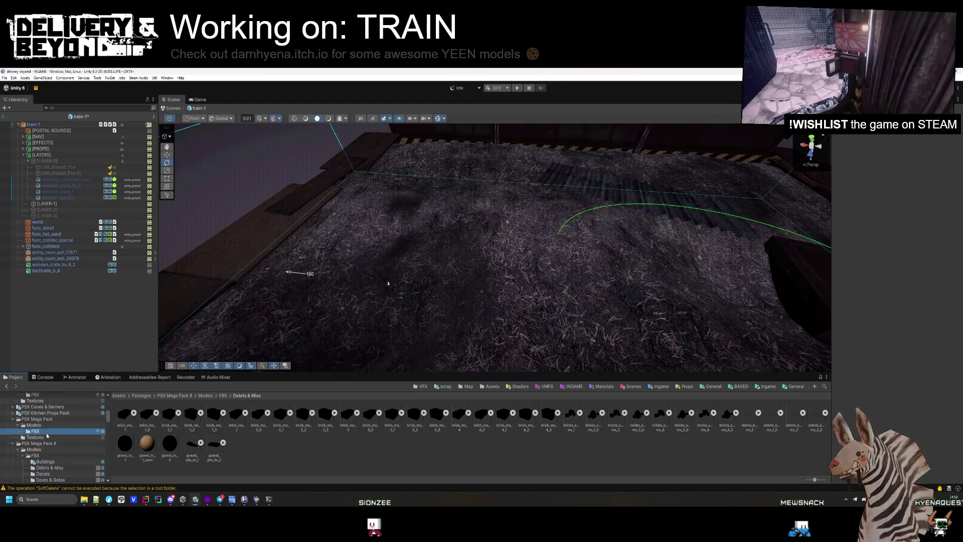
pyautogui.click(46, 431)
pyautogui.scroll(-5, 350, 439)
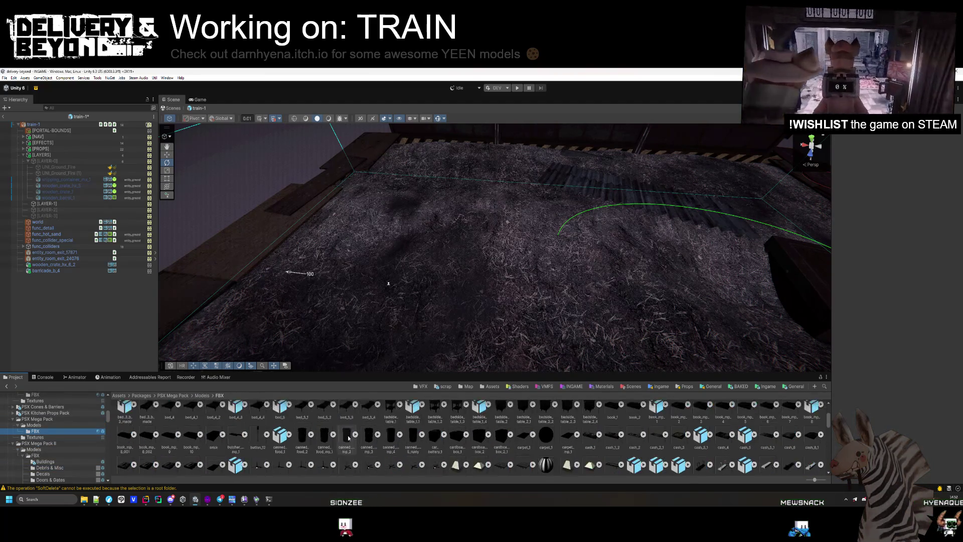
pyautogui.scroll(-10, 349, 439)
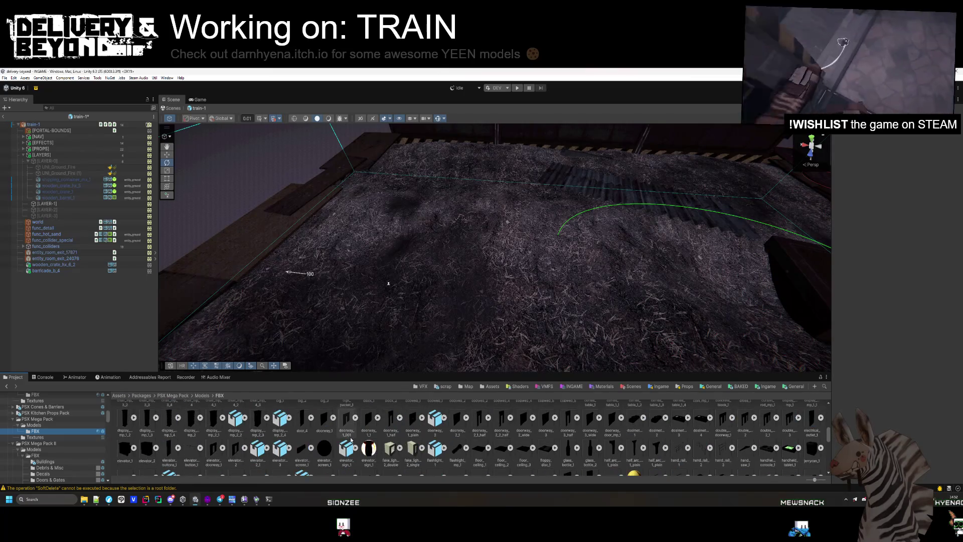
pyautogui.scroll(-10, 351, 440)
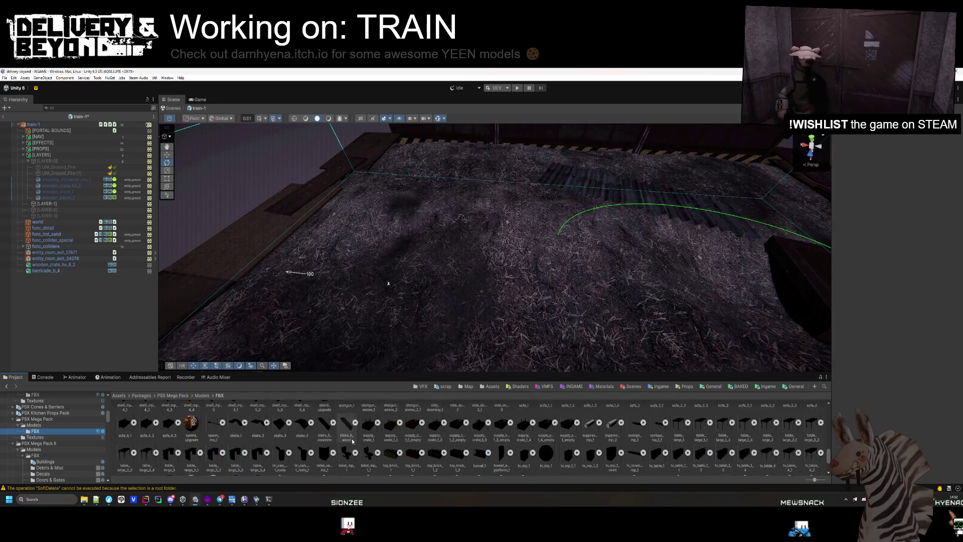
pyautogui.moveTo(598, 450)
pyautogui.mouseDown()
pyautogui.moveTo(477, 243)
pyautogui.moveTo(504, 311)
pyautogui.mouseUp()
# Step: Tip the sofa onto its back, rest it above the floor, and turn it about -65° on Y
pyautogui.moveTo(520, 272); pyautogui.dragTo(517, 271)
pyautogui.moveTo(476, 261); pyautogui.dragTo(474, 315)
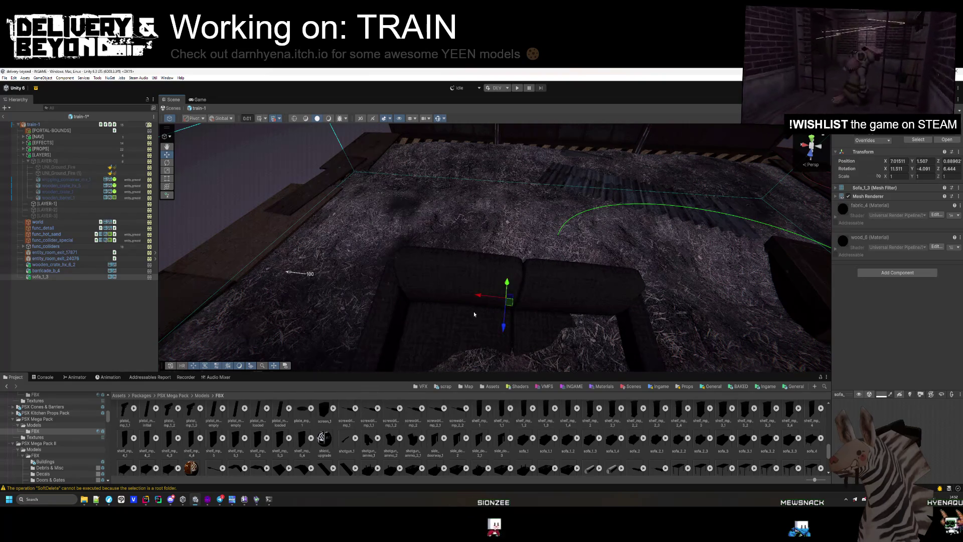
pyautogui.moveTo(502, 281); pyautogui.dragTo(470, 272)
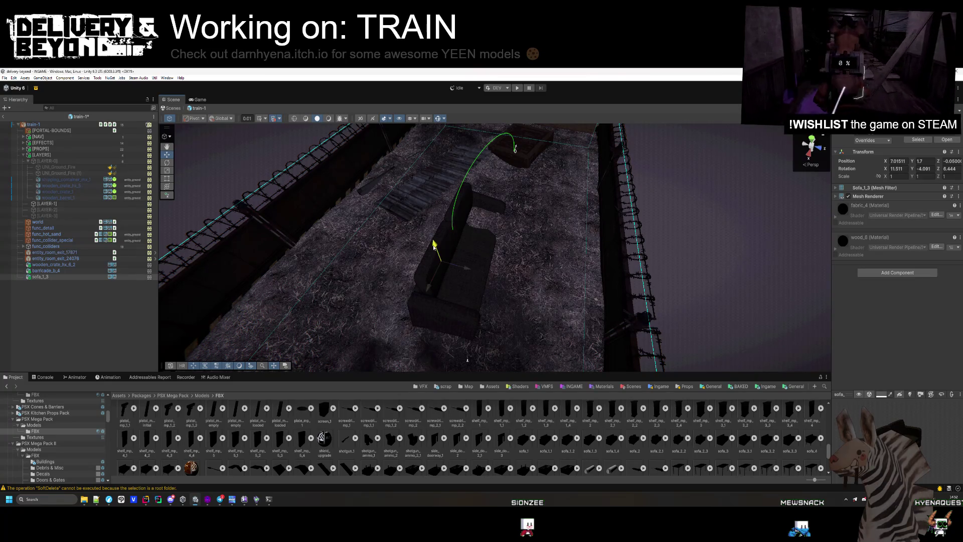
pyautogui.moveTo(444, 246); pyautogui.dragTo(511, 282)
pyautogui.moveTo(437, 247)
pyautogui.mouseDown()
pyautogui.moveTo(429, 238)
pyautogui.moveTo(459, 293)
pyautogui.mouseUp()
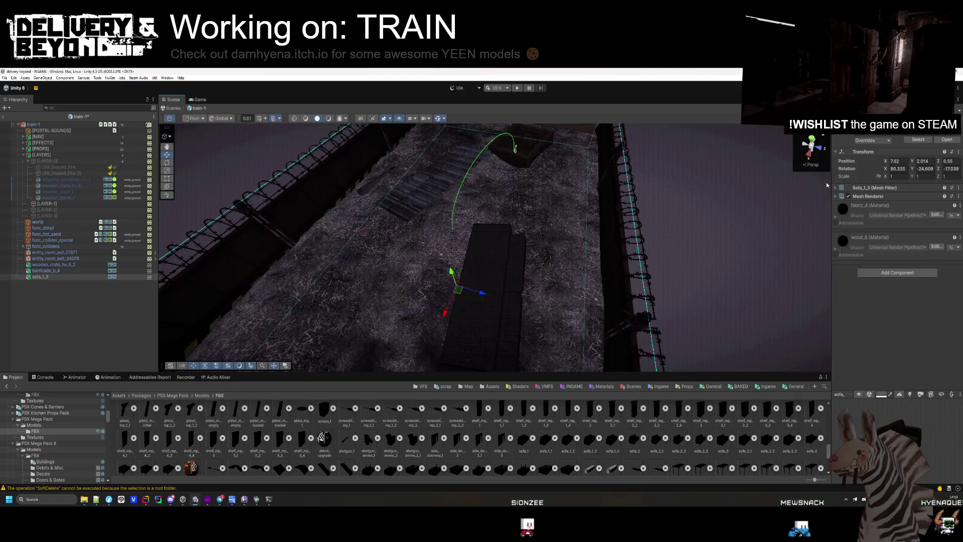
pyautogui.moveTo(888, 171); pyautogui.dragTo(437, 210)
pyautogui.moveTo(460, 290)
pyautogui.mouseDown()
pyautogui.moveTo(461, 320)
pyautogui.moveTo(307, 272)
pyautogui.moveTo(318, 271)
pyautogui.moveTo(322, 293)
pyautogui.moveTo(437, 295)
pyautogui.mouseUp()
pyautogui.click(436, 329)
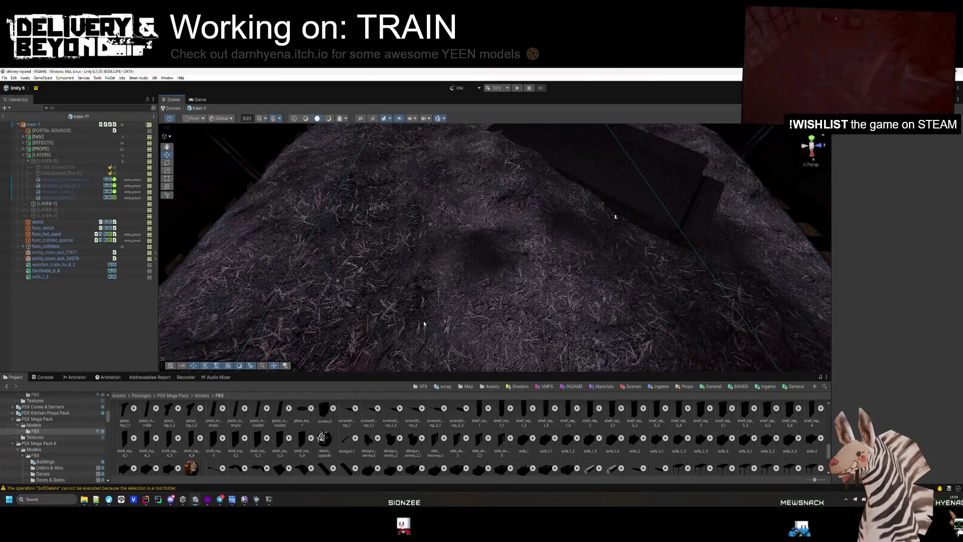
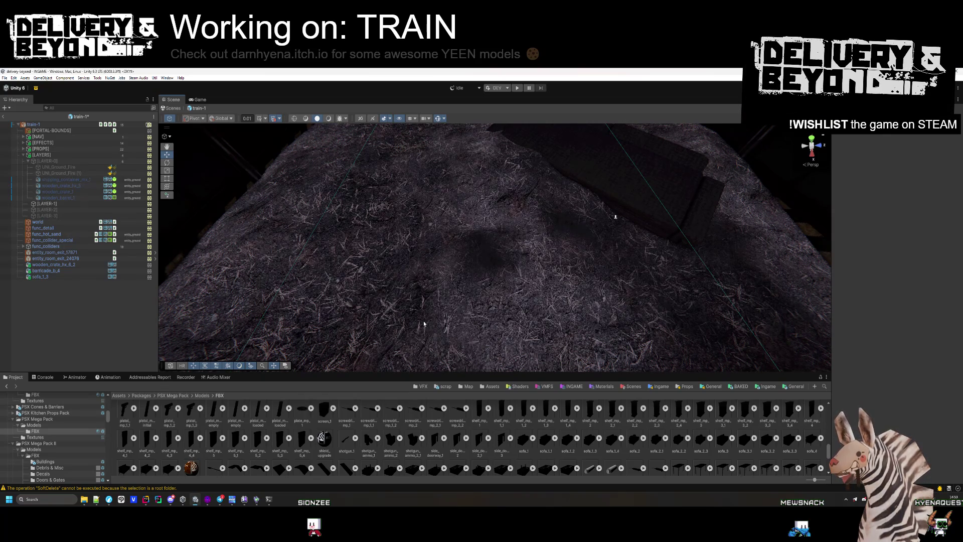
# Step: Drop wooden_crate_2 from the Project FBX grid onto the hay-covered train car floor
pyautogui.scroll(-2, 241, 446)
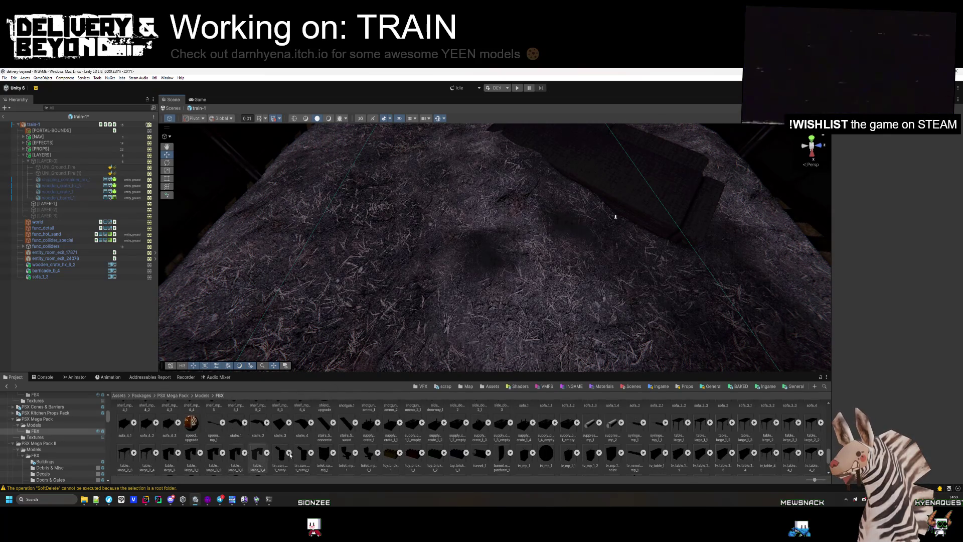
pyautogui.scroll(-1, 520, 454)
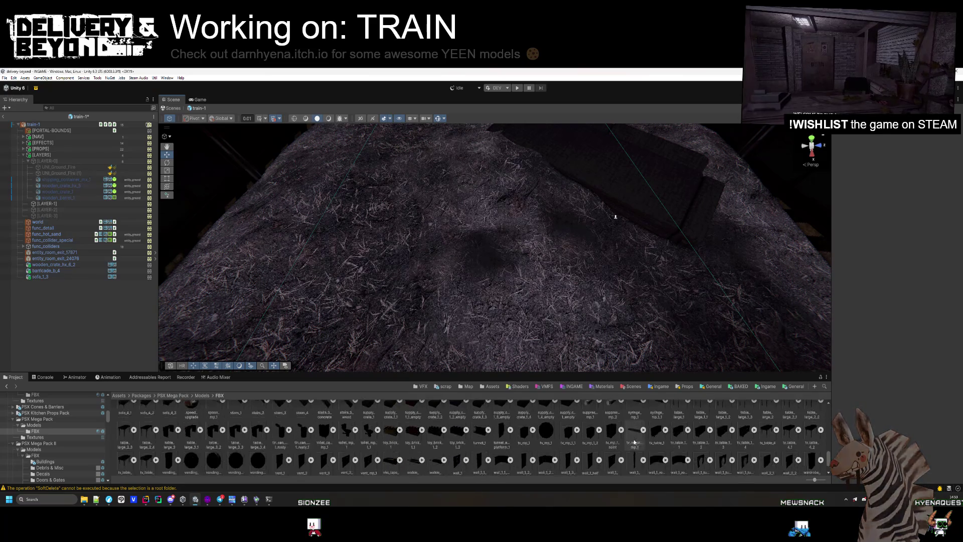
pyautogui.scroll(-1, 701, 453)
pyautogui.moveTo(723, 458)
pyautogui.mouseDown()
pyautogui.moveTo(501, 241)
pyautogui.moveTo(393, 254)
pyautogui.moveTo(359, 234)
pyautogui.moveTo(370, 299)
pyautogui.moveTo(421, 305)
pyautogui.moveTo(354, 243)
pyautogui.moveTo(422, 273)
pyautogui.moveTo(498, 258)
pyautogui.moveTo(490, 262)
pyautogui.moveTo(550, 263)
pyautogui.mouseUp()
pyautogui.hotkey('shift', 'd')
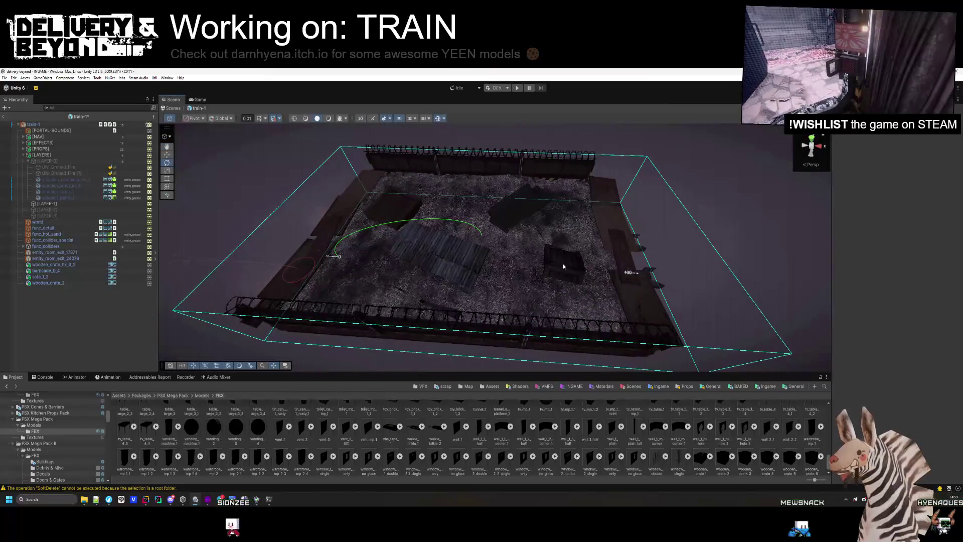
pyautogui.click(527, 220)
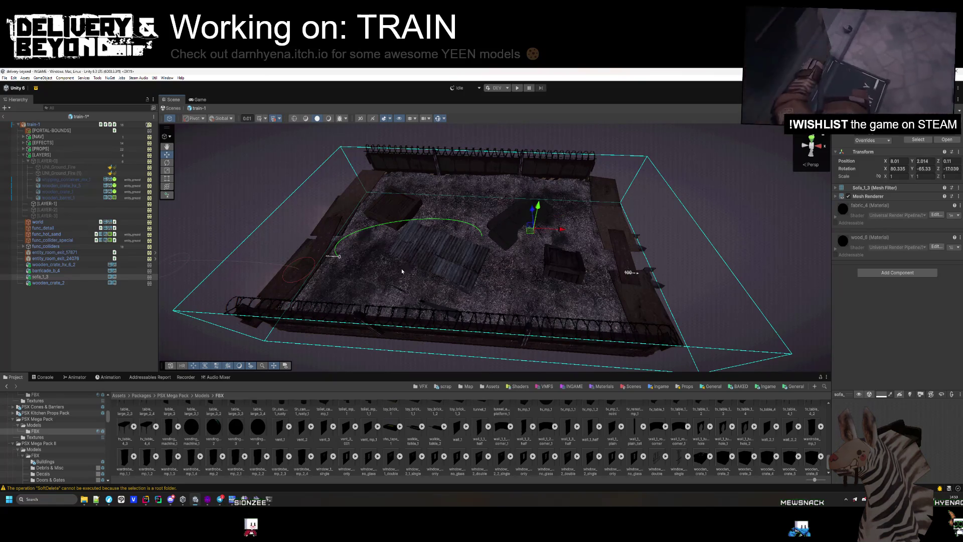
# Step: Give wooden_crate_hx_6_2 and wooden_crate_2 Box Colliders on the entity_ground layer
pyautogui.click(422, 244)
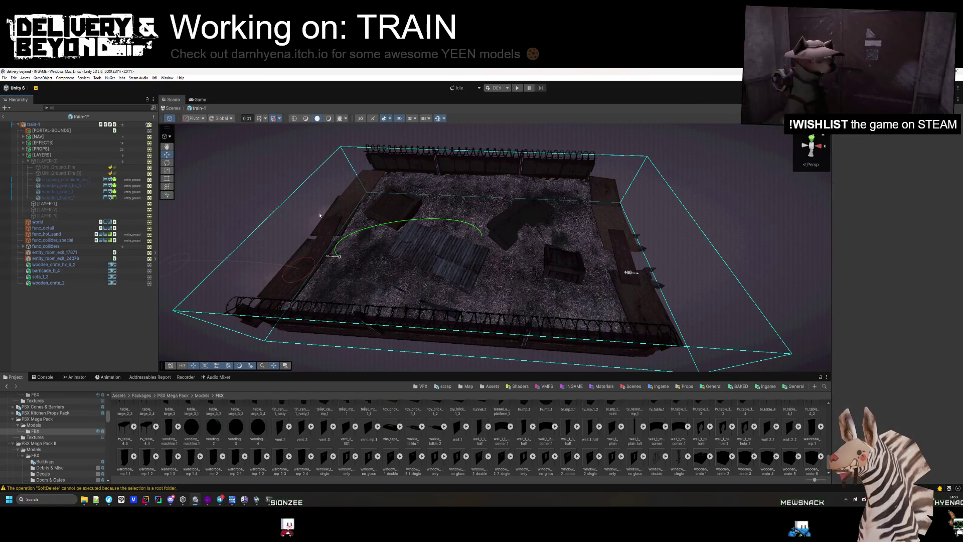
pyautogui.click(63, 265)
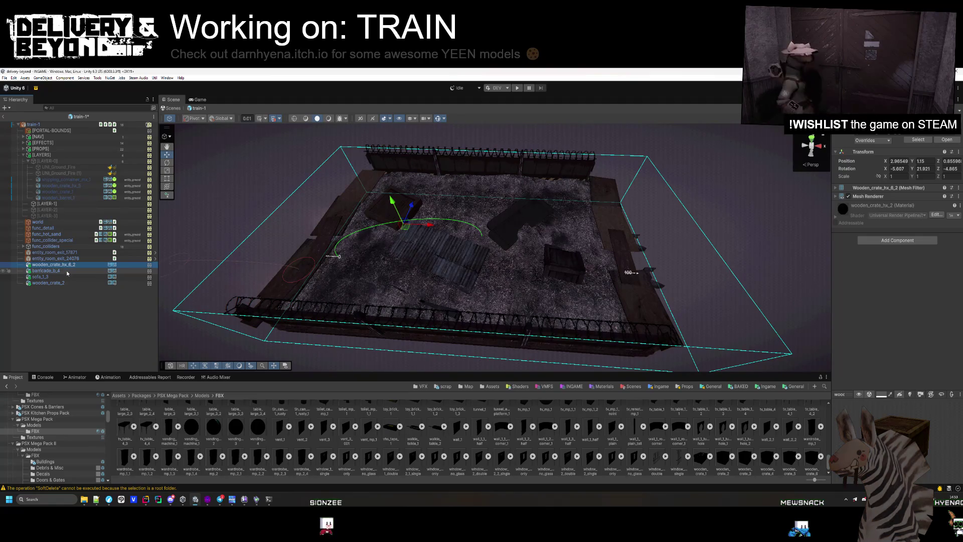
pyautogui.keyDown('ctrl'); pyautogui.click(62, 283); pyautogui.keyUp('ctrl')
pyautogui.click(859, 210)
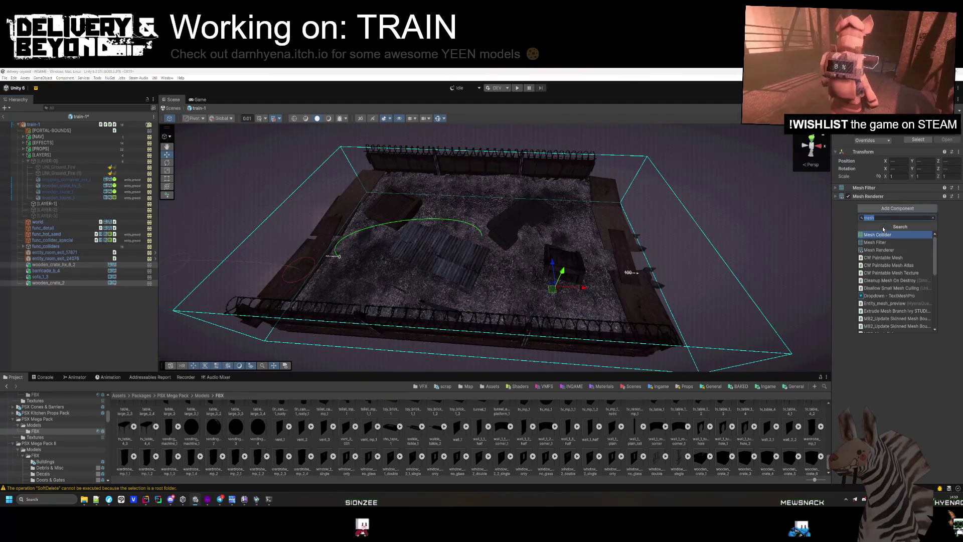
pyautogui.write('box')
pyautogui.press('Return')
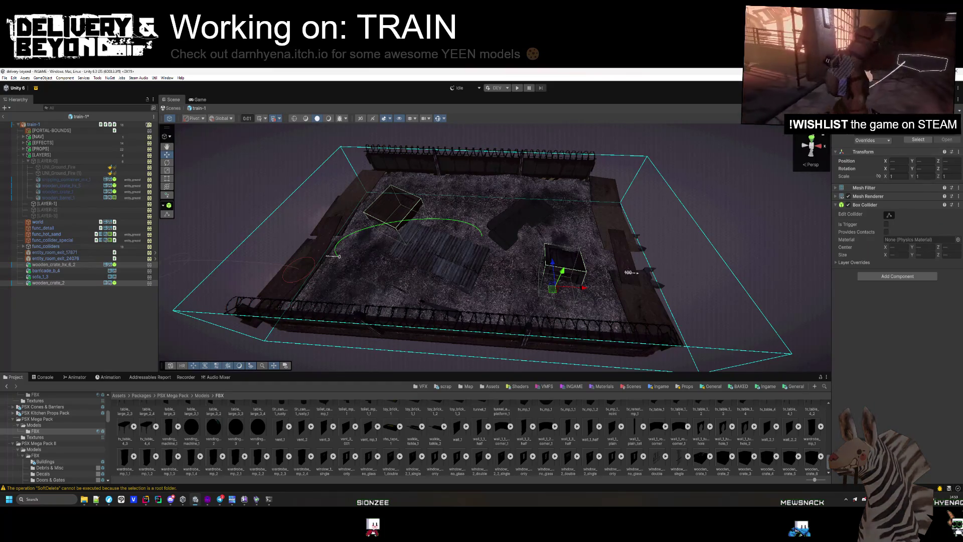
pyautogui.click(938, 129)
pyautogui.click(941, 187)
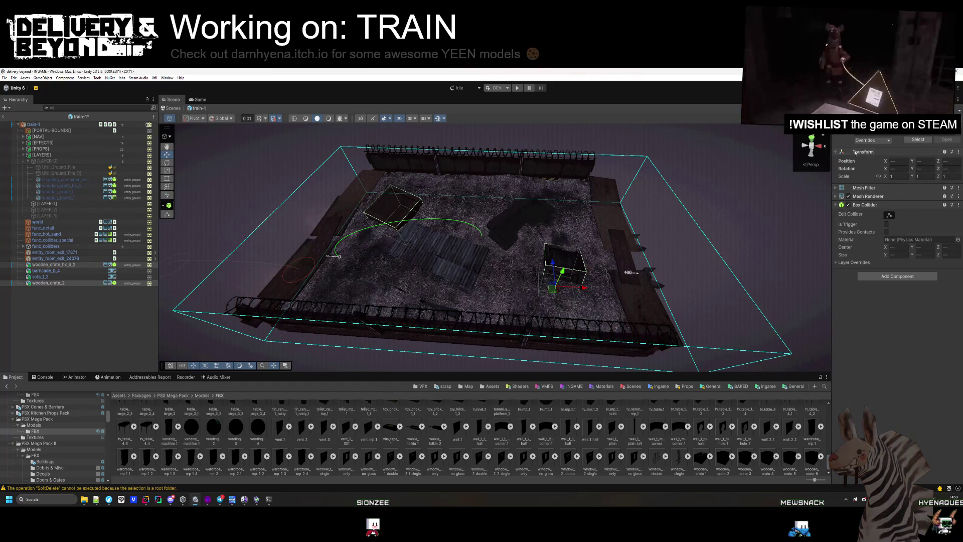
# Step: Add a Box Collider to sofa_1_3, raise it slightly, and set its layer to entity_ground
pyautogui.click(97, 275)
pyautogui.keyDown('shift'); pyautogui.click(77, 271); pyautogui.keyUp('shift')
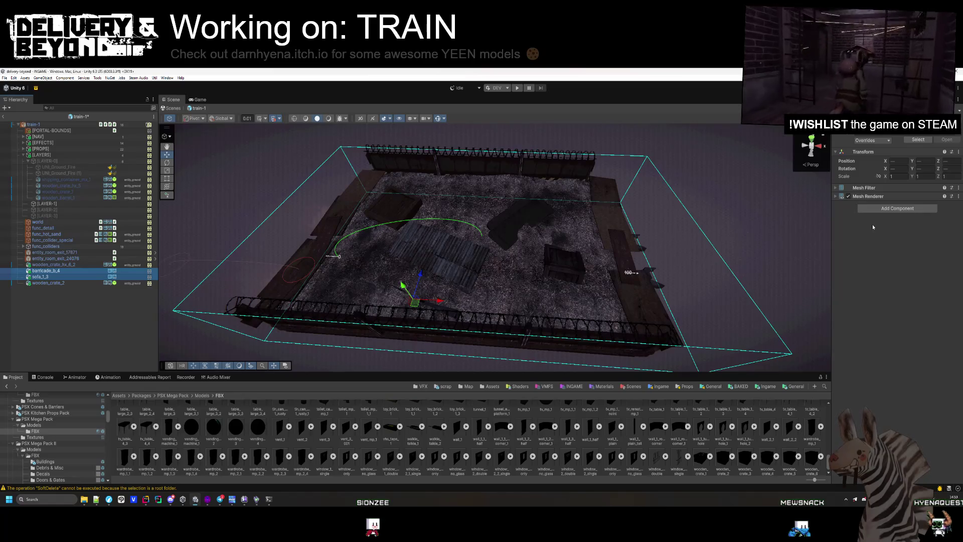
pyautogui.click(897, 209)
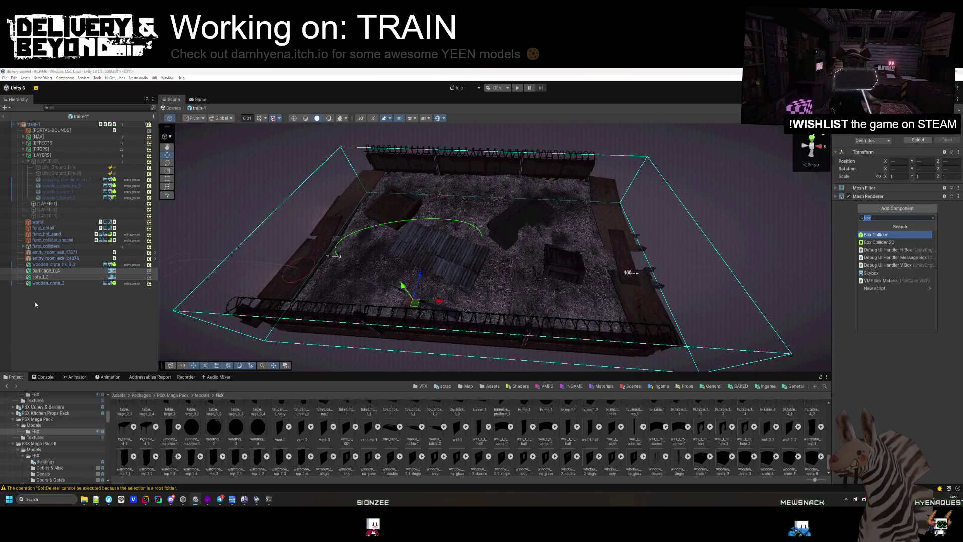
pyautogui.click(73, 277)
pyautogui.click(885, 273)
pyautogui.click(879, 299)
pyautogui.press('f')
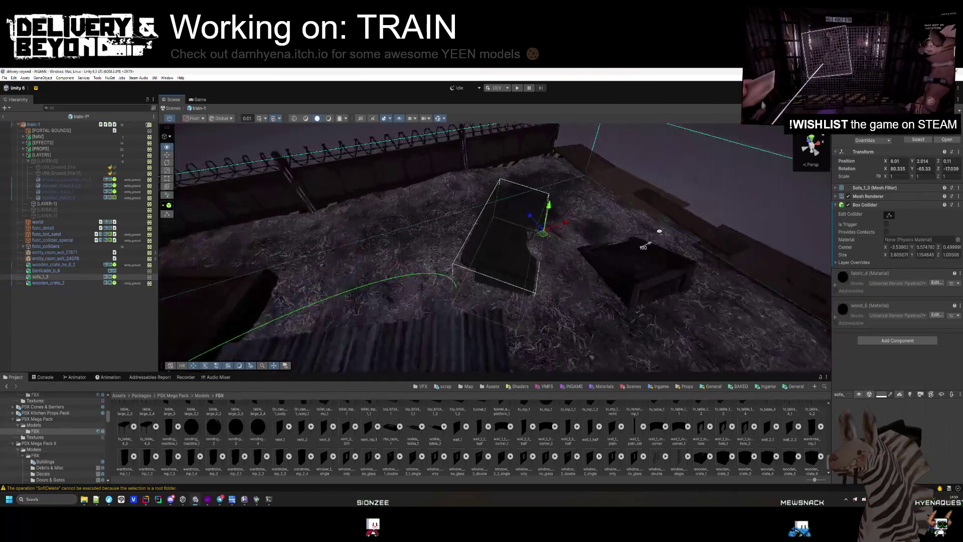
pyautogui.moveTo(580, 189); pyautogui.dragTo(585, 177)
pyautogui.scroll(-10, 585, 176)
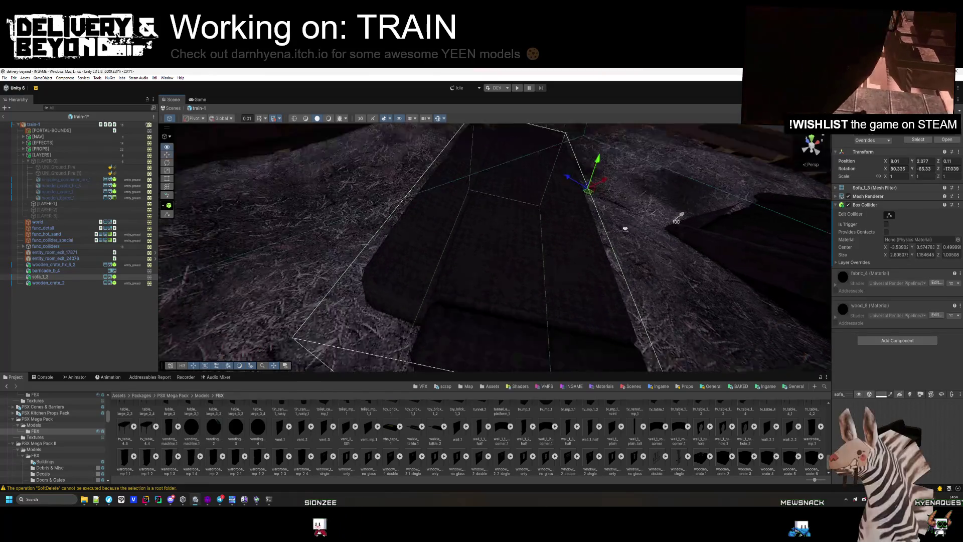
pyautogui.click(928, 132)
pyautogui.click(926, 187)
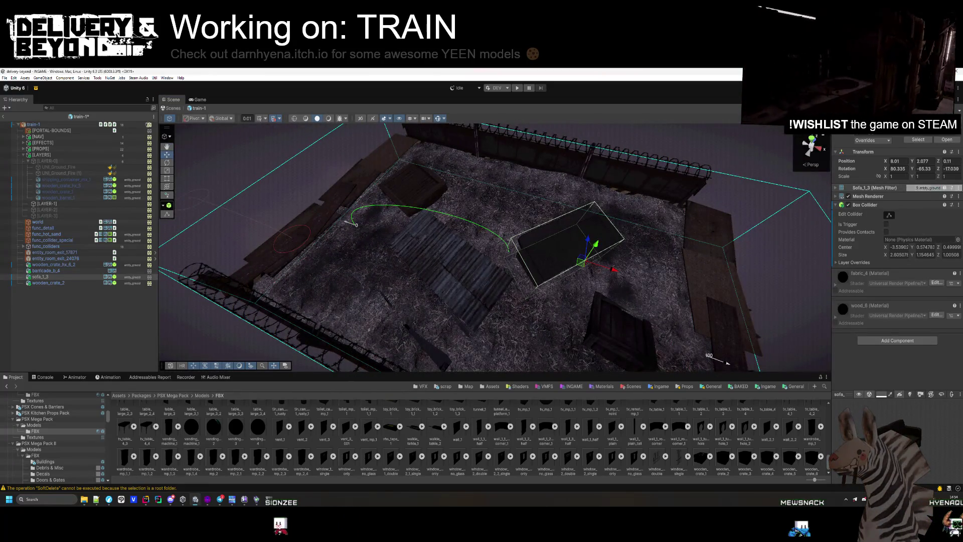
# Step: Put barricade_b_4 on entity_ground with a Box Collider resized to fit it
pyautogui.click(74, 270)
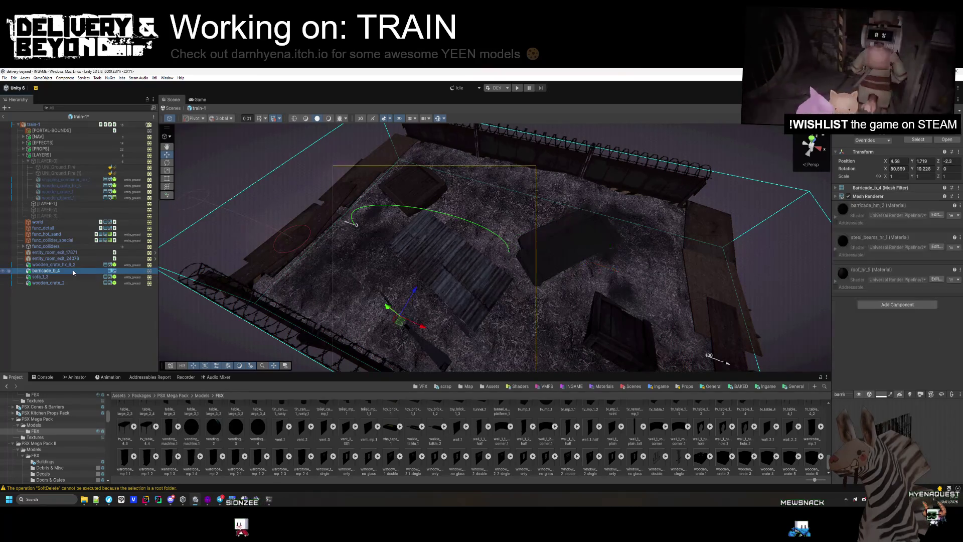
pyautogui.click(928, 131)
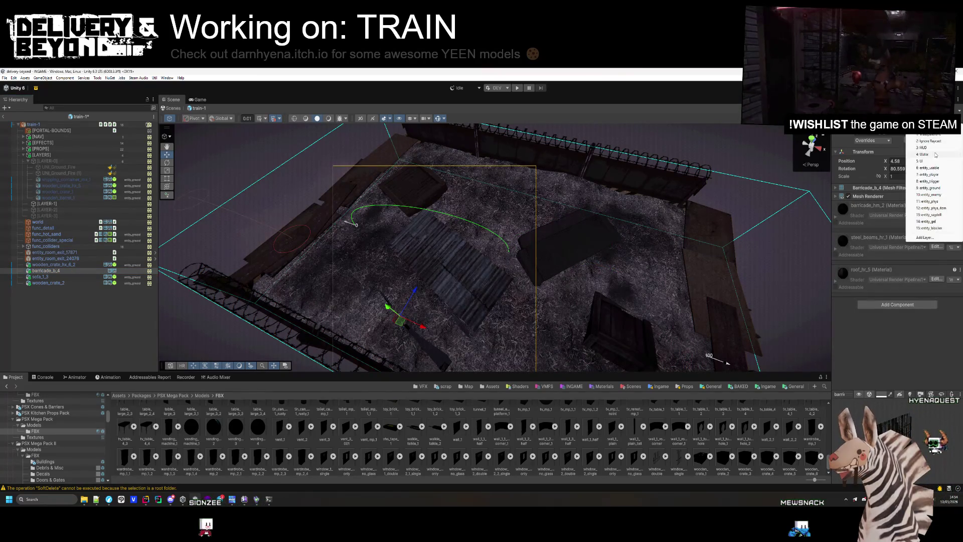
pyautogui.click(925, 188)
pyautogui.click(898, 304)
pyautogui.write('box')
pyautogui.press('Return')
pyautogui.moveTo(451, 235)
pyautogui.mouseDown()
pyautogui.moveTo(466, 235)
pyautogui.moveTo(284, 166)
pyautogui.mouseUp()
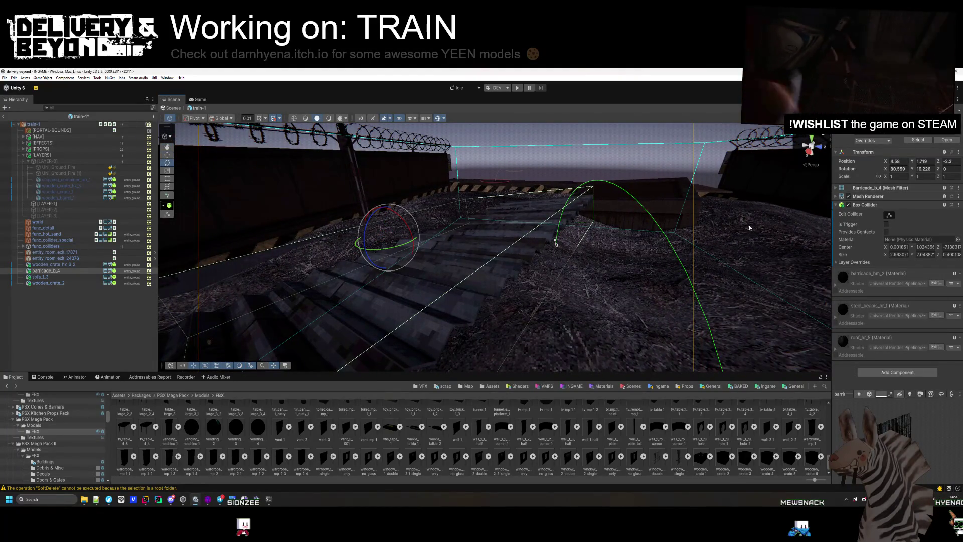
pyautogui.click(889, 214)
pyautogui.moveTo(502, 281)
pyautogui.mouseDown()
pyautogui.moveTo(519, 245)
pyautogui.moveTo(361, 245)
pyautogui.mouseUp()
# Step: Group the two crates, sofa and barricade under LAYER-1 in the Hierarchy
pyautogui.click(64, 283)
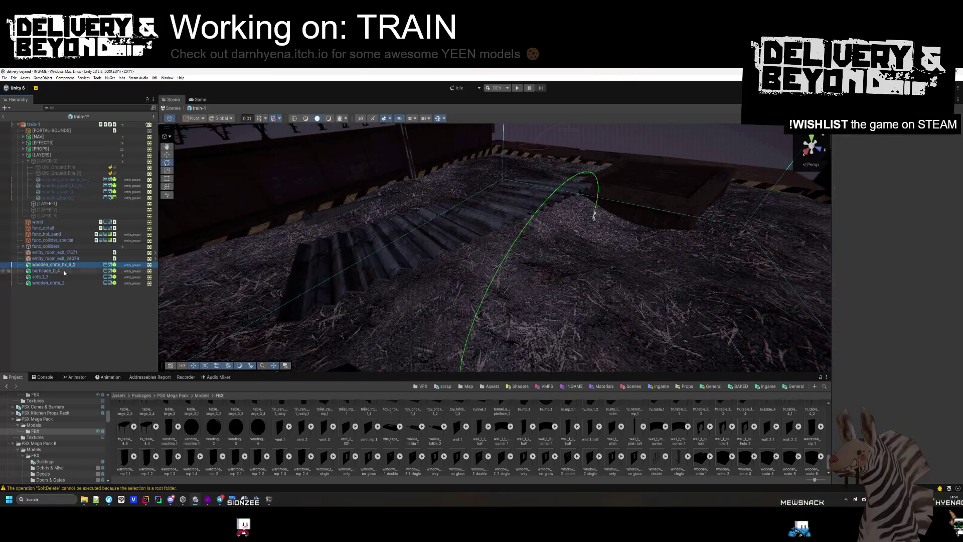
pyautogui.hotkey('shift', 'Down')
pyautogui.hotkey('shift', 'Down')
pyautogui.hotkey('shift', 'Down')
pyautogui.moveTo(54, 206)
pyautogui.mouseDown()
pyautogui.moveTo(54, 181)
pyautogui.moveTo(59, 209)
pyautogui.mouseUp()
pyautogui.click(56, 167)
# Step: Move UNI_Ground_Fire along the car floor and duplicate it with Ctrl+D
pyautogui.press('f')
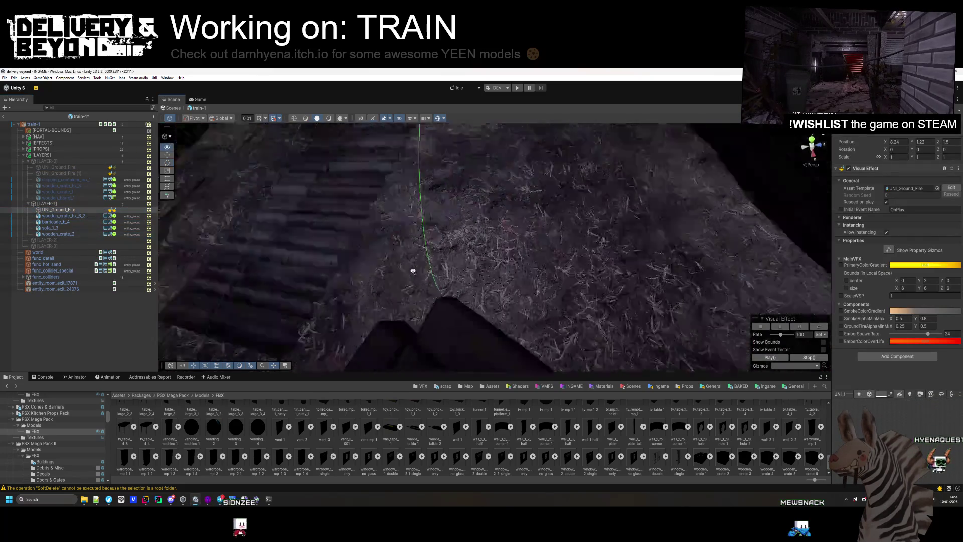
pyautogui.scroll(2, 353, 227)
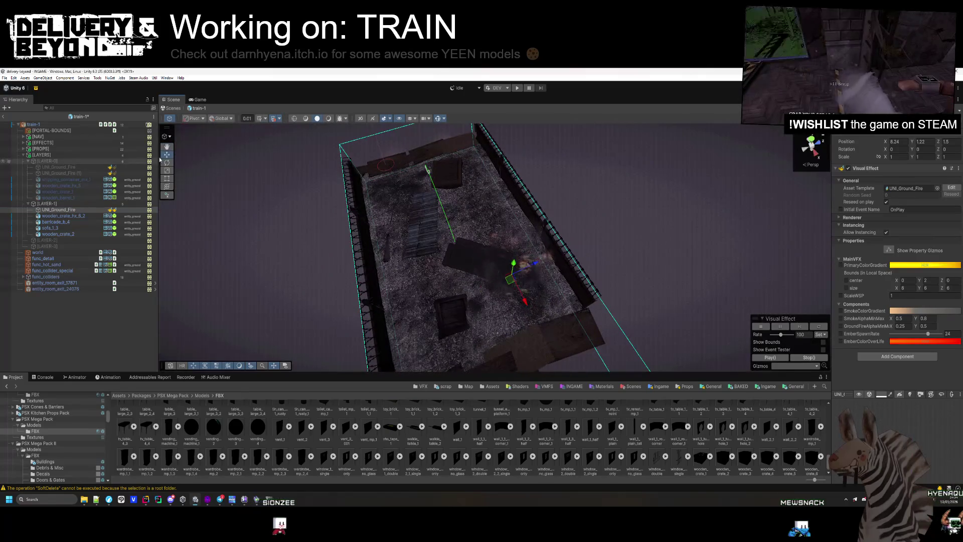
pyautogui.moveTo(509, 280)
pyautogui.mouseDown()
pyautogui.moveTo(477, 214)
pyautogui.moveTo(415, 327)
pyautogui.mouseUp()
pyautogui.hotkey('ctrl', 'd')
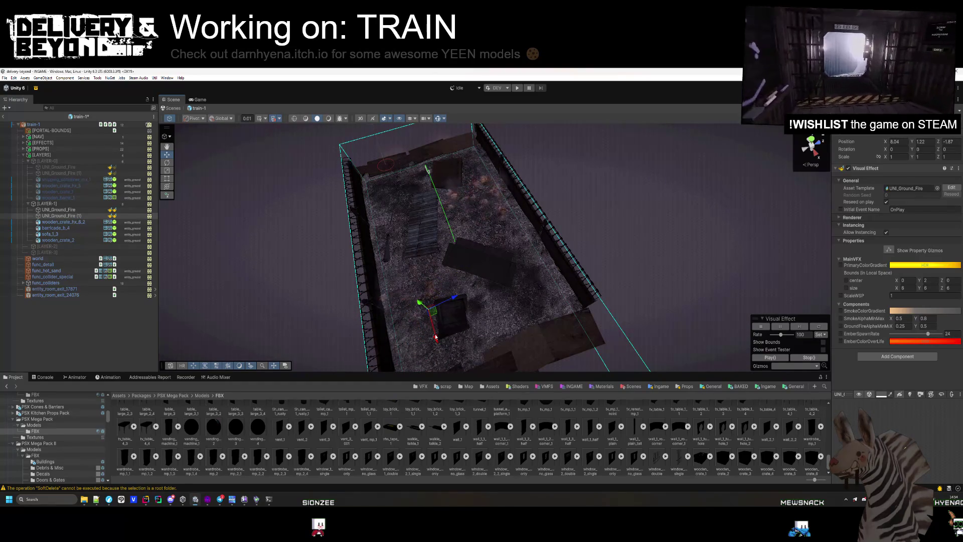
pyautogui.click(99, 318)
# Step: Select LAYER-1 and collapse the LAYER-1 and LAYER-0 groups in the Hierarchy
pyautogui.moveTo(291, 247); pyautogui.dragTo(471, 190)
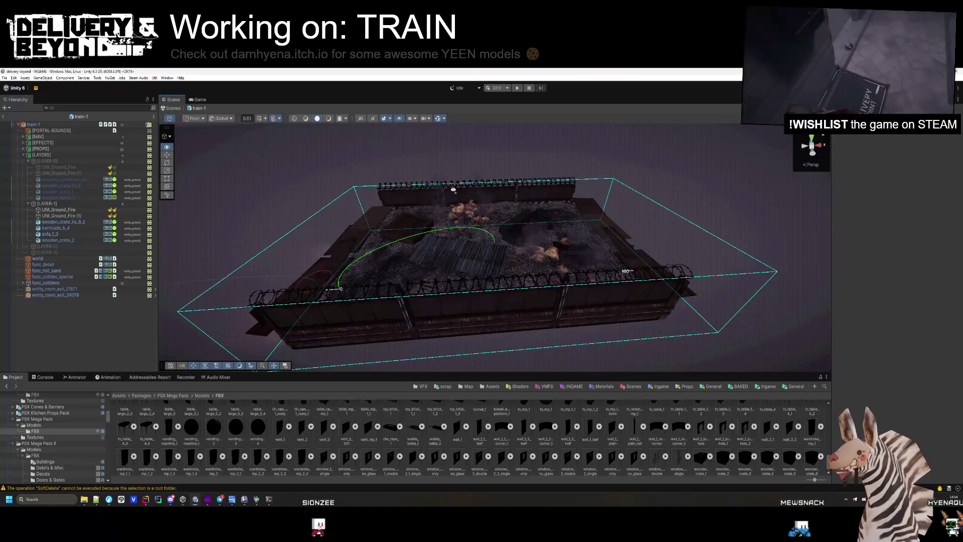
pyautogui.click(38, 203)
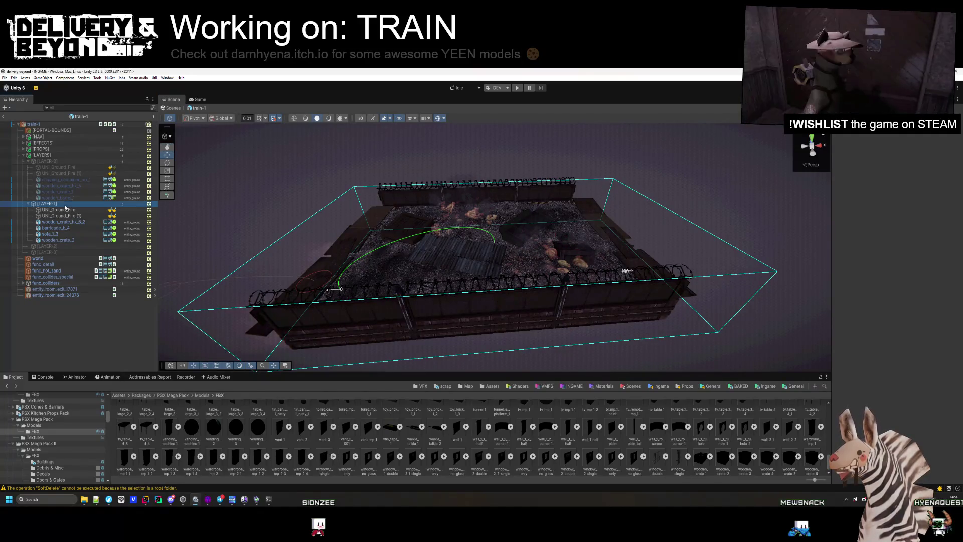
pyautogui.click(28, 203)
pyautogui.click(28, 161)
# Step: Hide LAYER-1, then place wardrobe_mp_1_1 on the empty floor, rotated and slid into position
pyautogui.press('h')
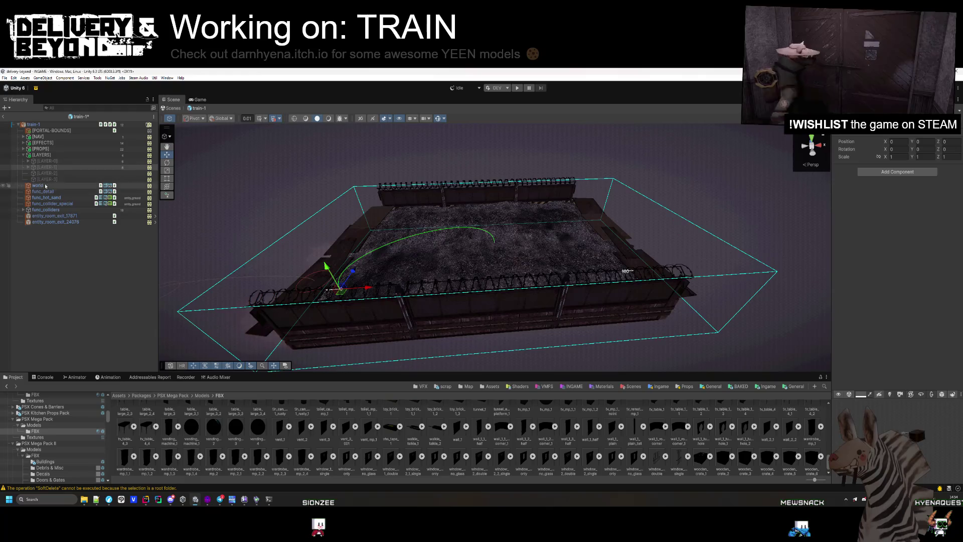
pyautogui.press('Down')
pyautogui.moveTo(361, 206)
pyautogui.mouseDown()
pyautogui.moveTo(361, 275)
pyautogui.moveTo(351, 297)
pyautogui.moveTo(371, 321)
pyautogui.mouseUp()
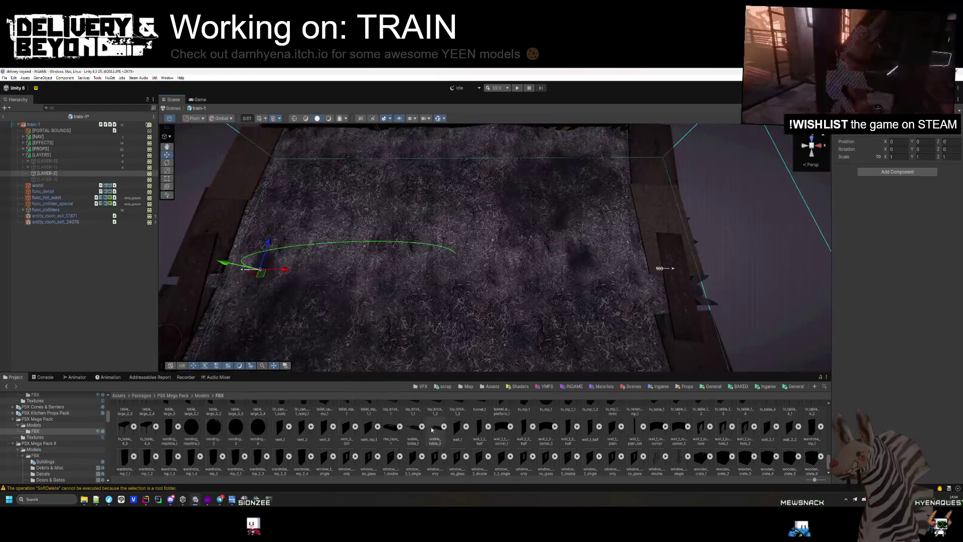
pyautogui.moveTo(789, 458)
pyautogui.mouseDown()
pyautogui.moveTo(523, 269)
pyautogui.moveTo(544, 189)
pyautogui.moveTo(541, 243)
pyautogui.moveTo(652, 411)
pyautogui.moveTo(708, 425)
pyautogui.moveTo(562, 201)
pyautogui.moveTo(802, 452)
pyautogui.moveTo(577, 201)
pyautogui.moveTo(490, 275)
pyautogui.moveTo(208, 443)
pyautogui.mouseUp()
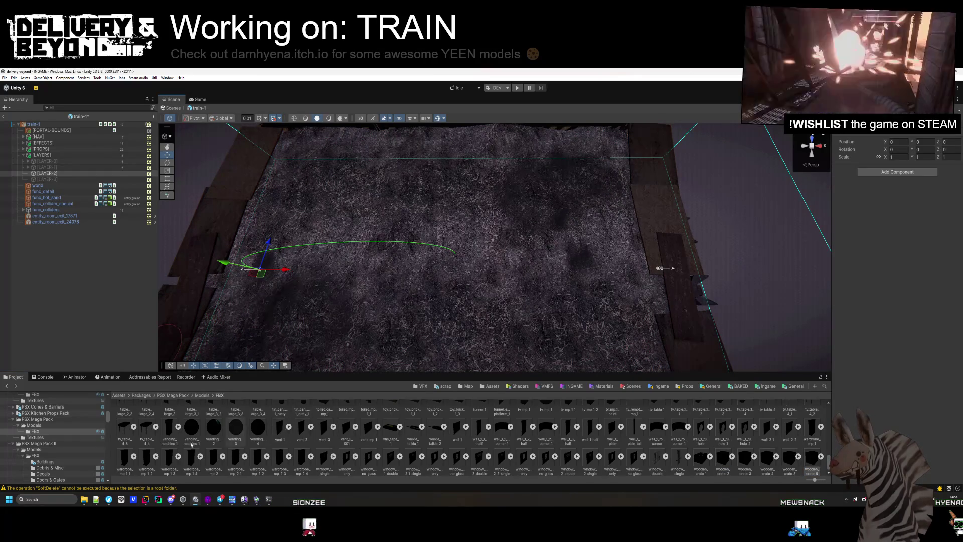
pyautogui.moveTo(289, 328)
pyautogui.mouseDown()
pyautogui.moveTo(525, 218)
pyautogui.moveTo(524, 195)
pyautogui.mouseUp()
pyautogui.click(167, 162)
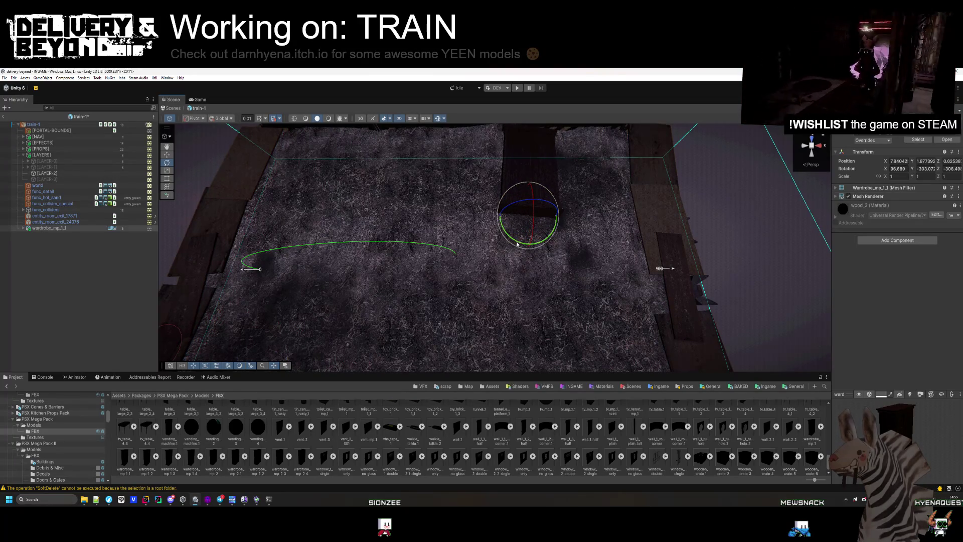
pyautogui.moveTo(516, 244); pyautogui.dragTo(637, 250)
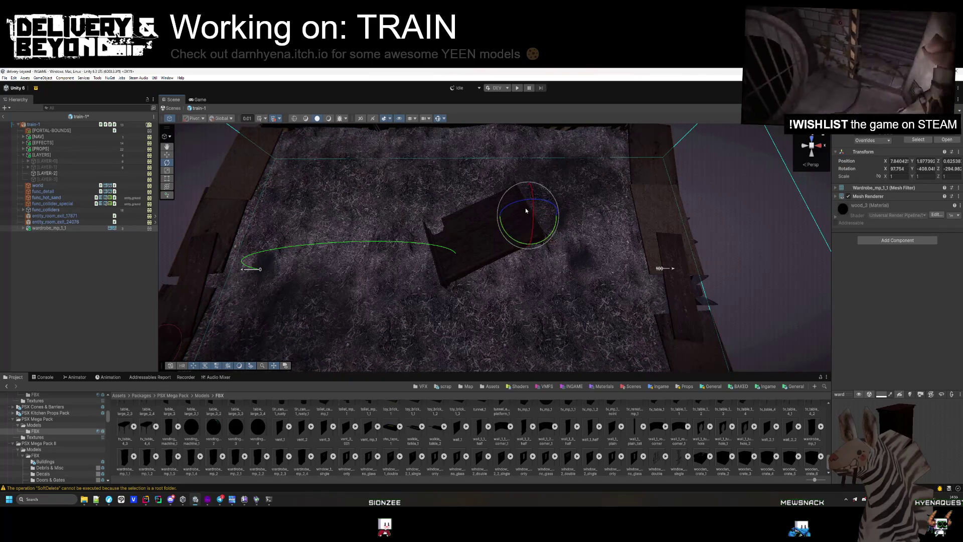
pyautogui.moveTo(525, 219); pyautogui.dragTo(580, 174)
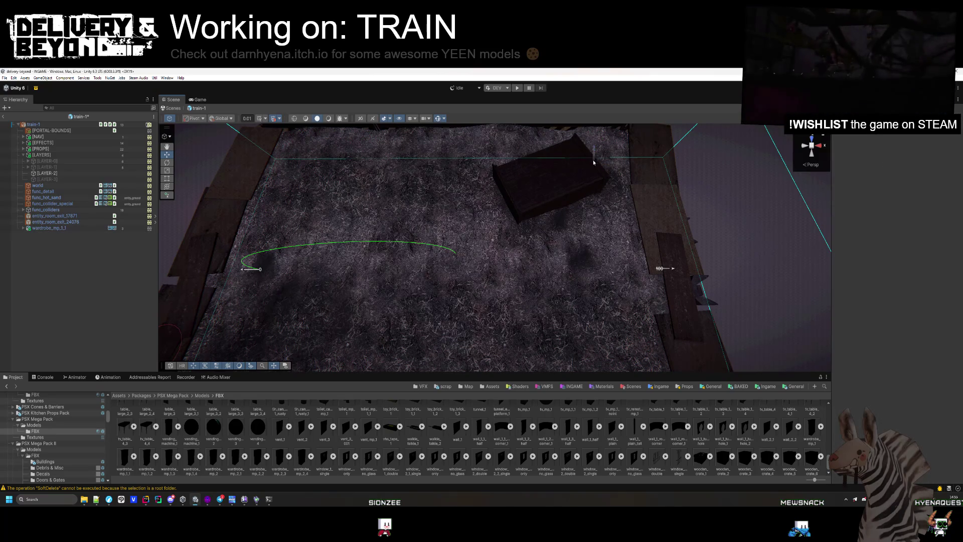
# Step: Lower the wardrobe onto the floor and drop vending_machine_1 beside it
pyautogui.click(96, 272)
pyautogui.moveTo(285, 216); pyautogui.dragTo(298, 213)
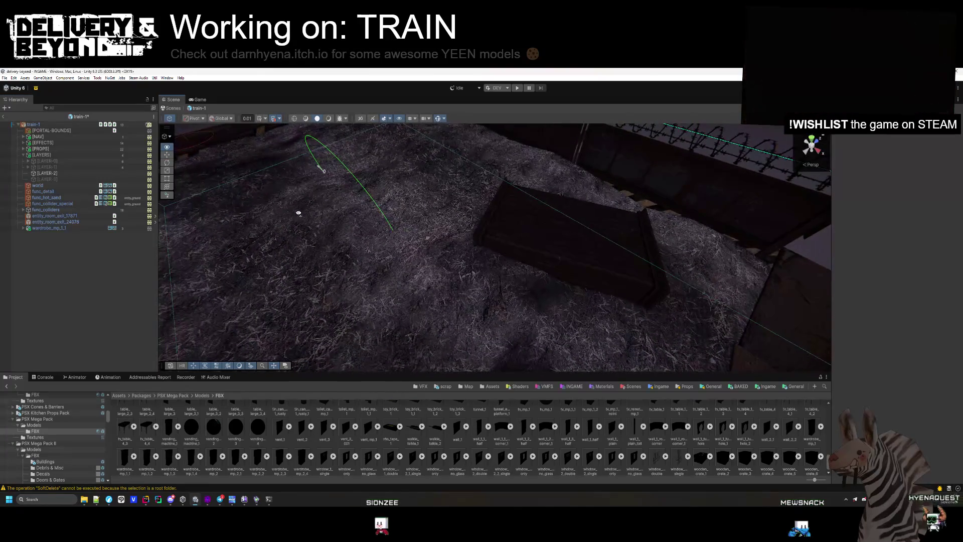
pyautogui.click(573, 206)
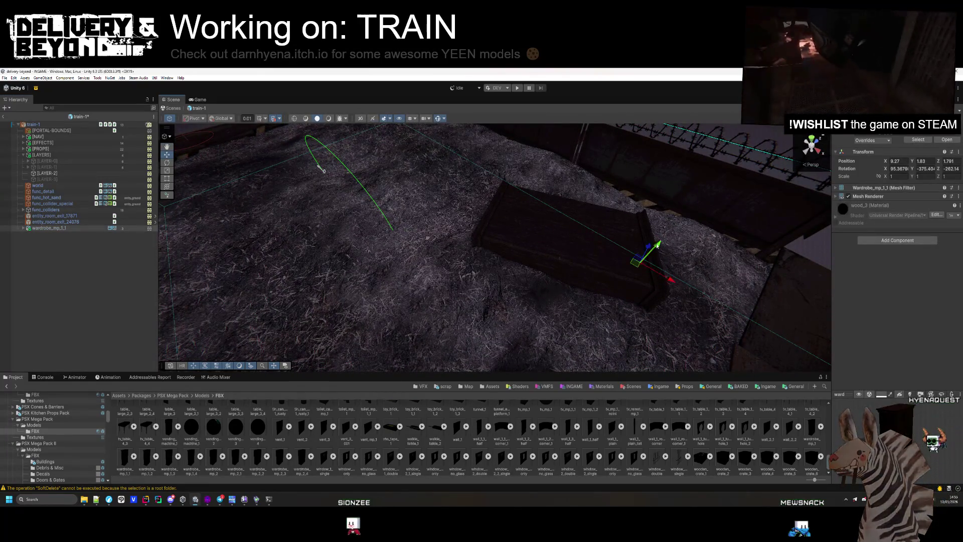
pyautogui.moveTo(654, 245); pyautogui.dragTo(658, 254)
pyautogui.click(96, 271)
pyautogui.moveTo(351, 241); pyautogui.dragTo(381, 236)
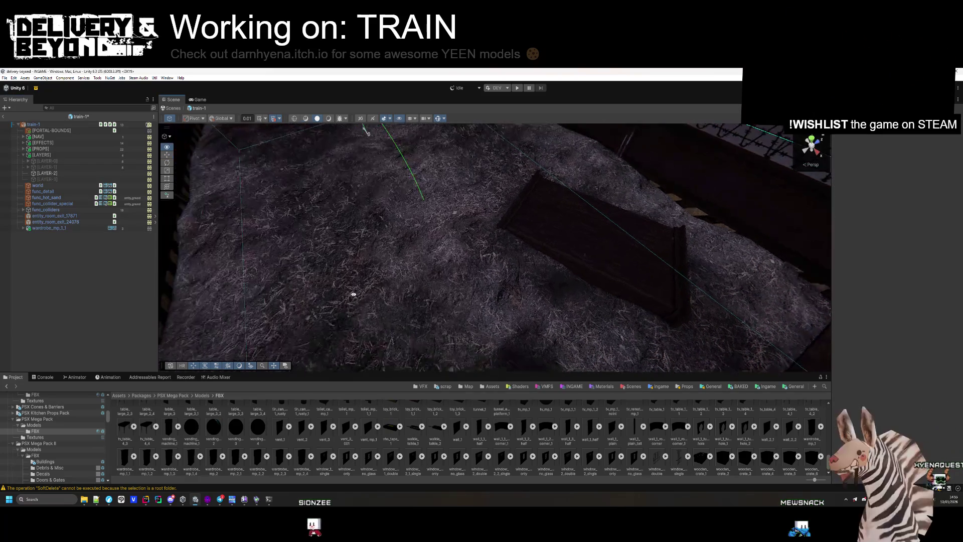
pyautogui.moveTo(170, 426); pyautogui.dragTo(241, 136)
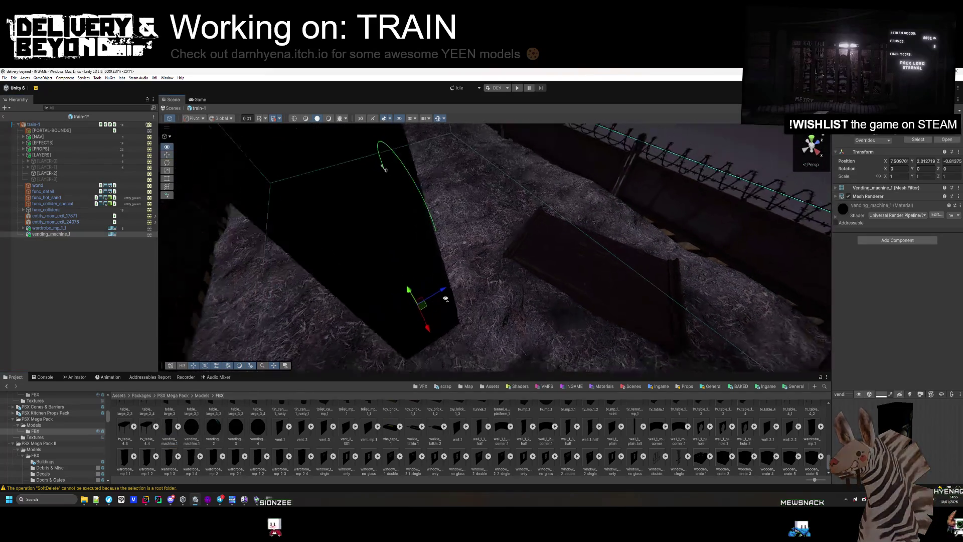
# Step: Tip vending_machine_1 onto its side, turn it around, and slide it toward the car's centre
pyautogui.click(167, 162)
pyautogui.moveTo(420, 293)
pyautogui.mouseDown()
pyautogui.moveTo(424, 302)
pyautogui.moveTo(484, 258)
pyautogui.moveTo(458, 297)
pyautogui.moveTo(475, 293)
pyautogui.moveTo(484, 271)
pyautogui.moveTo(477, 235)
pyautogui.mouseUp()
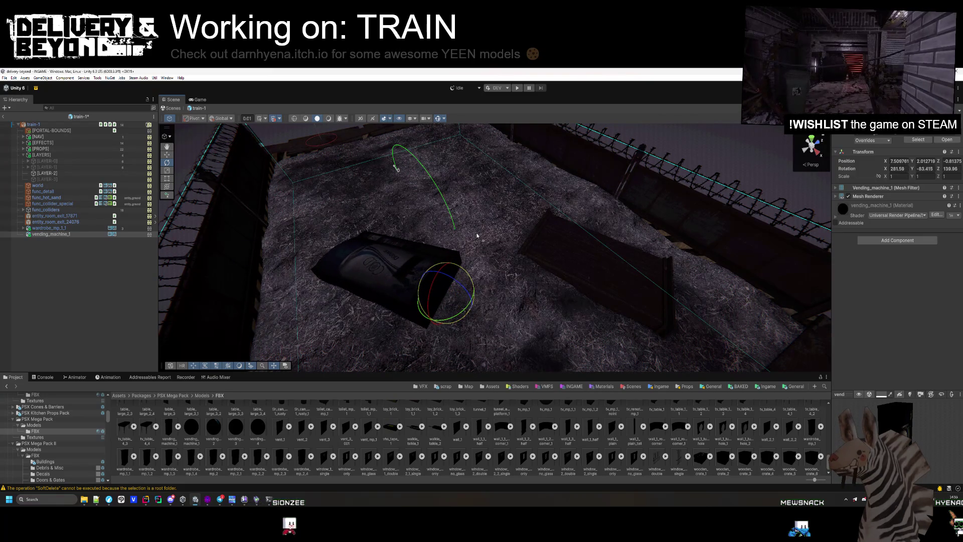
pyautogui.click(167, 154)
pyautogui.press('f')
pyautogui.moveTo(500, 280)
pyautogui.mouseDown()
pyautogui.moveTo(507, 314)
pyautogui.moveTo(523, 263)
pyautogui.moveTo(510, 274)
pyautogui.mouseUp()
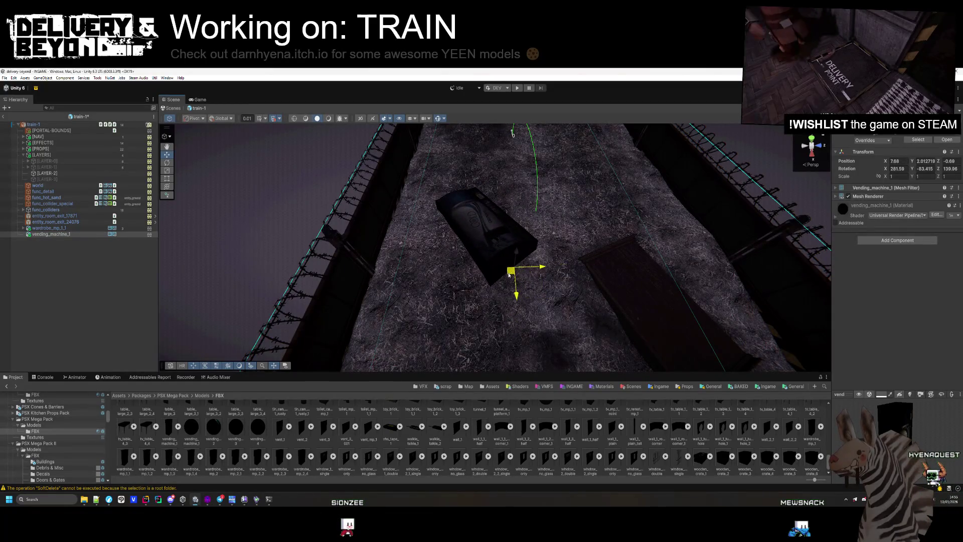
pyautogui.moveTo(911, 169); pyautogui.dragTo(883, 169)
pyautogui.moveTo(516, 258)
pyautogui.mouseDown()
pyautogui.moveTo(517, 269)
pyautogui.moveTo(546, 198)
pyautogui.mouseUp()
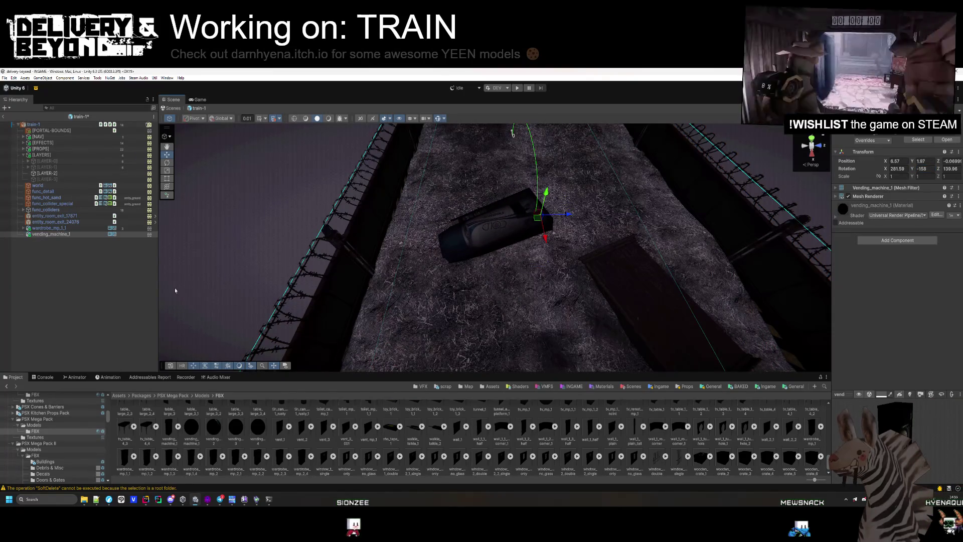
pyautogui.click(215, 281)
pyautogui.moveTo(215, 281)
pyautogui.mouseDown()
pyautogui.moveTo(451, 270)
pyautogui.moveTo(531, 281)
pyautogui.moveTo(533, 319)
pyautogui.moveTo(506, 304)
pyautogui.mouseUp()
pyautogui.scroll(3, 202, 444)
pyautogui.scroll(1, 202, 444)
pyautogui.scroll(1, 416, 460)
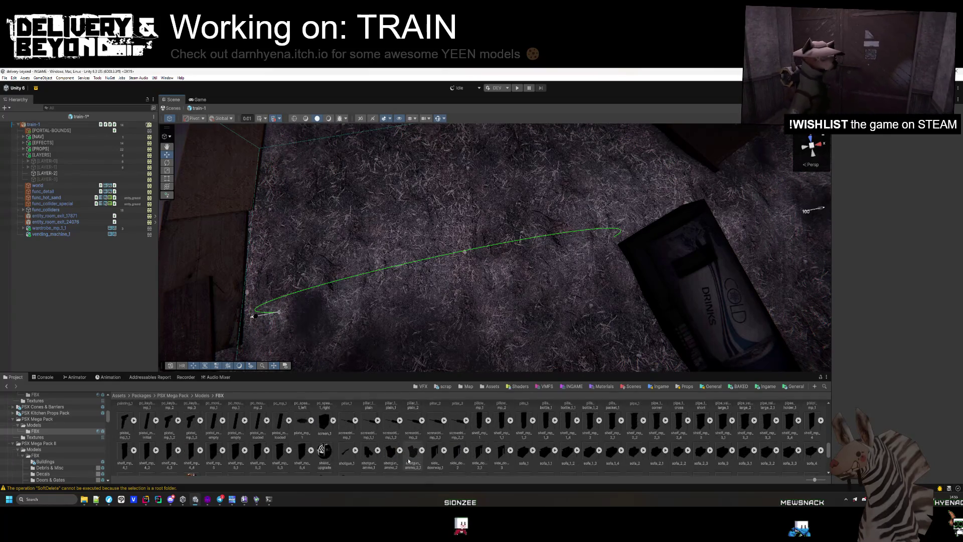
# Step: Place metal_barrel_mp_1 on the car floor and tilt it slightly
pyautogui.scroll(3, 238, 449)
pyautogui.moveTo(302, 429)
pyautogui.mouseDown()
pyautogui.moveTo(598, 217)
pyautogui.moveTo(497, 206)
pyautogui.mouseUp()
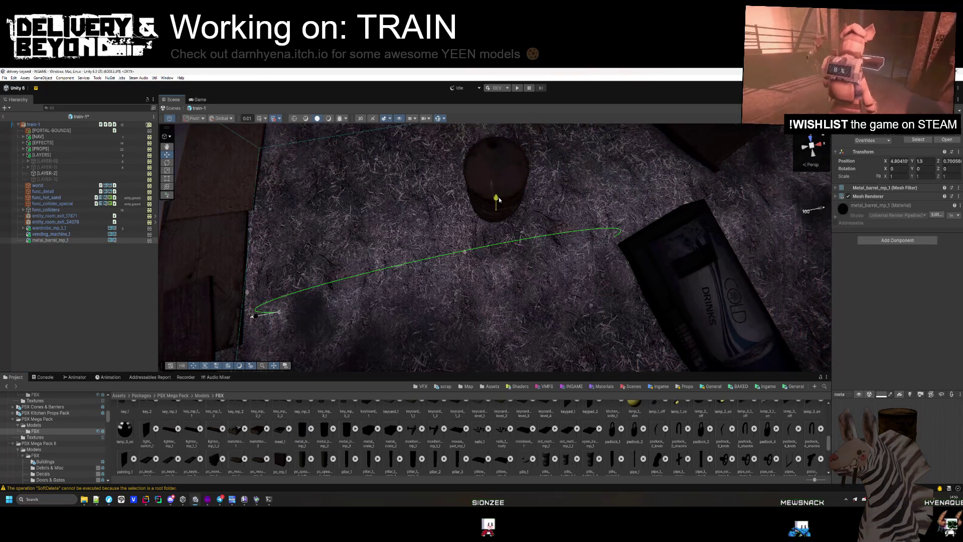
pyautogui.moveTo(456, 319)
pyautogui.mouseDown()
pyautogui.moveTo(494, 241)
pyautogui.moveTo(479, 300)
pyautogui.mouseUp()
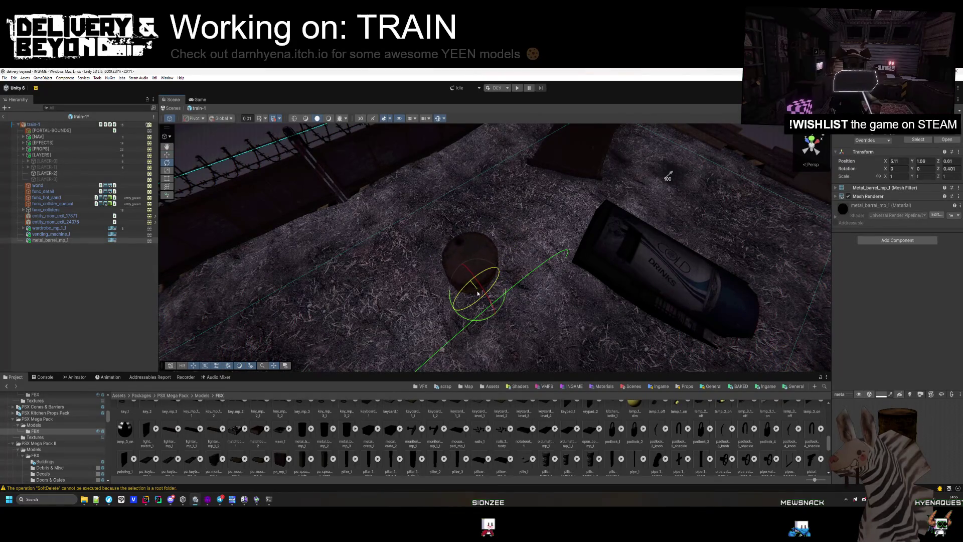
pyautogui.moveTo(481, 296); pyautogui.dragTo(482, 298)
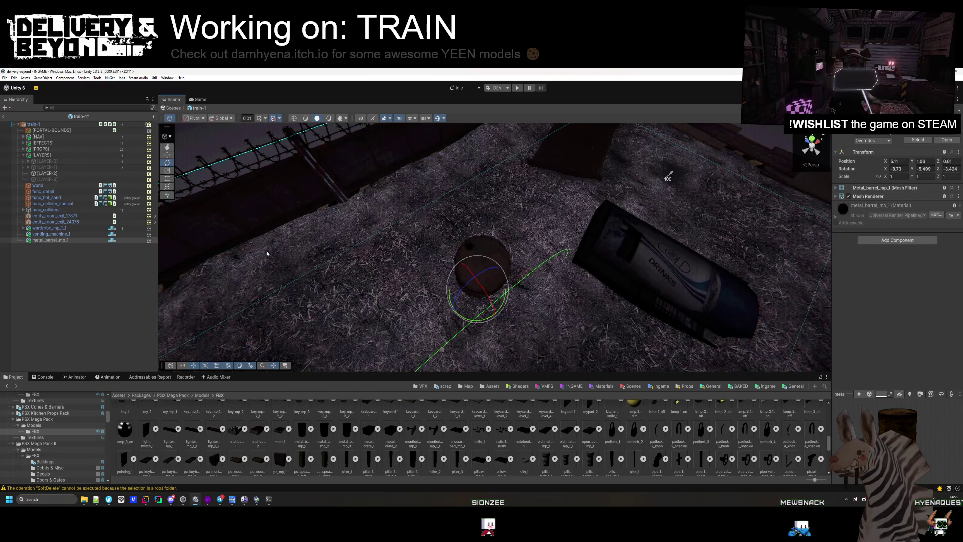
pyautogui.click(95, 276)
pyautogui.click(87, 240)
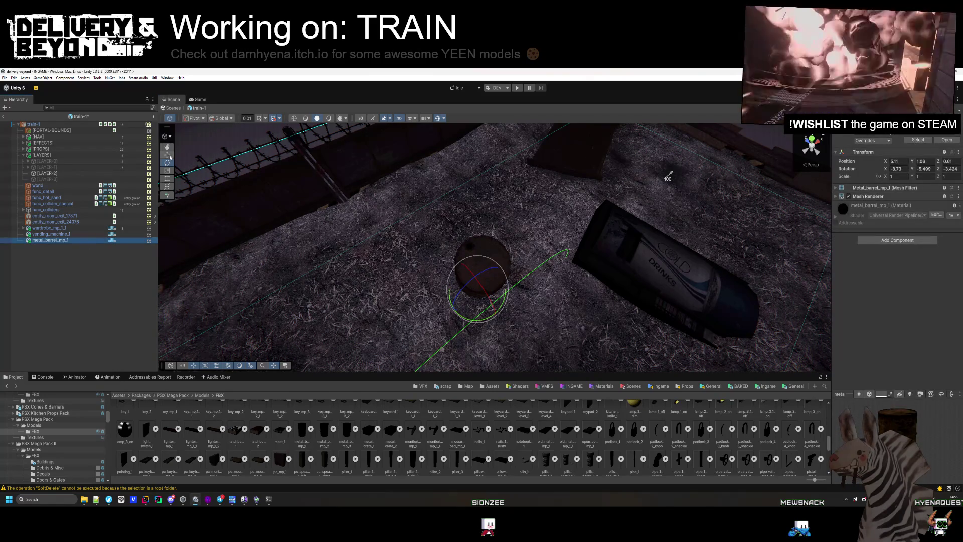
# Step: Duplicate the barrel and set the tilted copy beside the first one
pyautogui.hotkey('ctrl', 'd')
pyautogui.moveTo(485, 298)
pyautogui.mouseDown()
pyautogui.moveTo(489, 369)
pyautogui.moveTo(490, 323)
pyautogui.moveTo(614, 261)
pyautogui.moveTo(479, 292)
pyautogui.mouseUp()
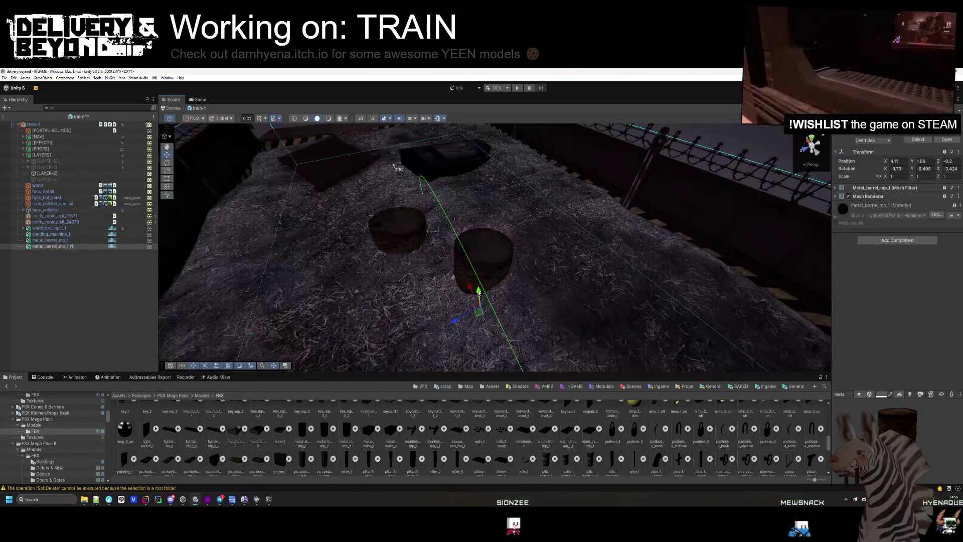
pyautogui.click(169, 163)
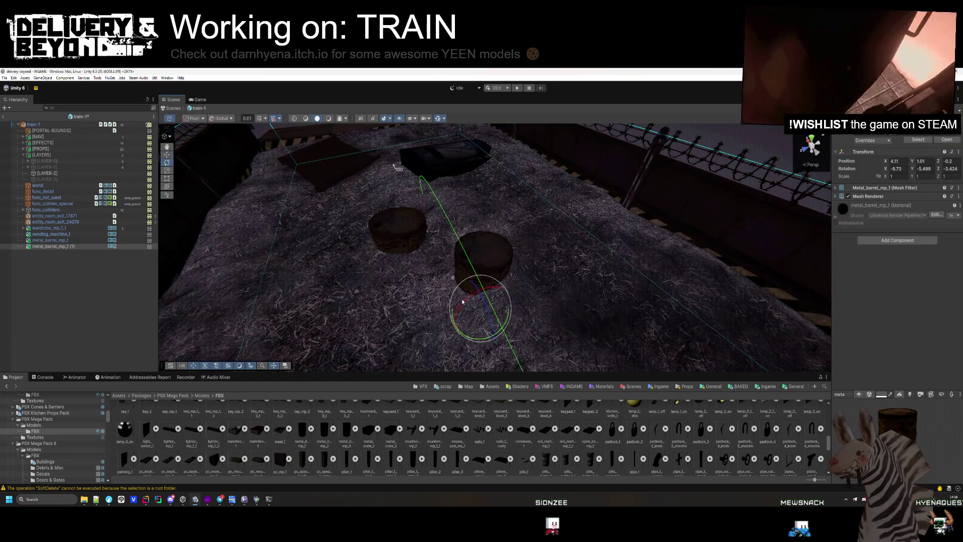
pyautogui.moveTo(450, 312); pyautogui.dragTo(404, 275)
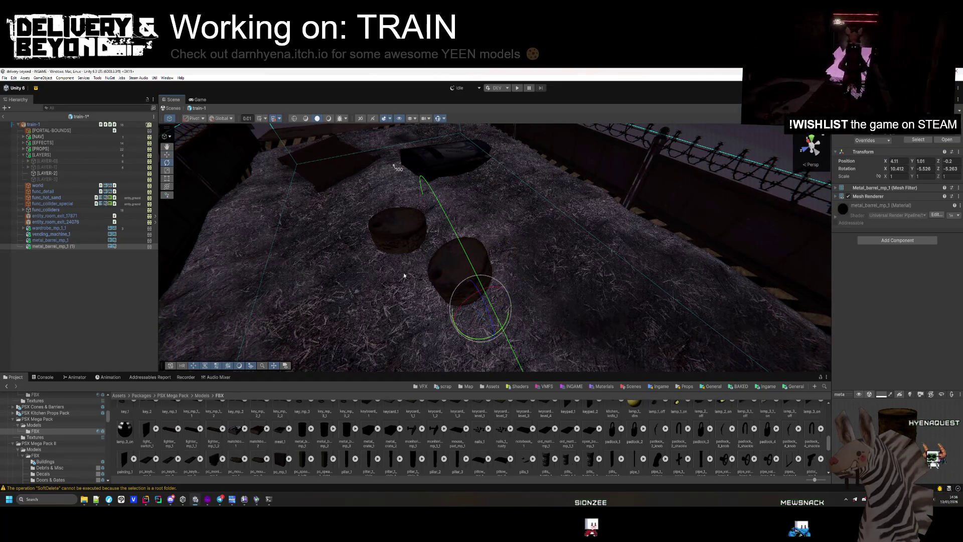
pyautogui.moveTo(478, 318); pyautogui.dragTo(485, 312)
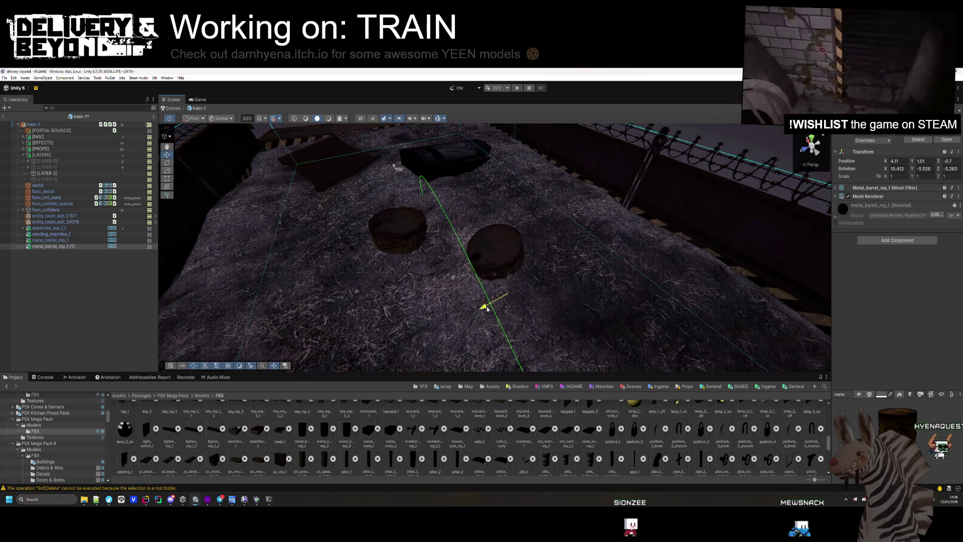
pyautogui.click(399, 317)
pyautogui.moveTo(398, 316)
pyautogui.mouseDown()
pyautogui.moveTo(490, 340)
pyautogui.moveTo(585, 211)
pyautogui.moveTo(656, 264)
pyautogui.moveTo(607, 215)
pyautogui.moveTo(602, 246)
pyautogui.moveTo(592, 249)
pyautogui.mouseUp()
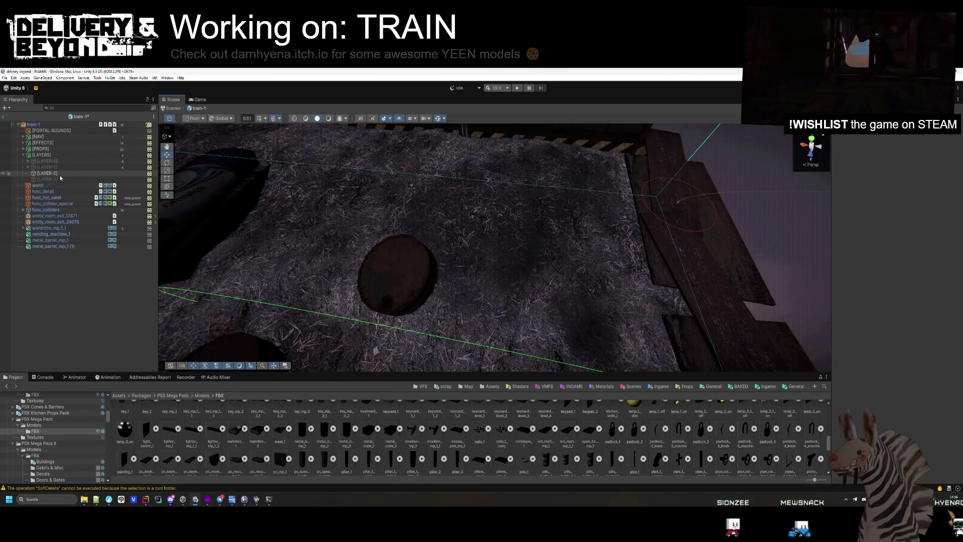
# Step: Duplicate a third barrel and move it to the right across the floor
pyautogui.click(59, 246)
pyautogui.hotkey('ctrl', 'd')
pyautogui.moveTo(398, 281)
pyautogui.mouseDown()
pyautogui.moveTo(483, 271)
pyautogui.moveTo(537, 321)
pyautogui.moveTo(539, 307)
pyautogui.moveTo(550, 316)
pyautogui.moveTo(550, 303)
pyautogui.mouseUp()
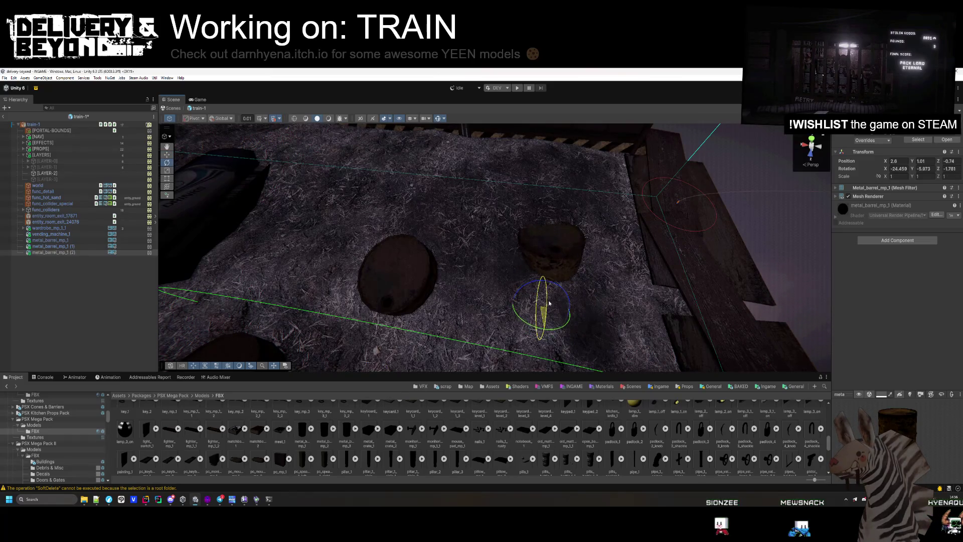
pyautogui.click(375, 306)
pyautogui.moveTo(501, 282)
pyautogui.mouseDown()
pyautogui.moveTo(303, 276)
pyautogui.moveTo(383, 270)
pyautogui.moveTo(366, 284)
pyautogui.moveTo(516, 326)
pyautogui.moveTo(550, 314)
pyautogui.moveTo(397, 326)
pyautogui.mouseUp()
pyautogui.click(492, 327)
pyautogui.press('w')
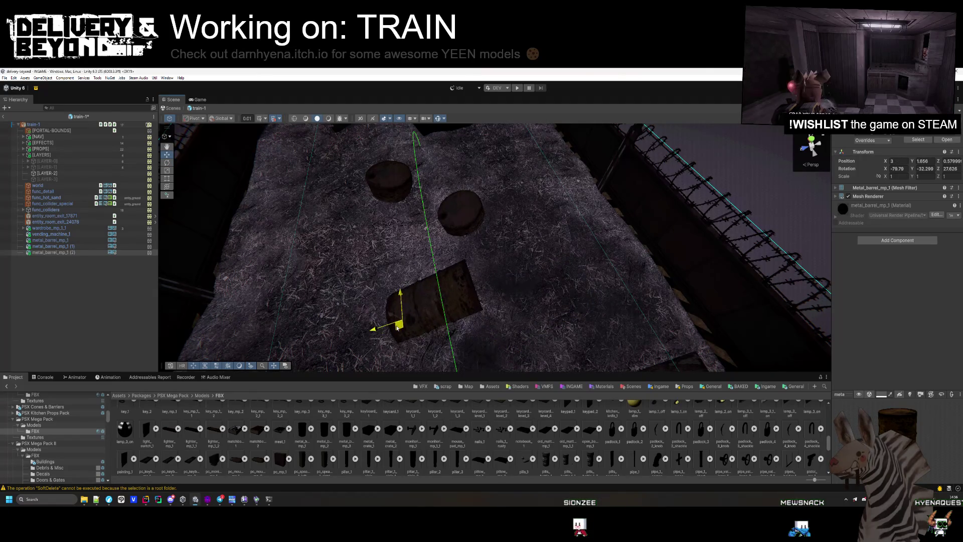
pyautogui.click(224, 295)
pyautogui.moveTo(223, 295)
pyautogui.mouseDown()
pyautogui.moveTo(537, 287)
pyautogui.moveTo(441, 215)
pyautogui.moveTo(462, 219)
pyautogui.moveTo(441, 237)
pyautogui.moveTo(464, 286)
pyautogui.mouseUp()
# Step: Review the three barrels from a low angle and open the PSX Mega Pack II/FBX/Props folder
pyautogui.click(465, 291)
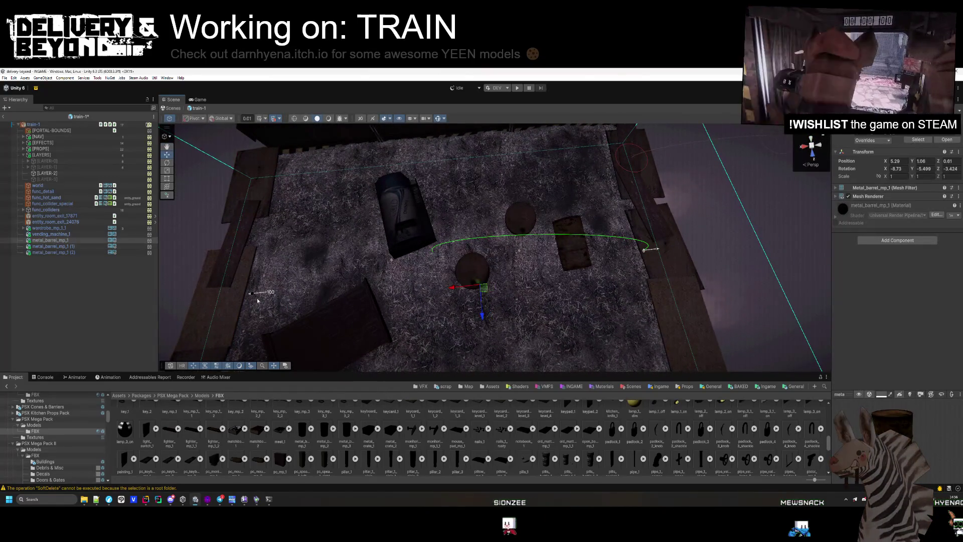
pyautogui.click(401, 281)
pyautogui.moveTo(401, 281); pyautogui.dragTo(392, 280)
pyautogui.scroll(5, 392, 280)
pyautogui.scroll(-5, 406, 438)
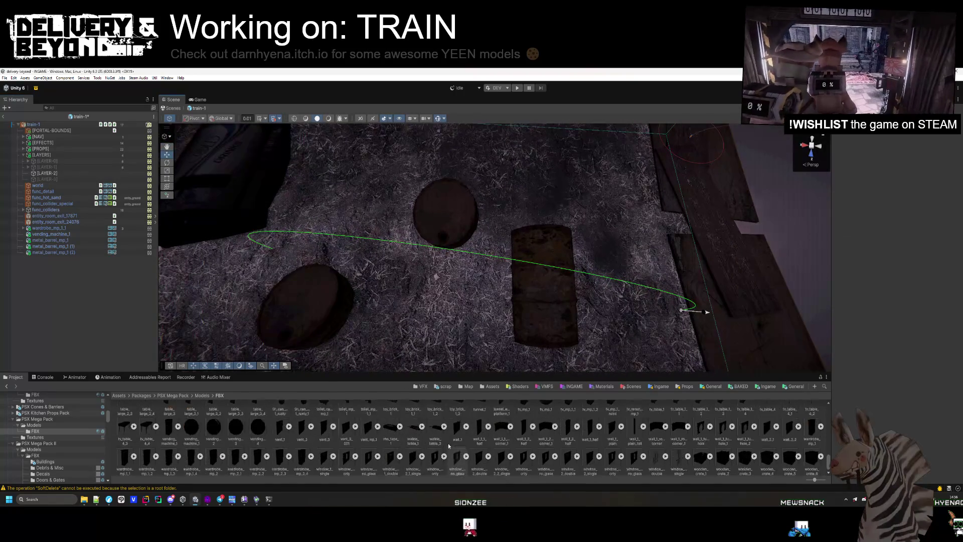
pyautogui.scroll(2, 379, 441)
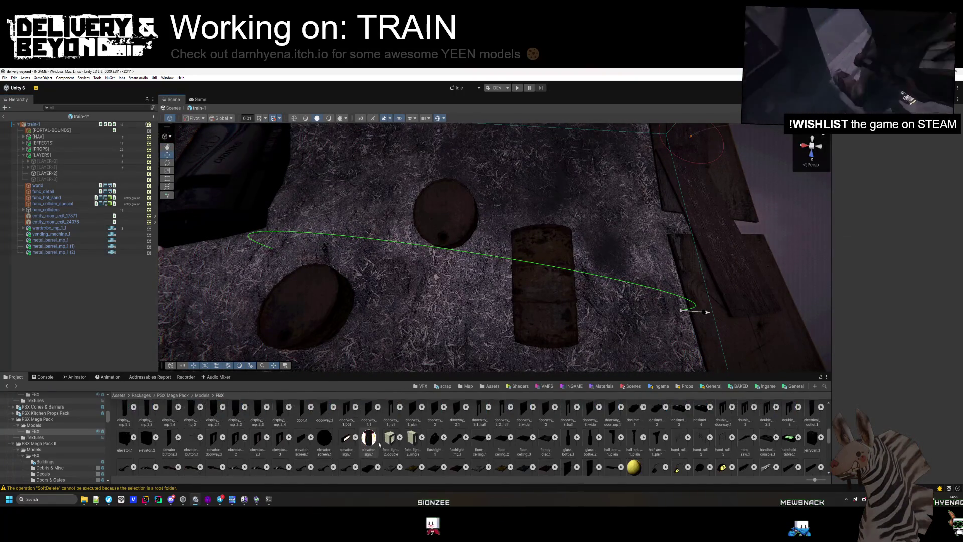
pyautogui.scroll(-2, 380, 443)
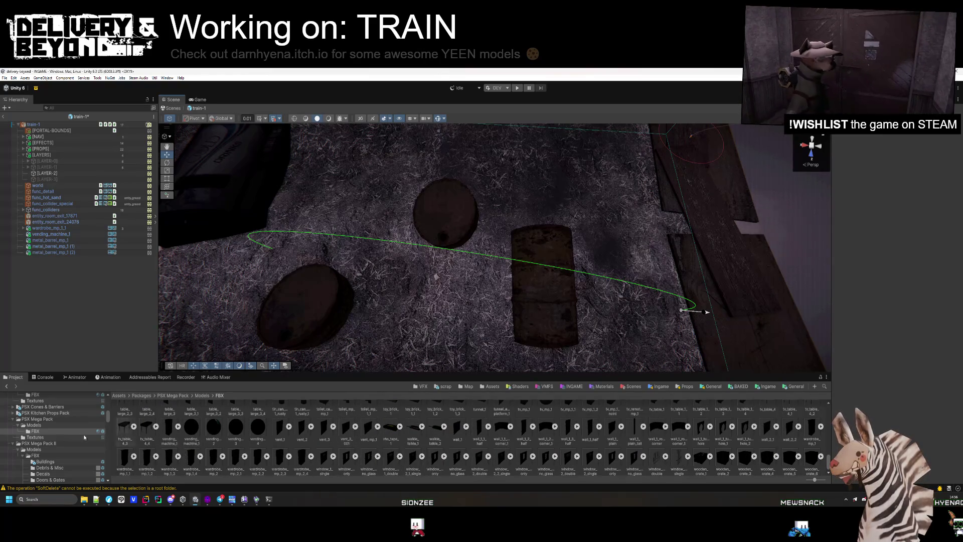
pyautogui.scroll(-3, 91, 438)
pyautogui.click(56, 470)
# Step: Drop wooden_plank_4 in, raise it onto the barrels, and rotate it to lean across them
pyautogui.moveTo(531, 434)
pyautogui.mouseDown()
pyautogui.moveTo(506, 254)
pyautogui.moveTo(503, 295)
pyautogui.mouseUp()
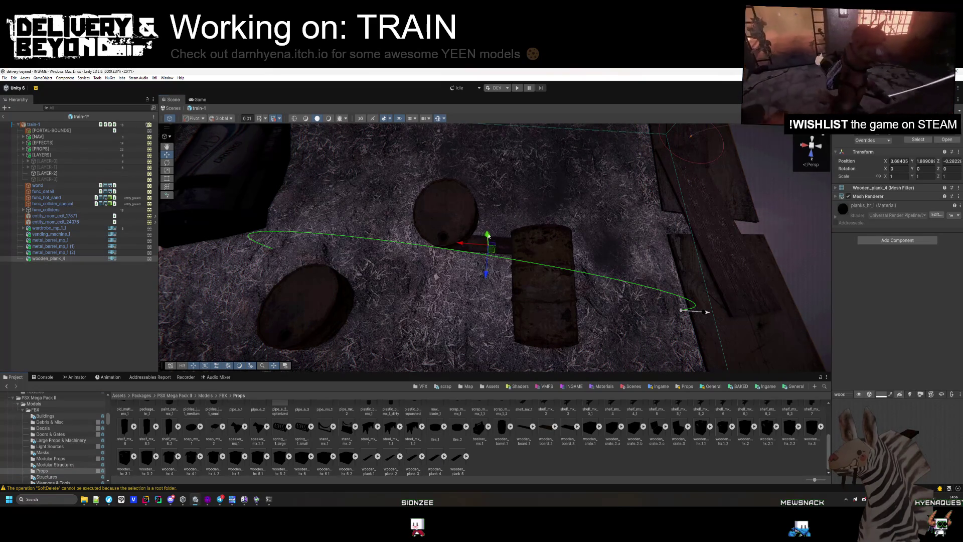
pyautogui.moveTo(488, 248); pyautogui.dragTo(485, 222)
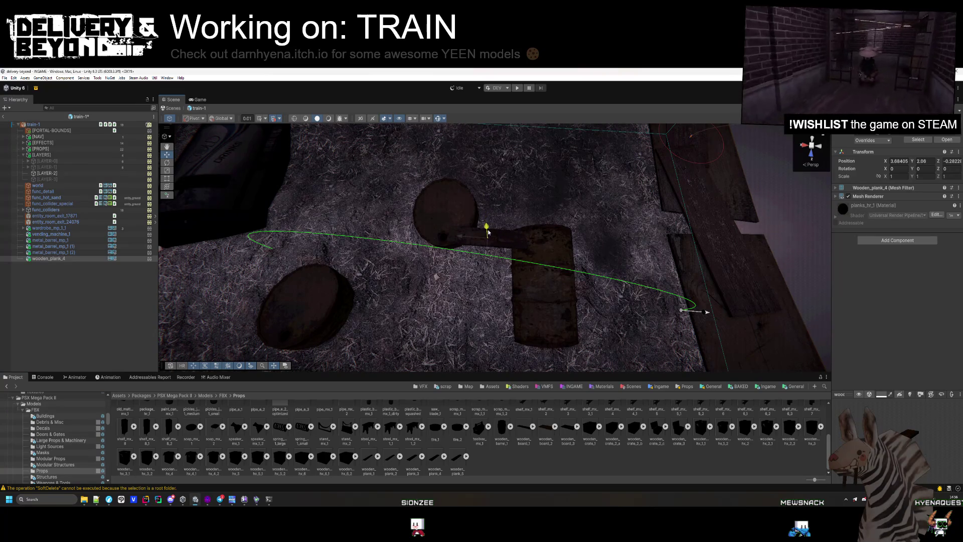
pyautogui.press('f')
pyautogui.press('e')
pyautogui.scroll(-3, 415, 271)
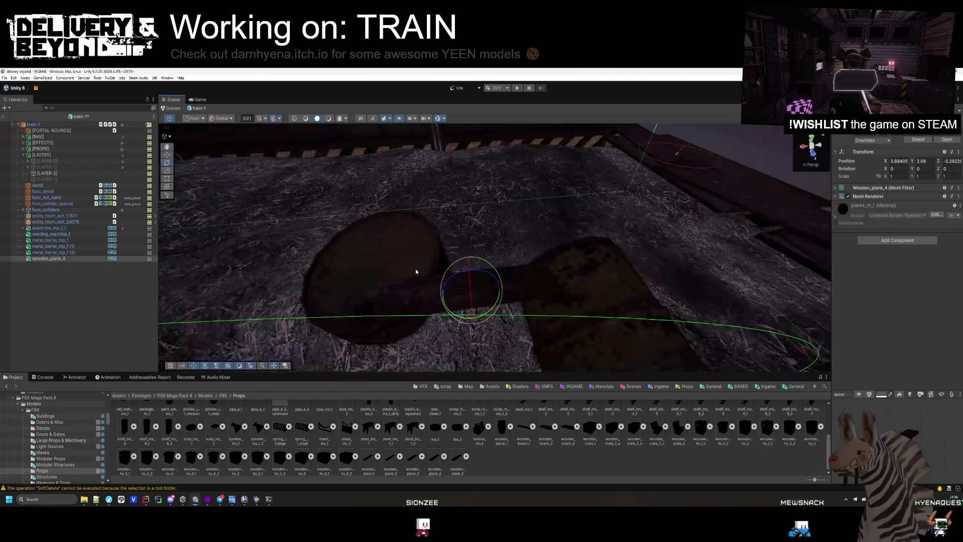
pyautogui.moveTo(454, 317)
pyautogui.mouseDown()
pyautogui.moveTo(445, 290)
pyautogui.moveTo(450, 299)
pyautogui.mouseUp()
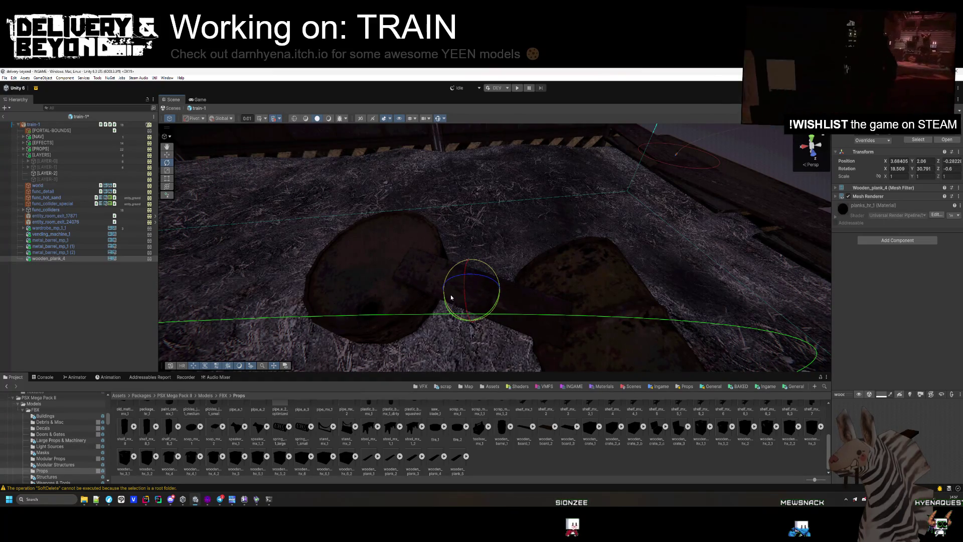
# Step: Put the newly placed props on the entity_ground layer
pyautogui.keyDown('shift'); pyautogui.click(75, 230); pyautogui.keyUp('shift')
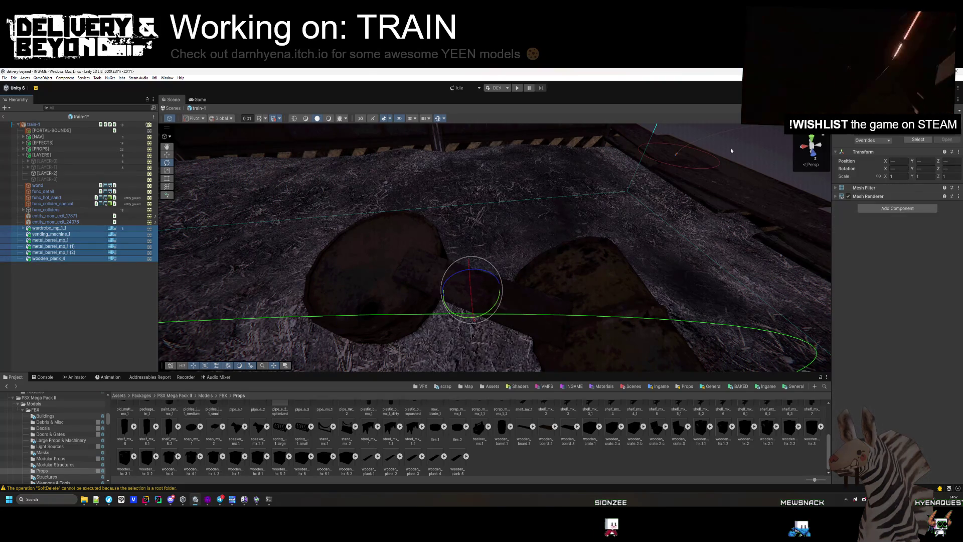
pyautogui.click(506, 294)
pyautogui.click(933, 129)
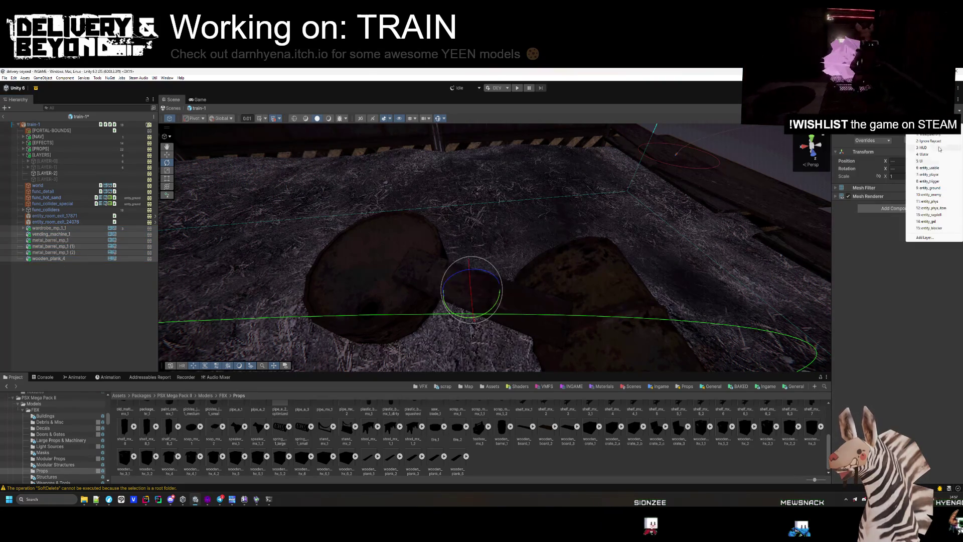
pyautogui.click(936, 188)
# Step: Inspect the barrels and plank, then add Box Colliders to the wardrobe and vending machine
pyautogui.doubleClick(86, 246)
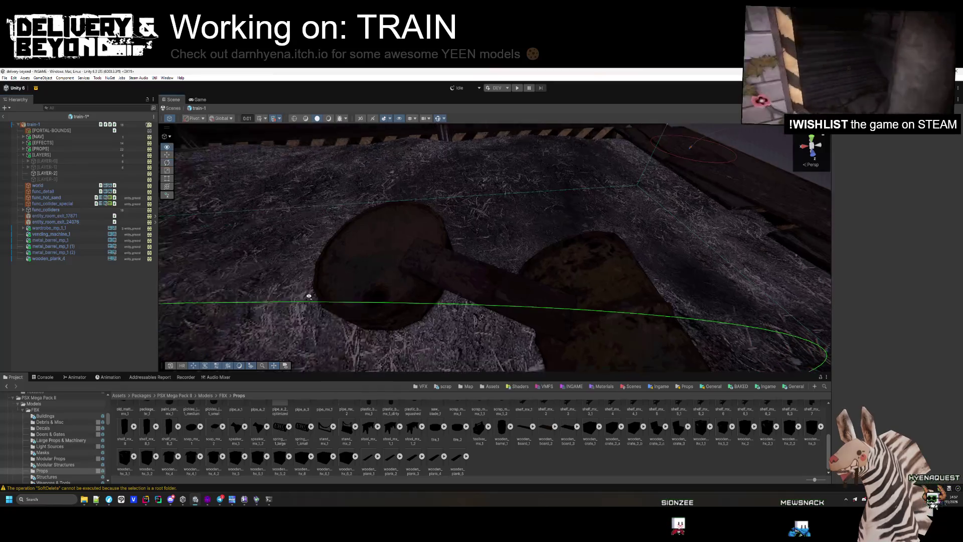
pyautogui.click(74, 240)
pyautogui.keyDown('shift'); pyautogui.click(74, 253); pyautogui.keyUp('shift')
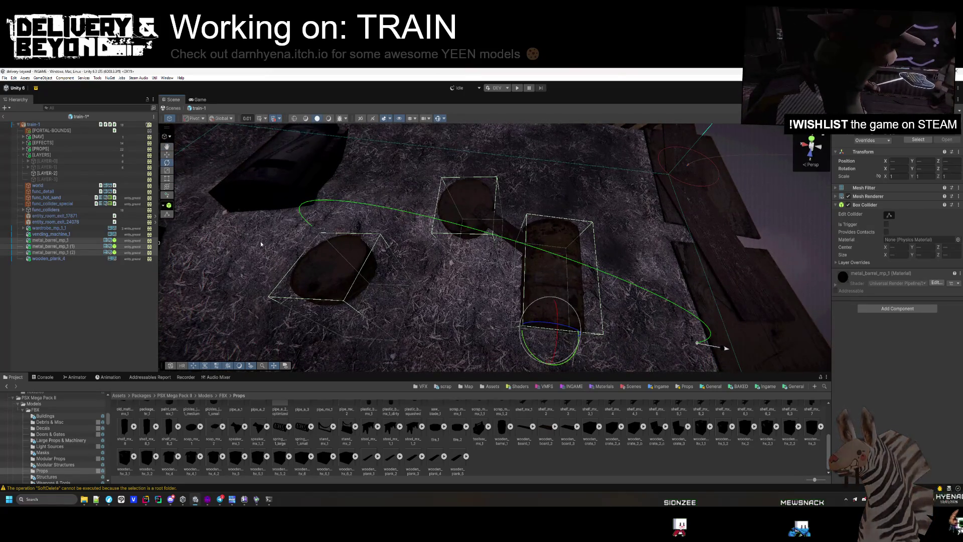
pyautogui.click(63, 258)
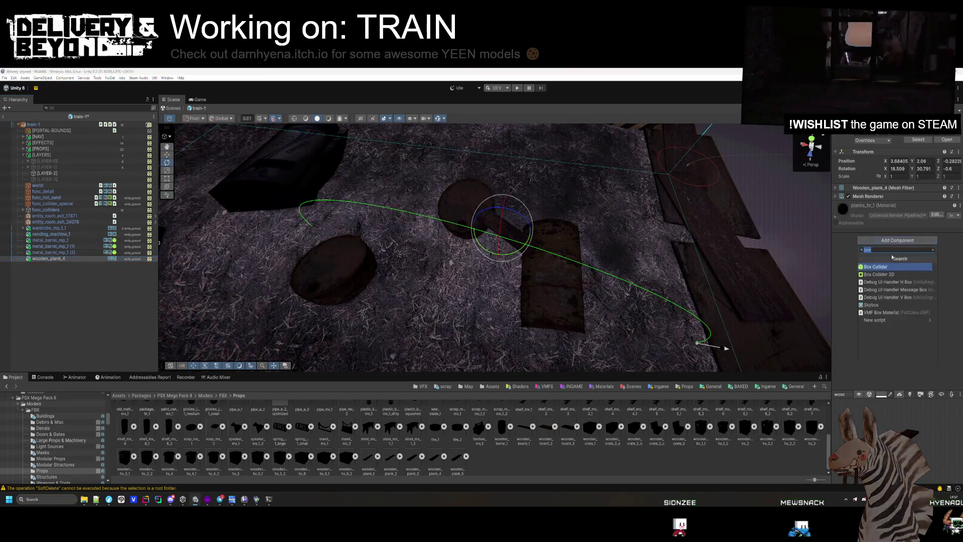
pyautogui.click(81, 228)
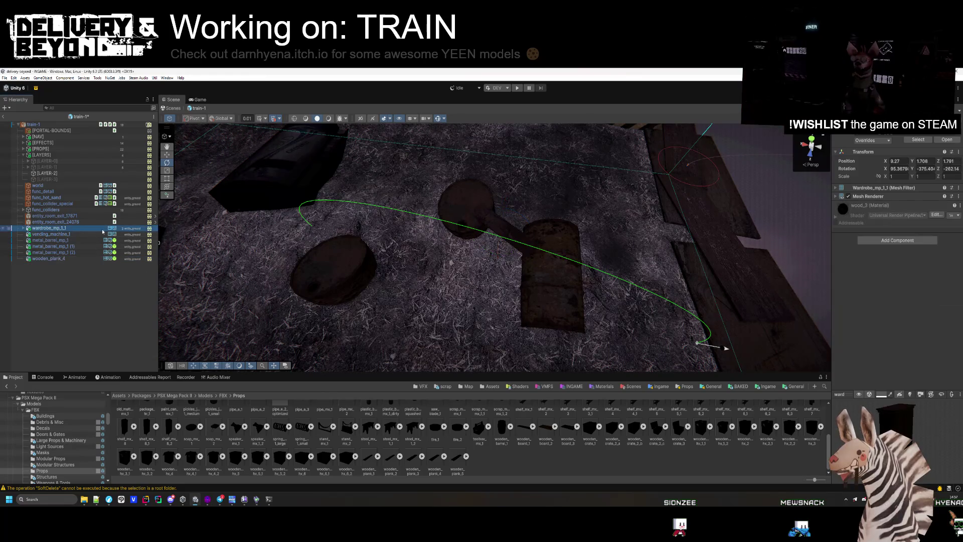
pyautogui.keyDown('ctrl'); pyautogui.click(50, 234); pyautogui.keyUp('ctrl')
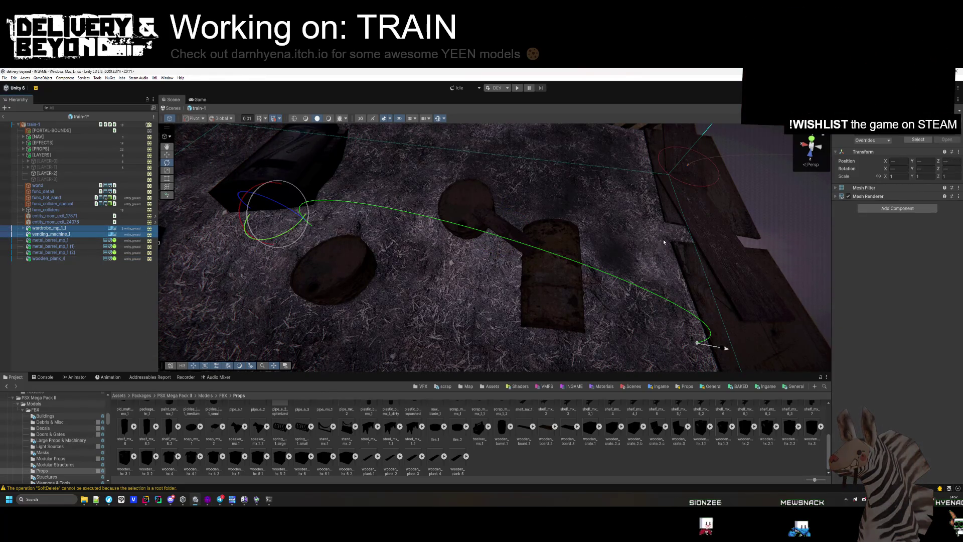
pyautogui.click(884, 208)
pyautogui.write('box')
pyautogui.press('Return')
pyautogui.moveTo(382, 210)
pyautogui.mouseDown()
pyautogui.moveTo(326, 160)
pyautogui.moveTo(388, 144)
pyautogui.moveTo(306, 200)
pyautogui.moveTo(296, 231)
pyautogui.mouseUp()
# Step: Select wardrobe_mp_1_1 through wooden_plank_4 and move them under [LAYER-2]
pyautogui.click(74, 269)
pyautogui.click(50, 234)
pyautogui.click(49, 228)
pyautogui.keyDown('shift'); pyautogui.click(62, 260); pyautogui.keyUp('shift')
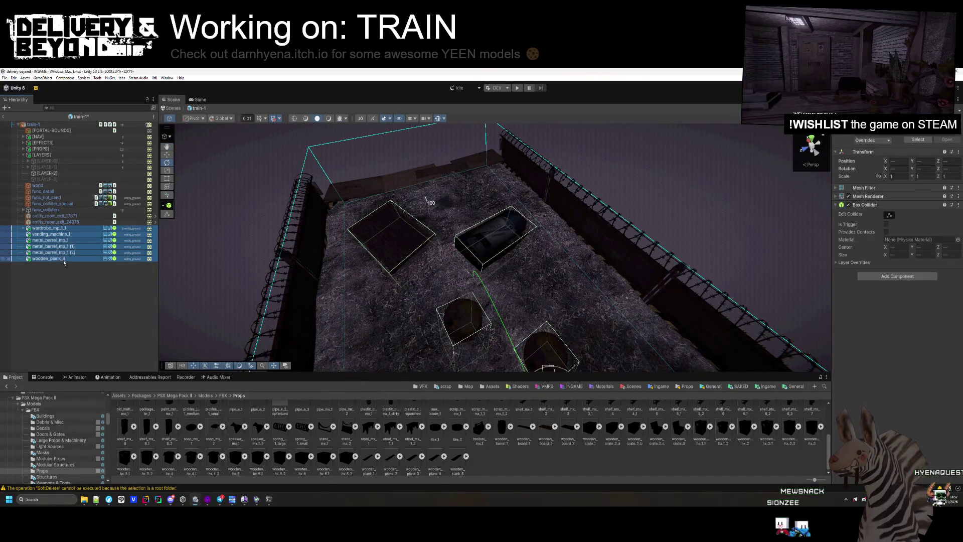
pyautogui.moveTo(56, 174); pyautogui.dragTo(56, 174)
pyautogui.click(72, 245)
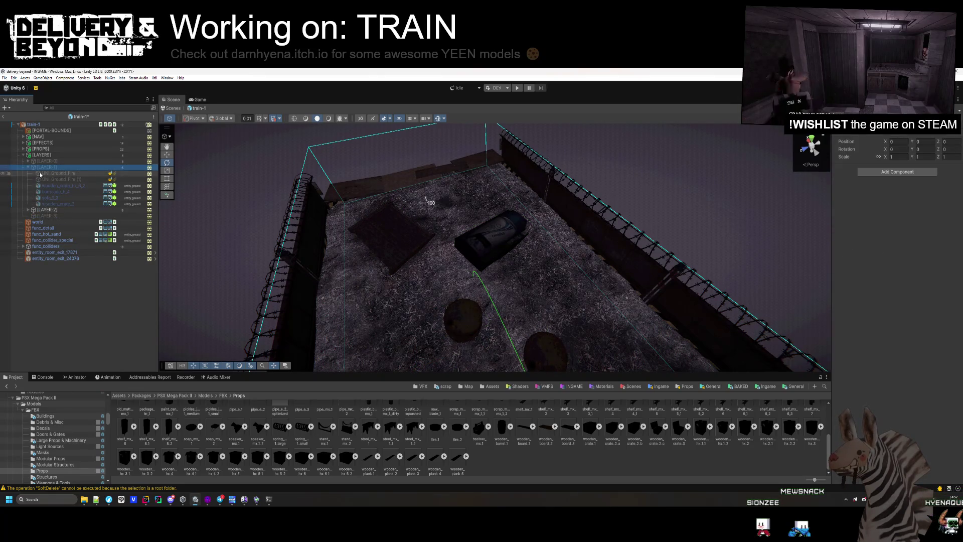
# Step: Place a UNI_Ground_Fire under [LAYER-2] and add a duplicate moved up and to the right
pyautogui.click(40, 168)
pyautogui.moveTo(41, 174); pyautogui.dragTo(50, 173)
pyautogui.click(47, 173)
pyautogui.click(56, 216)
pyautogui.moveTo(59, 180); pyautogui.dragTo(59, 177)
pyautogui.doubleClick(60, 179)
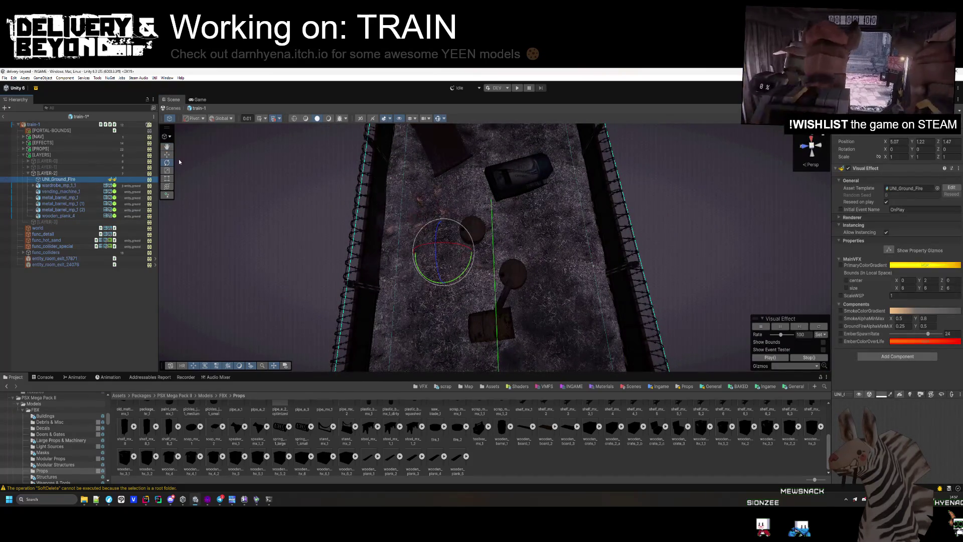
pyautogui.moveTo(423, 225); pyautogui.dragTo(466, 230)
pyautogui.hotkey('ctrl', 'd')
pyautogui.moveTo(436, 289)
pyautogui.mouseDown()
pyautogui.moveTo(546, 208)
pyautogui.moveTo(502, 177)
pyautogui.mouseUp()
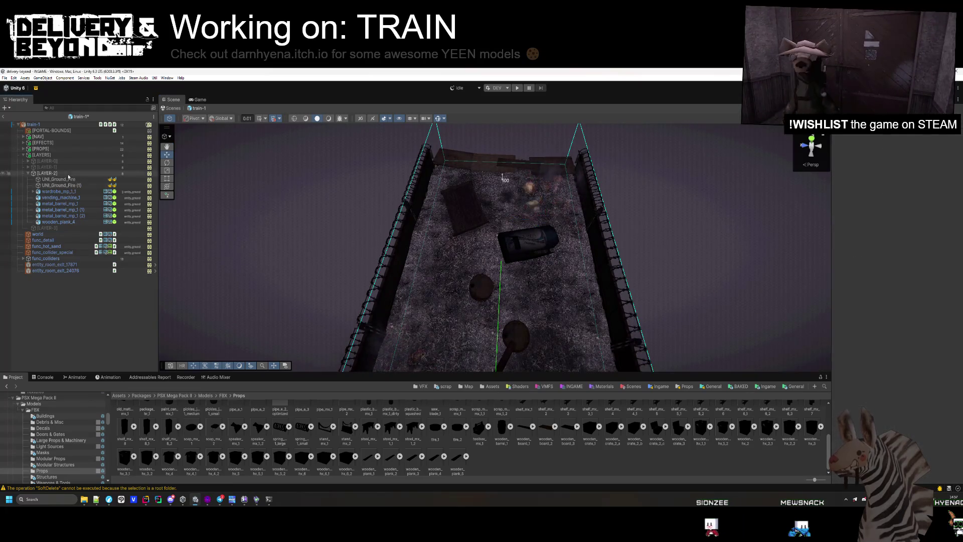
# Step: Collapse and deactivate [LAYER-2] so its props vanish from the train-car floor
pyautogui.click(47, 173)
pyautogui.press('Left')
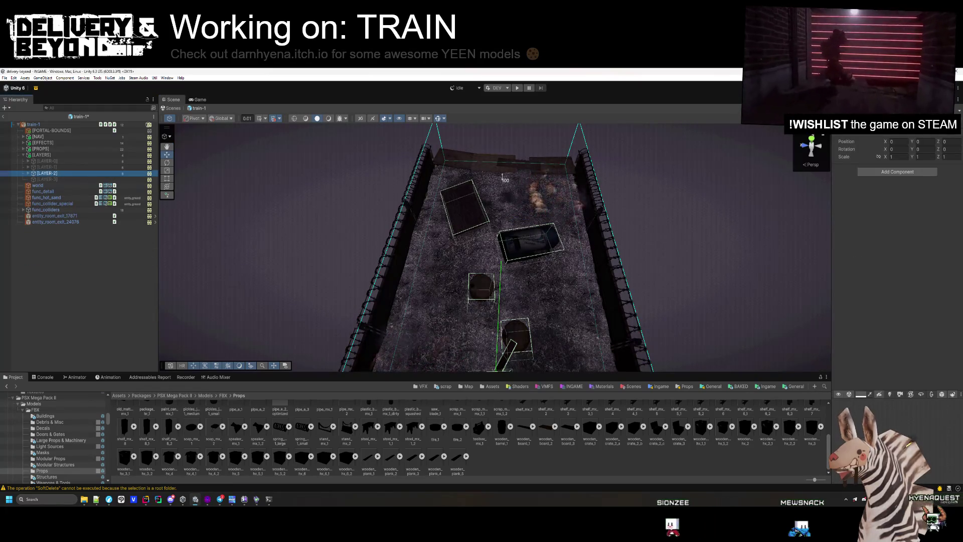
pyautogui.hotkey('alt', 'shift', 'a')
pyautogui.press('Down')
pyautogui.moveTo(502, 177); pyautogui.dragTo(468, 250)
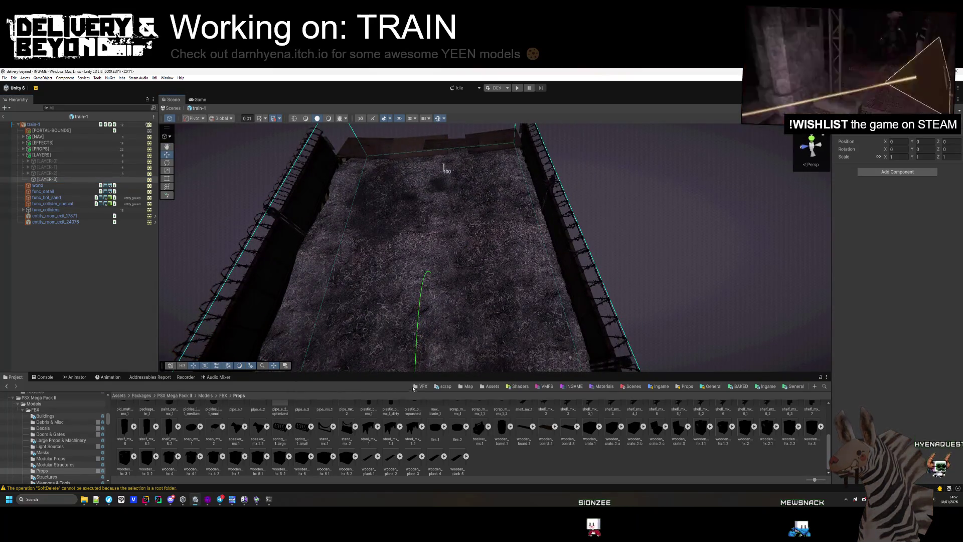
# Step: Place a tilted wooden_crate_hx_6_2 crate on the floor by the back wall
pyautogui.moveTo(345, 460)
pyautogui.mouseDown()
pyautogui.moveTo(454, 305)
pyautogui.moveTo(485, 166)
pyautogui.moveTo(355, 210)
pyautogui.mouseUp()
pyautogui.click(482, 173)
pyautogui.click(482, 177)
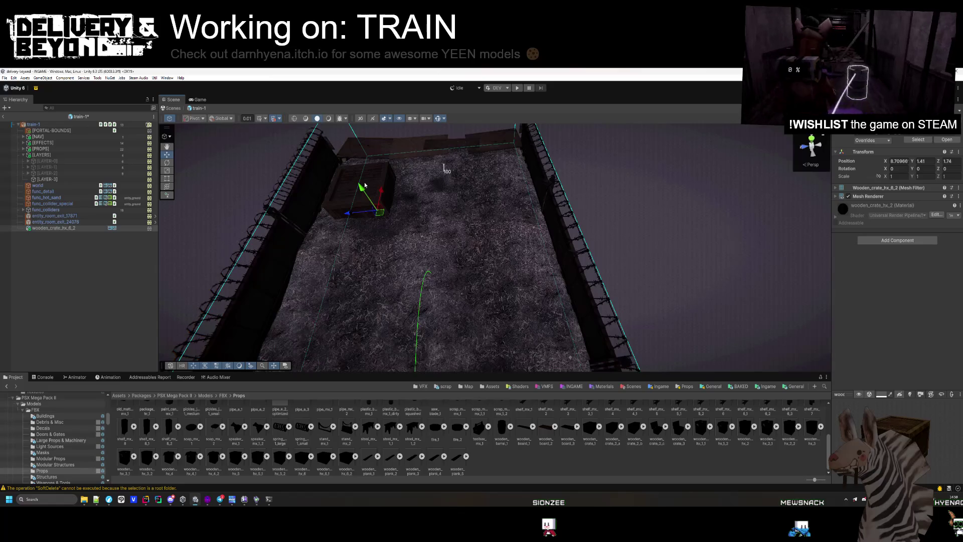
pyautogui.press('f')
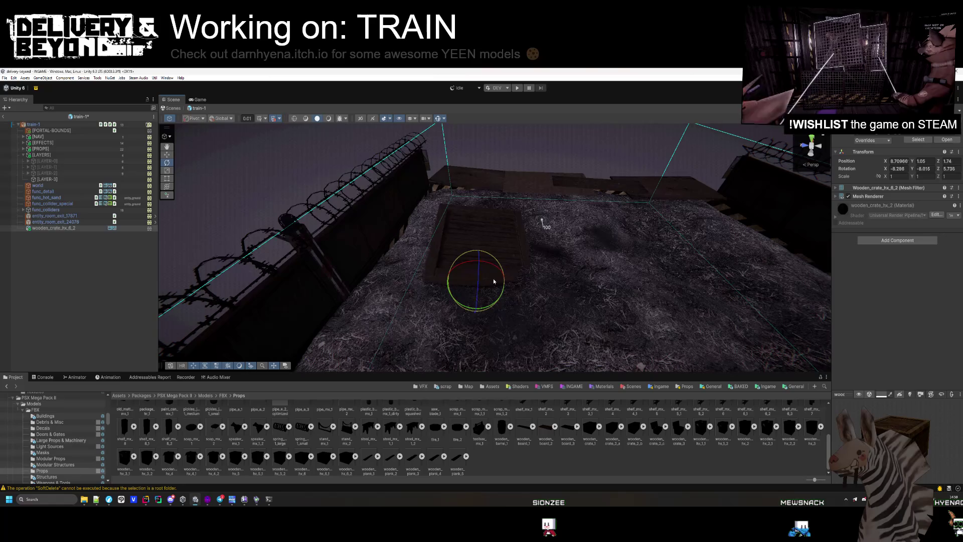
pyautogui.click(317, 306)
pyautogui.scroll(5, 351, 276)
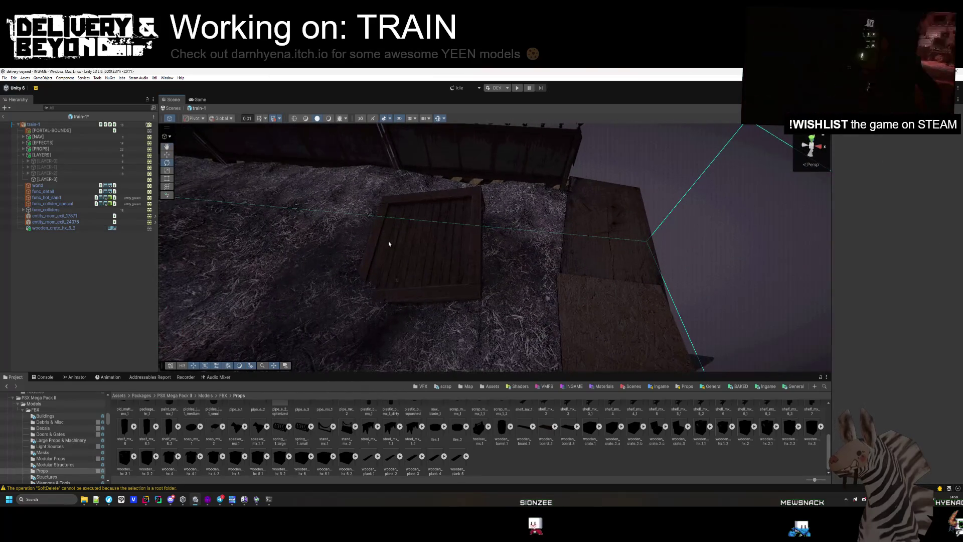
pyautogui.click(429, 281)
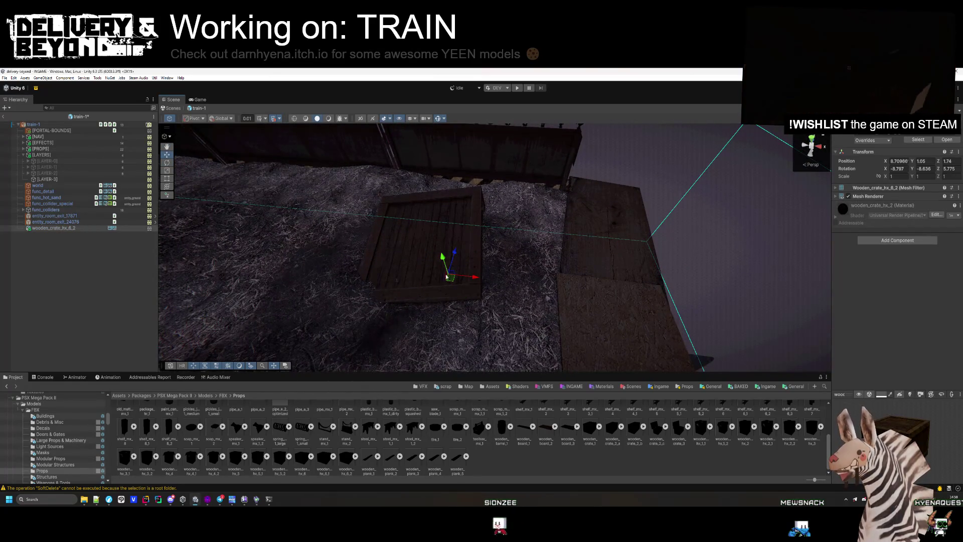
pyautogui.click(279, 312)
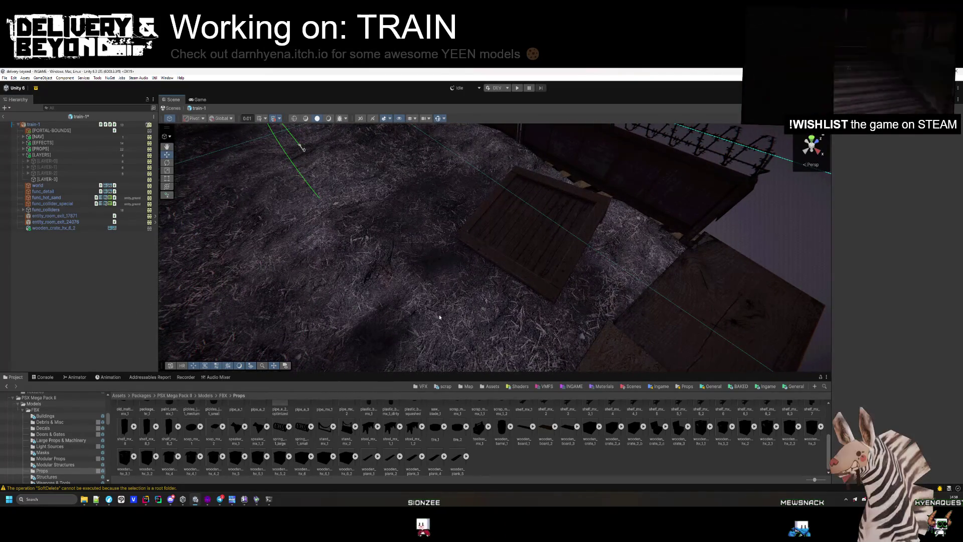
# Step: Add a stand_mx_2 prop and lower it toward the floor
pyautogui.moveTo(347, 439)
pyautogui.mouseDown()
pyautogui.moveTo(352, 265)
pyautogui.moveTo(333, 257)
pyautogui.mouseUp()
pyautogui.press('f')
pyautogui.moveTo(468, 256)
pyautogui.mouseDown()
pyautogui.moveTo(466, 301)
pyautogui.moveTo(454, 309)
pyautogui.mouseUp()
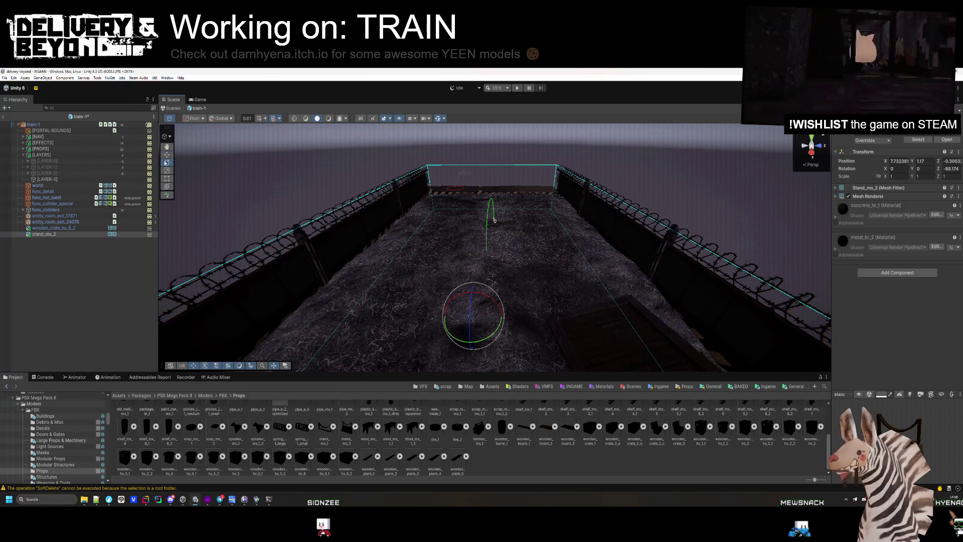
# Step: Raise the stand_mx_2 and rotate it about -88 on Z so it lies toppled beside the crate
pyautogui.press('w')
pyautogui.moveTo(315, 208); pyautogui.dragTo(412, 236)
pyautogui.moveTo(471, 275)
pyautogui.mouseDown()
pyautogui.moveTo(469, 241)
pyautogui.moveTo(216, 177)
pyautogui.mouseUp()
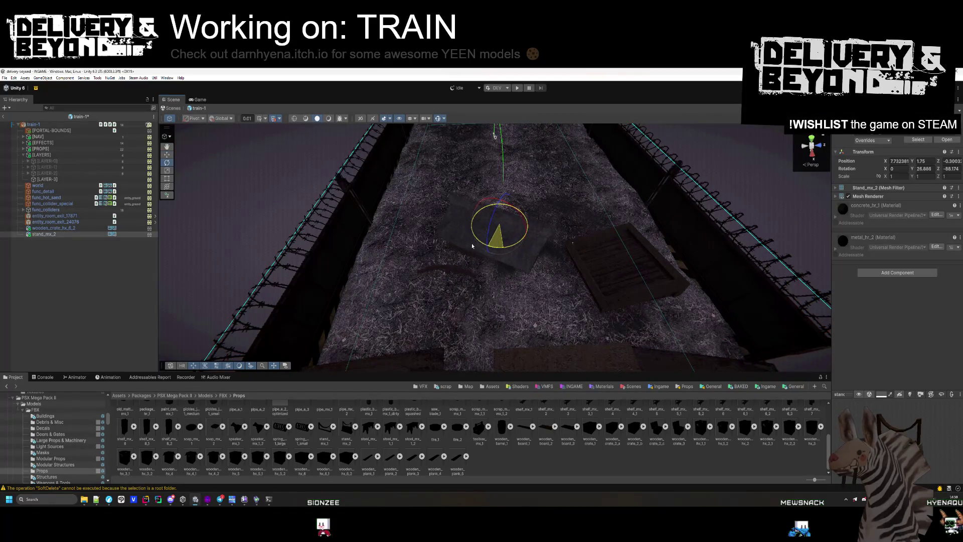
pyautogui.moveTo(449, 242); pyautogui.dragTo(506, 229)
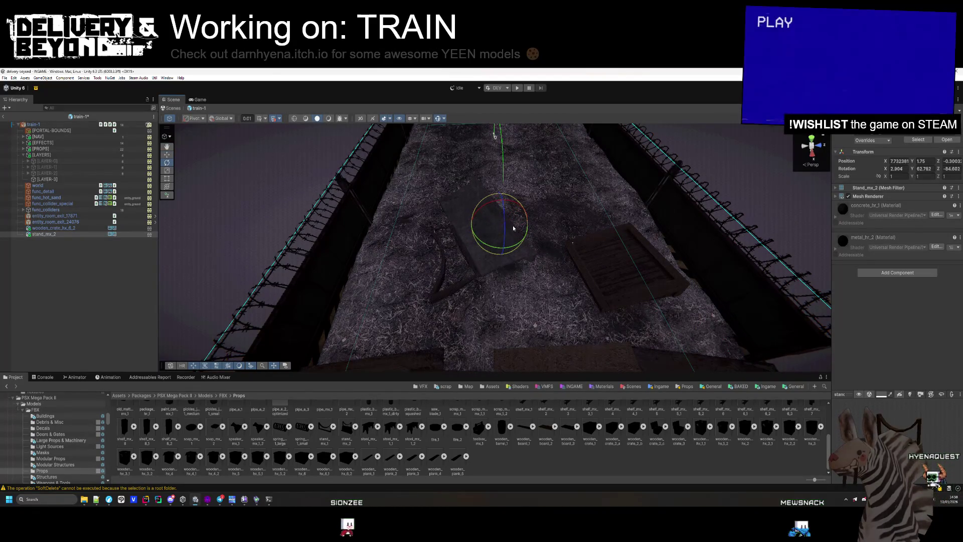
pyautogui.moveTo(470, 225)
pyautogui.mouseDown()
pyautogui.moveTo(500, 206)
pyautogui.moveTo(541, 220)
pyautogui.moveTo(511, 233)
pyautogui.moveTo(510, 225)
pyautogui.mouseUp()
pyautogui.click(169, 155)
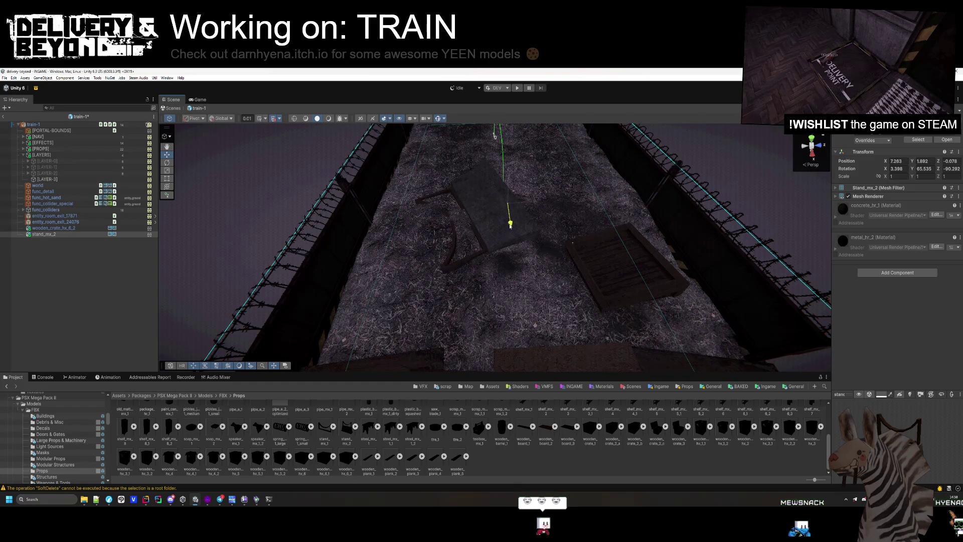
pyautogui.click(114, 307)
pyautogui.moveTo(427, 263)
pyautogui.mouseDown()
pyautogui.moveTo(577, 273)
pyautogui.moveTo(587, 282)
pyautogui.moveTo(571, 328)
pyautogui.mouseUp()
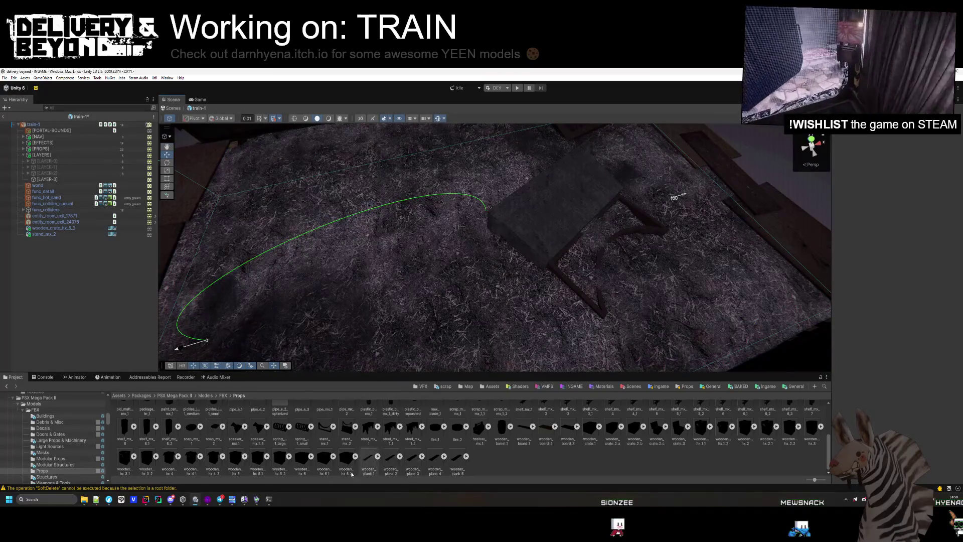
# Step: Drop the pipe_e_2 prop onto the train-car floor, turned about -100.676 degrees
pyautogui.scroll(1, 236, 462)
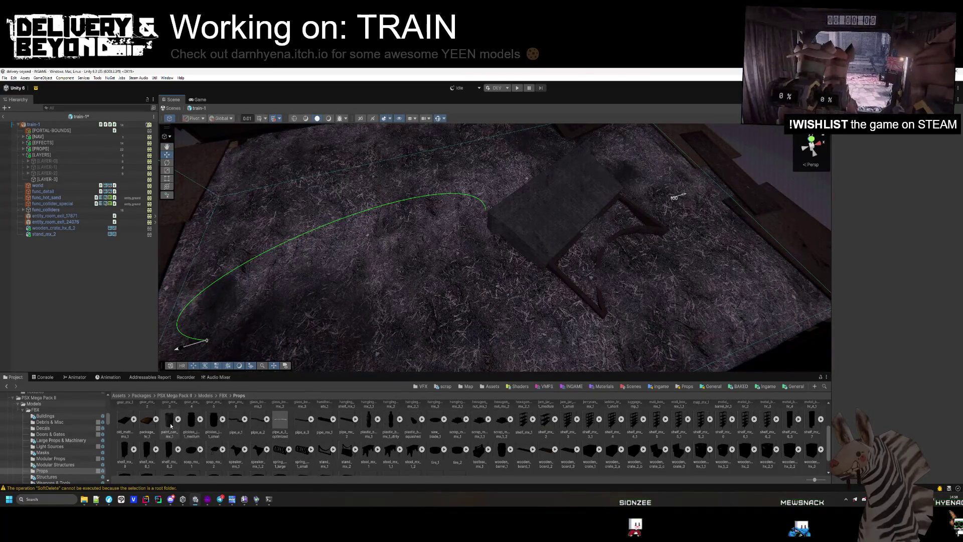
pyautogui.scroll(2, 369, 424)
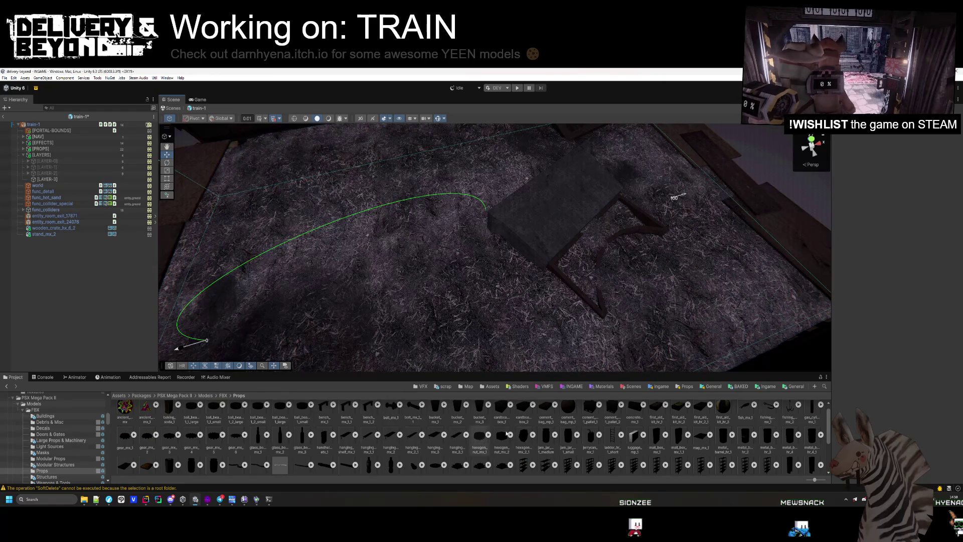
pyautogui.moveTo(437, 443)
pyautogui.mouseDown()
pyautogui.moveTo(577, 251)
pyautogui.moveTo(520, 303)
pyautogui.mouseUp()
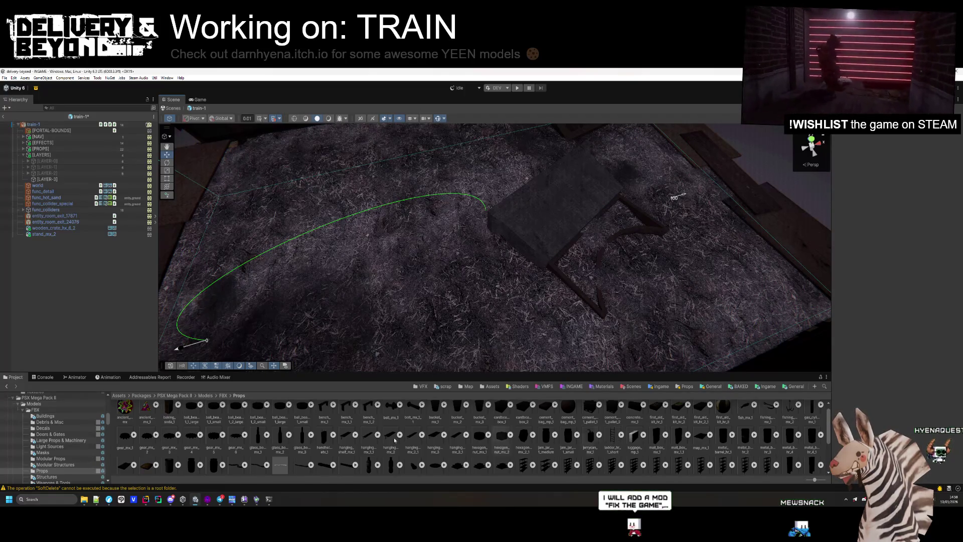
pyautogui.scroll(1, 551, 436)
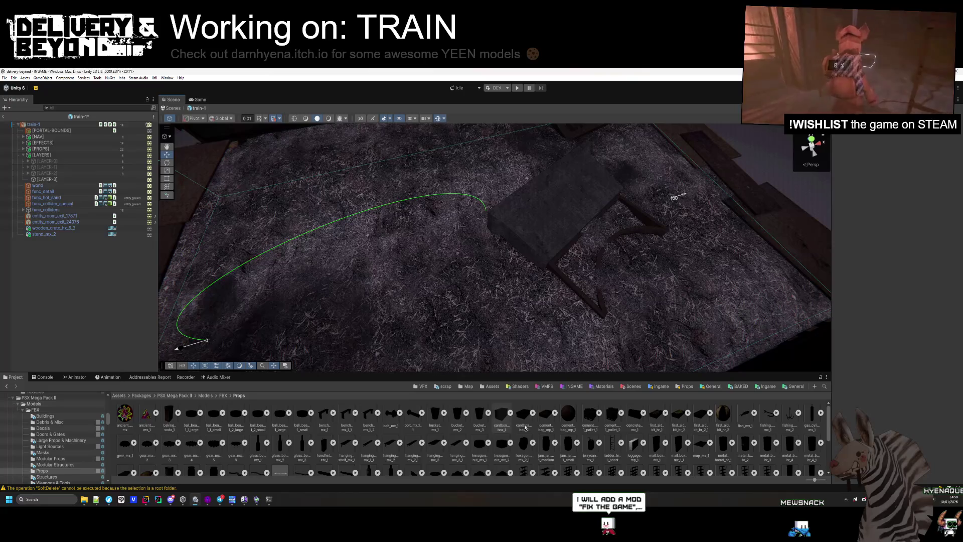
pyautogui.scroll(-3, 809, 429)
pyautogui.moveTo(333, 350); pyautogui.dragTo(495, 347)
pyautogui.scroll(-5, 447, 257)
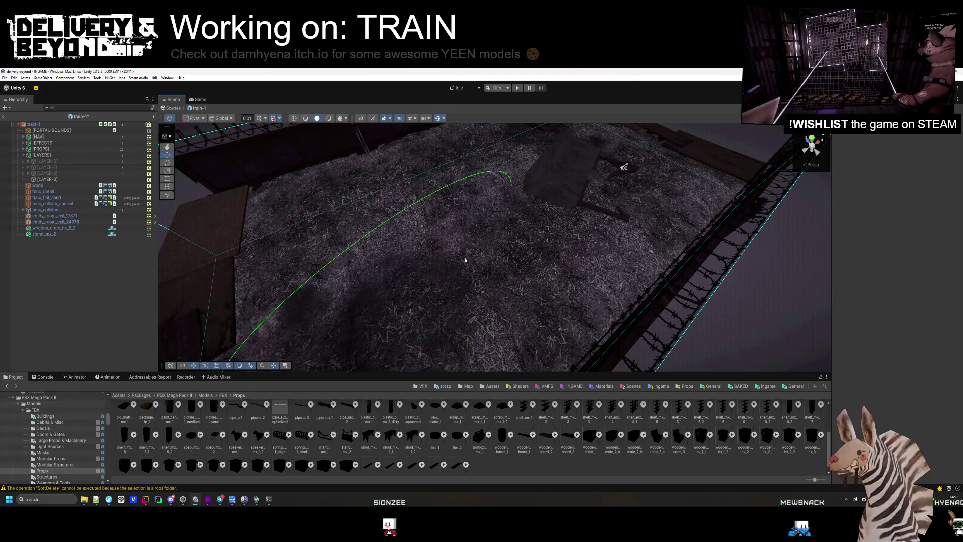
pyautogui.moveTo(692, 281)
pyautogui.mouseDown()
pyautogui.moveTo(726, 206)
pyautogui.moveTo(698, 296)
pyautogui.moveTo(516, 338)
pyautogui.moveTo(634, 318)
pyautogui.moveTo(627, 281)
pyautogui.moveTo(452, 351)
pyautogui.mouseUp()
pyautogui.scroll(-5, 458, 345)
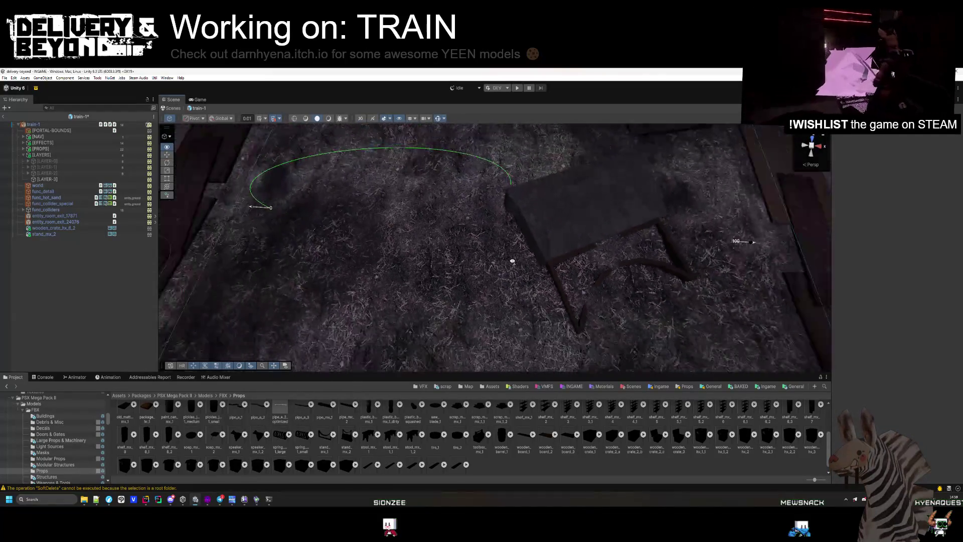
pyautogui.moveTo(258, 414)
pyautogui.mouseDown()
pyautogui.moveTo(397, 236)
pyautogui.moveTo(447, 220)
pyautogui.moveTo(501, 226)
pyautogui.moveTo(481, 208)
pyautogui.moveTo(532, 216)
pyautogui.moveTo(502, 181)
pyautogui.mouseUp()
pyautogui.click(167, 163)
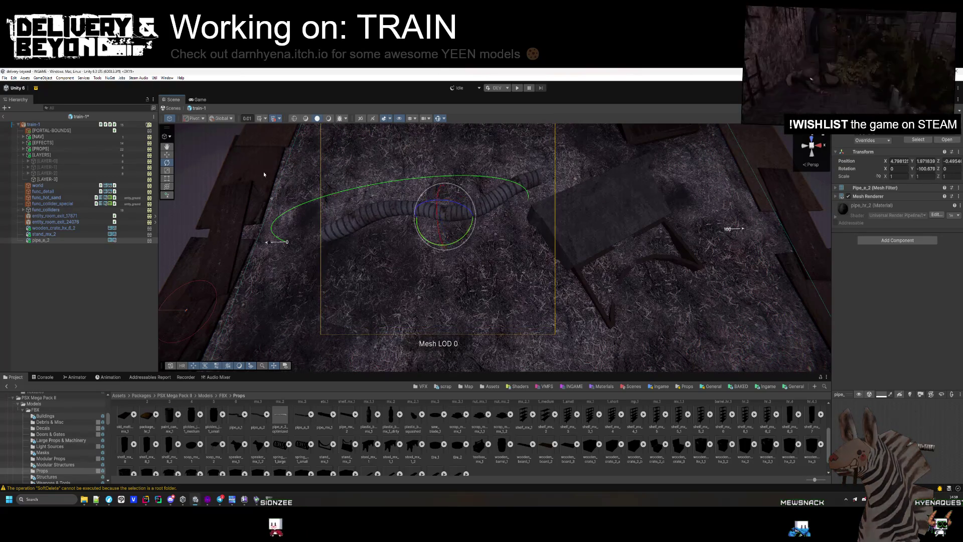
# Step: Slide the pipe_e_2 down-left along the floor and scale it up to 1.4
pyautogui.click(167, 154)
pyautogui.moveTo(436, 209)
pyautogui.mouseDown()
pyautogui.moveTo(440, 273)
pyautogui.moveTo(428, 275)
pyautogui.mouseUp()
pyautogui.click(405, 282)
pyautogui.moveTo(404, 282); pyautogui.dragTo(486, 227)
pyautogui.click(485, 226)
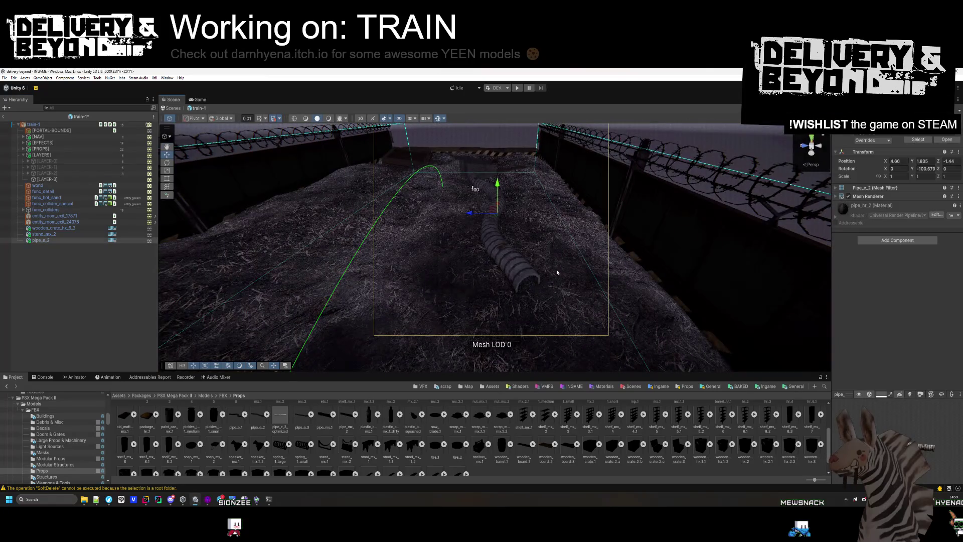
pyautogui.moveTo(886, 177); pyautogui.dragTo(898, 177)
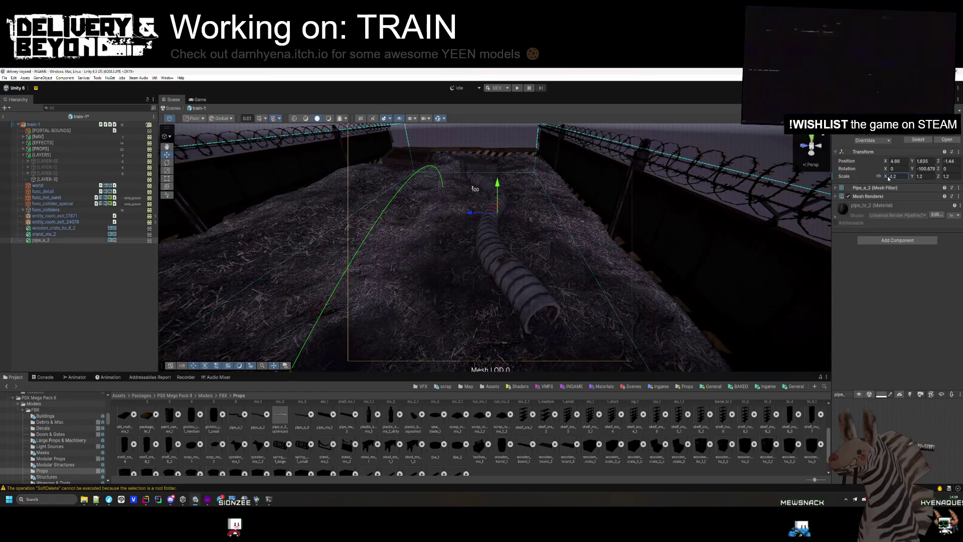
pyautogui.moveTo(451, 250)
pyautogui.mouseDown()
pyautogui.moveTo(380, 290)
pyautogui.moveTo(525, 229)
pyautogui.moveTo(469, 219)
pyautogui.moveTo(478, 213)
pyautogui.mouseUp()
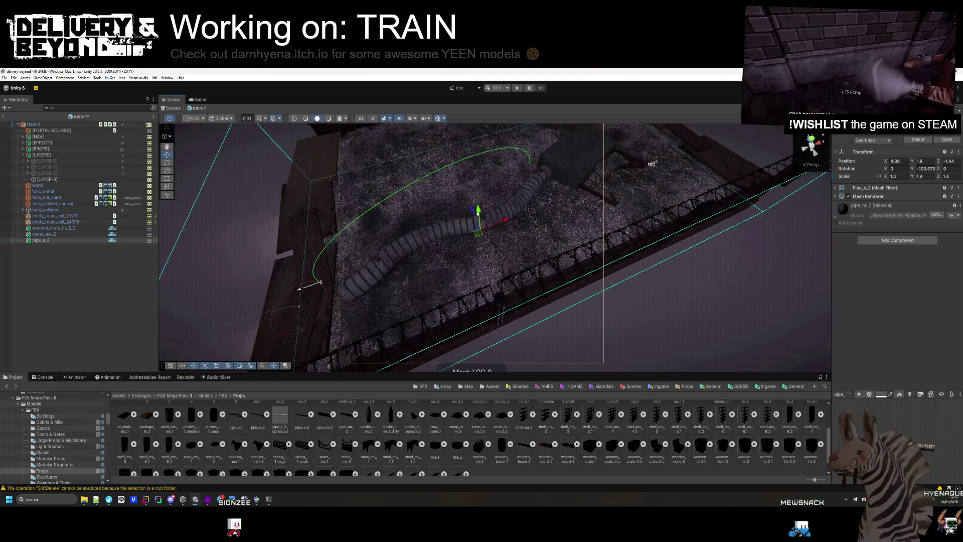
pyautogui.click(881, 241)
# Step: Give the pipe a non-convex Mesh Collider and put it on the entity_ground layer
pyautogui.write('mesh')
pyautogui.press('Return')
pyautogui.click(934, 131)
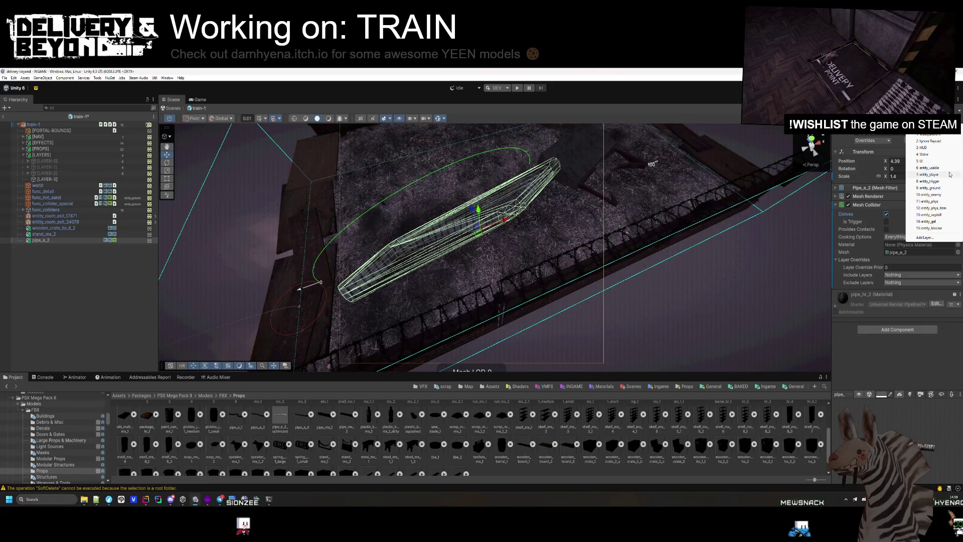
pyautogui.click(886, 213)
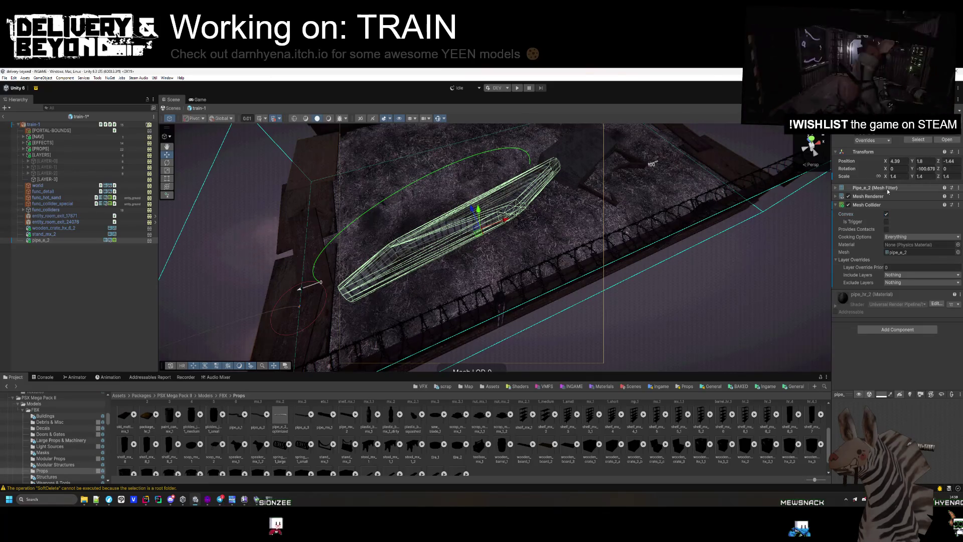
pyautogui.click(885, 214)
pyautogui.click(934, 131)
pyautogui.click(931, 188)
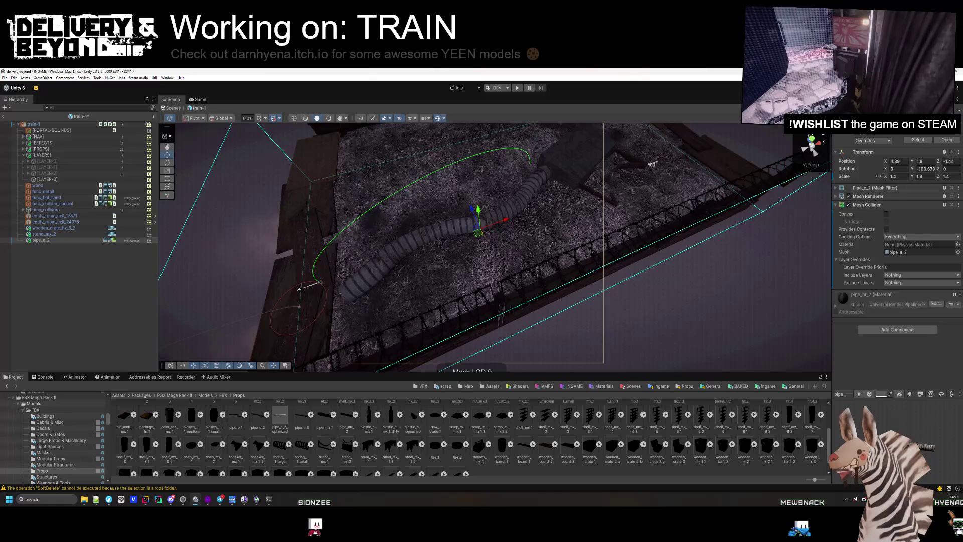
# Step: Add convex Mesh Colliders to the crate, stand and pipe together
pyautogui.click(61, 228)
pyautogui.keyDown('shift'); pyautogui.click(66, 239); pyautogui.keyUp('shift')
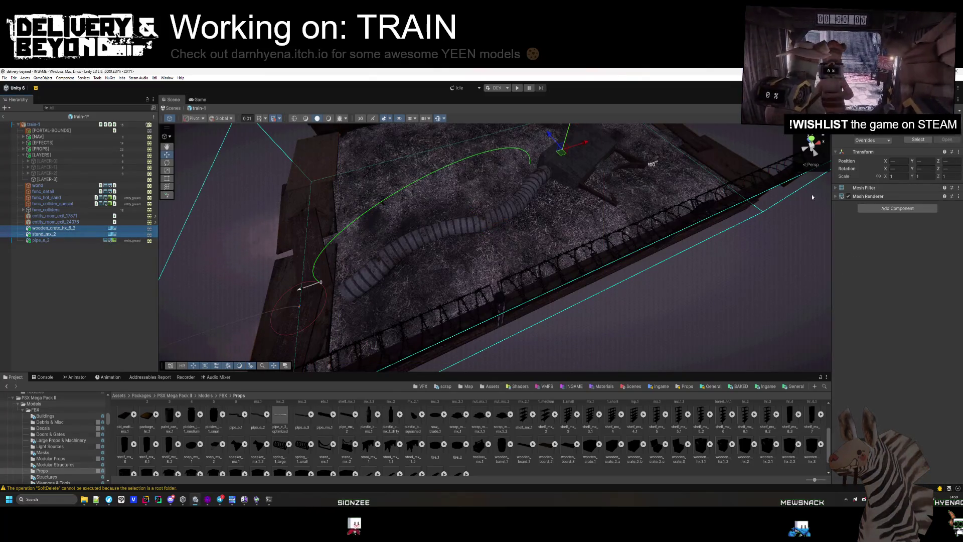
pyautogui.click(881, 210)
pyautogui.click(888, 235)
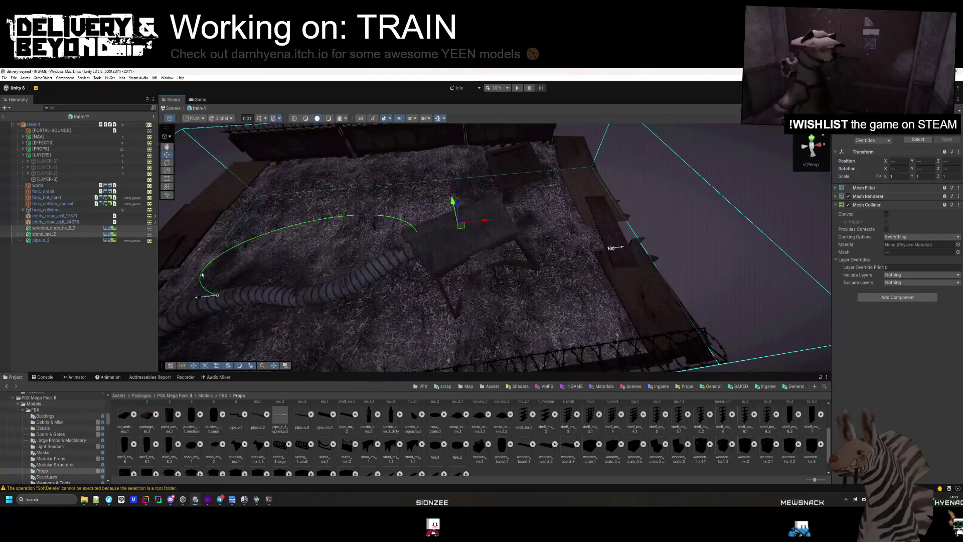
pyautogui.click(887, 214)
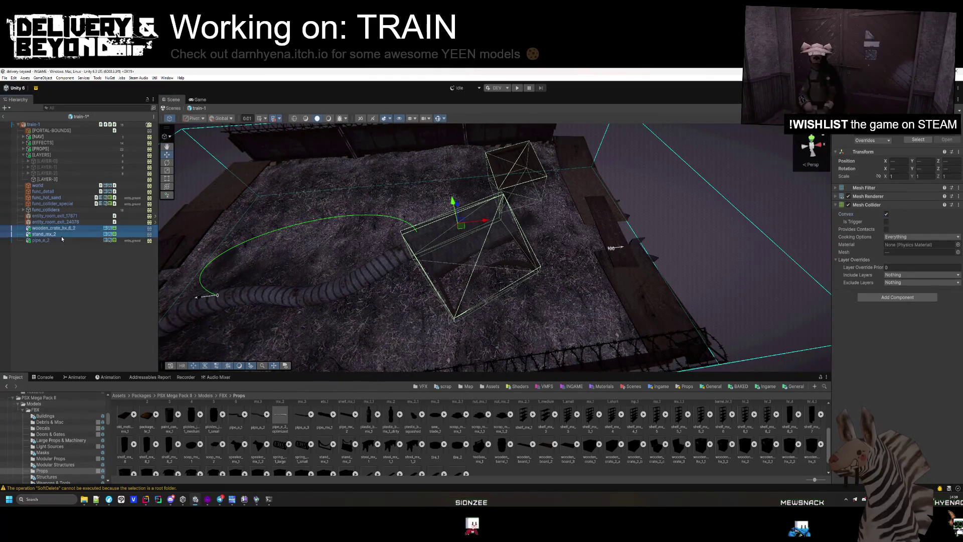
# Step: Replace the wooden crate's Mesh Collider with a Box Collider
pyautogui.click(54, 228)
pyautogui.rightClick(882, 204)
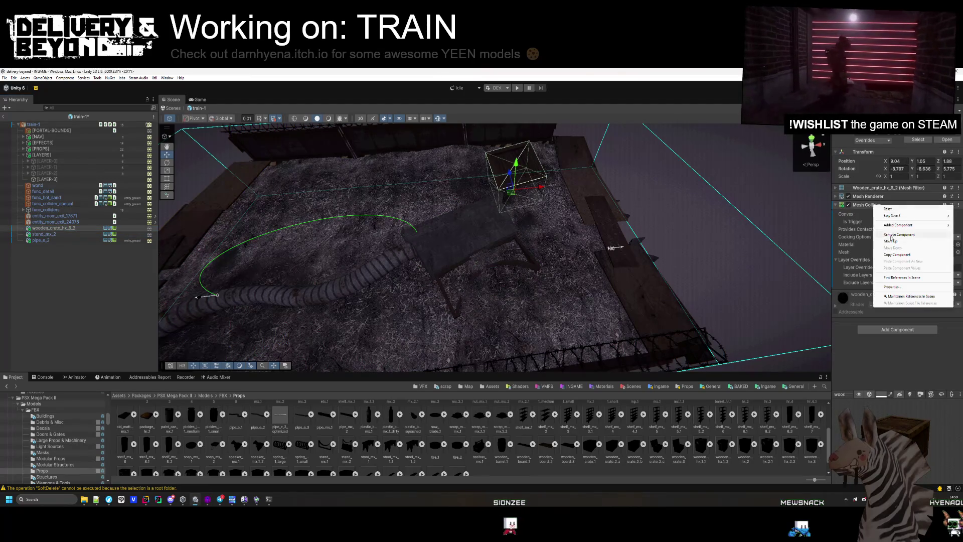
pyautogui.click(895, 223)
pyautogui.click(897, 240)
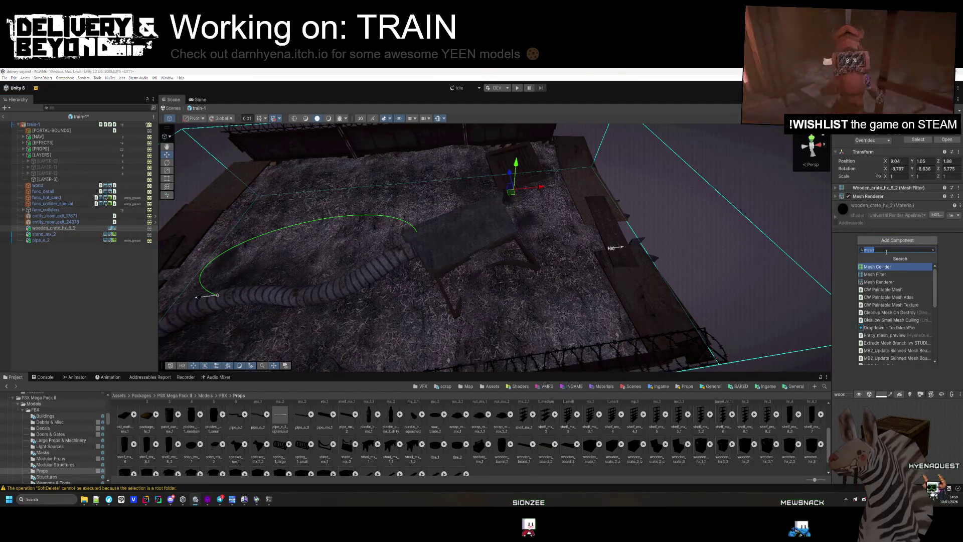
pyautogui.write('box')
pyautogui.press('Return')
# Step: Shift the stand_mx_2 up and to the right, then frame the pipe for inspection
pyautogui.moveTo(494, 245)
pyautogui.mouseDown()
pyautogui.moveTo(481, 251)
pyautogui.moveTo(521, 241)
pyautogui.mouseUp()
pyautogui.click(521, 242)
pyautogui.moveTo(493, 211)
pyautogui.mouseDown()
pyautogui.moveTo(490, 200)
pyautogui.moveTo(506, 195)
pyautogui.moveTo(508, 222)
pyautogui.mouseUp()
pyautogui.click(503, 146)
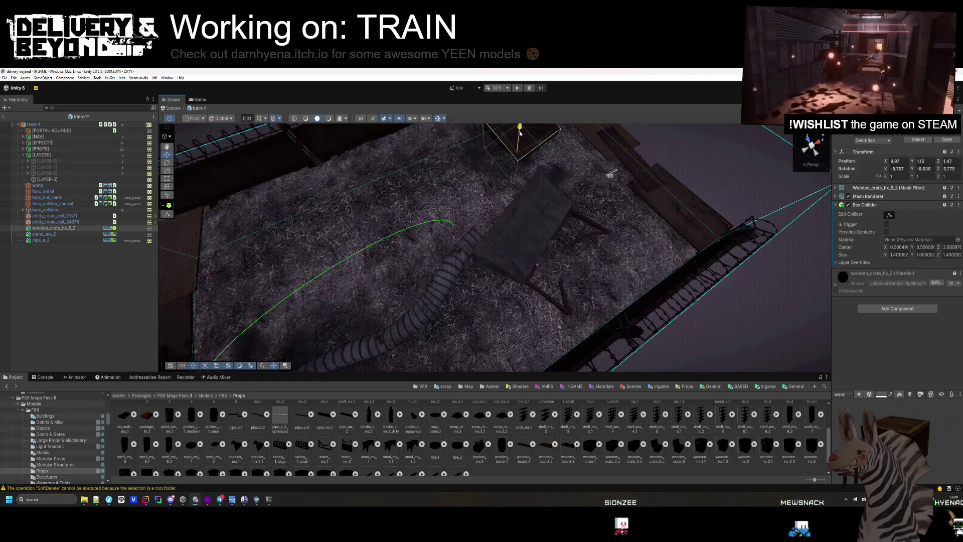
pyautogui.moveTo(520, 133)
pyautogui.mouseDown()
pyautogui.moveTo(462, 240)
pyautogui.moveTo(405, 289)
pyautogui.moveTo(383, 284)
pyautogui.mouseUp()
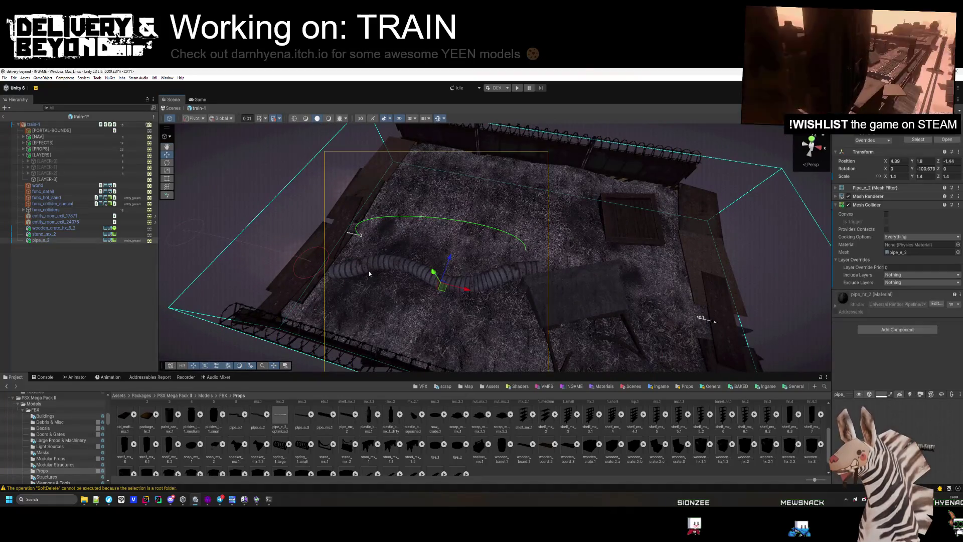
pyautogui.click(435, 275)
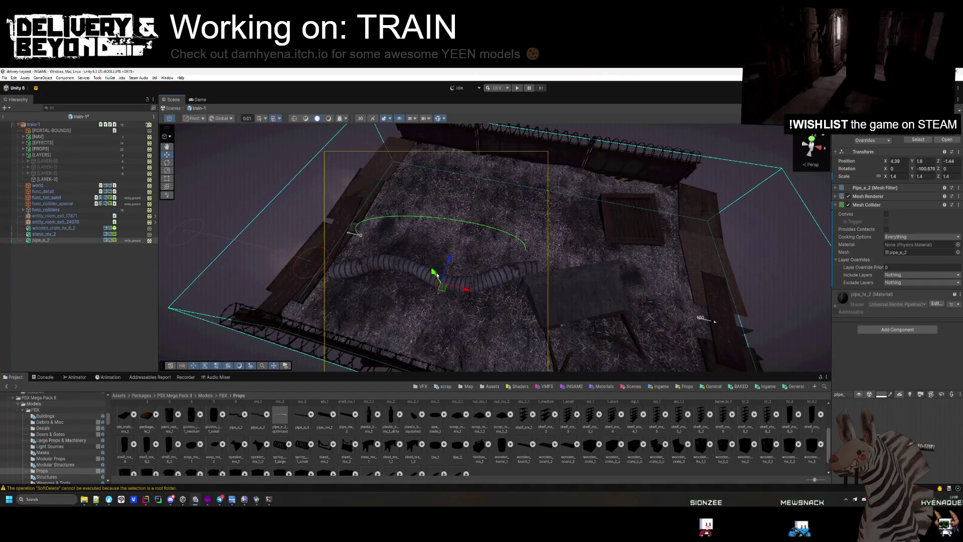
pyautogui.moveTo(436, 274); pyautogui.dragTo(452, 234)
pyautogui.press('f')
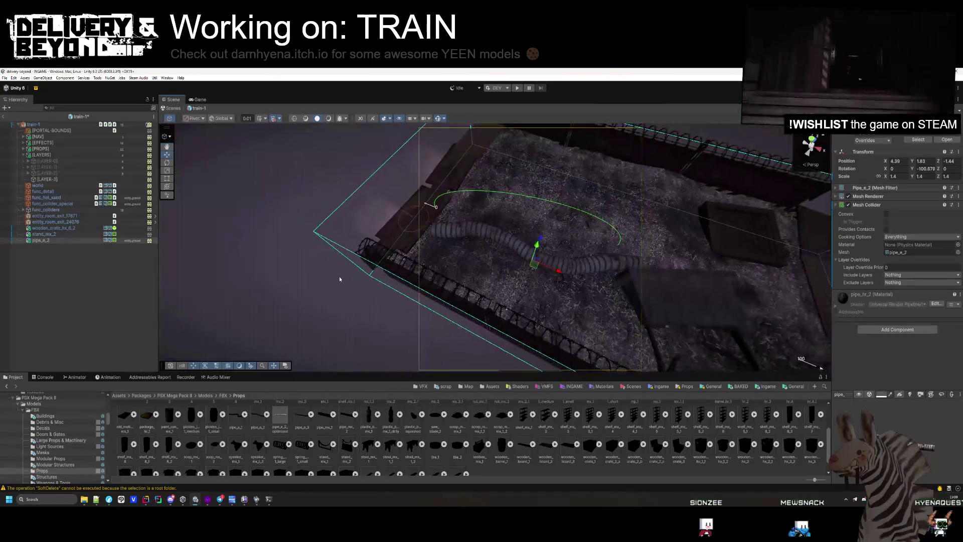
# Step: Put the crate and stand on the entity_ground layer
pyautogui.click(94, 264)
pyautogui.keyDown('shift'); pyautogui.click(50, 234); pyautogui.keyUp('shift')
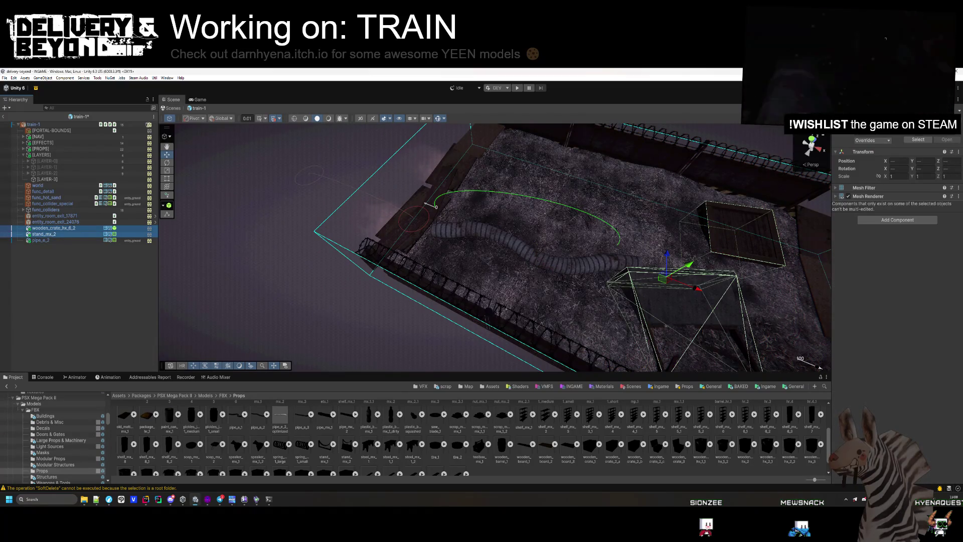
pyautogui.click(928, 131)
pyautogui.click(936, 189)
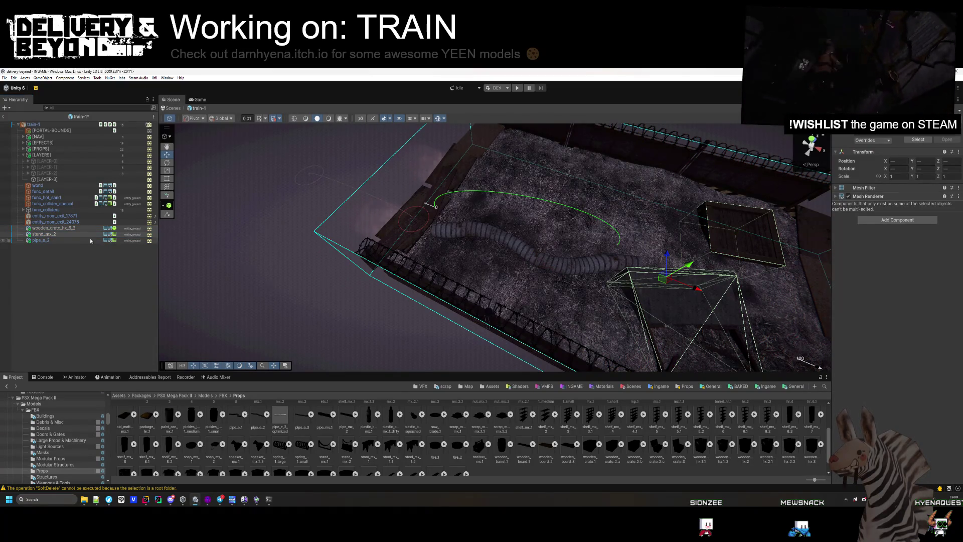
# Step: Move the crate, stand, pipe and UNI_Ground_Fire (1) under [LAYER-3]
pyautogui.keyDown('shift'); pyautogui.click(54, 234); pyautogui.keyUp('shift')
pyautogui.moveTo(49, 182); pyautogui.dragTo(50, 182)
pyautogui.click(55, 185)
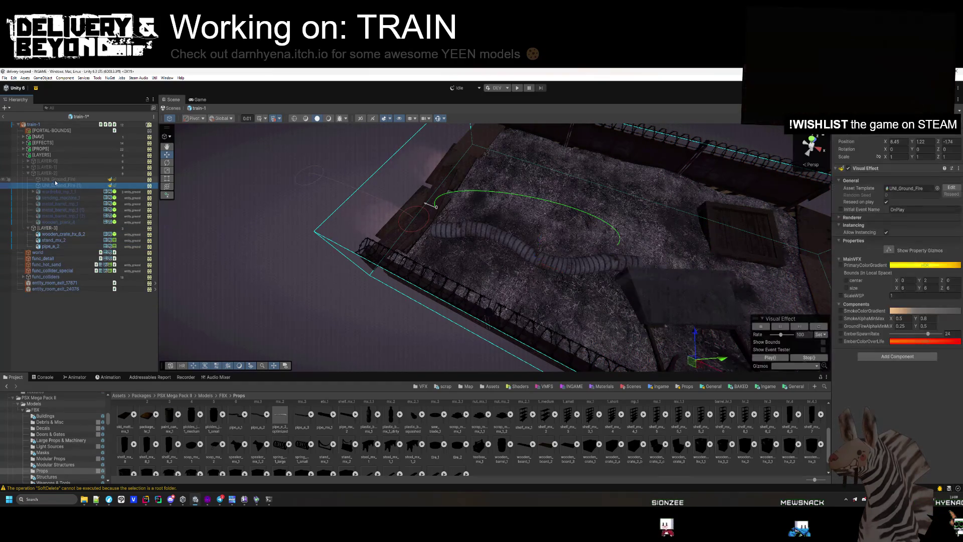
pyautogui.moveTo(57, 231)
pyautogui.mouseDown()
pyautogui.moveTo(59, 245)
pyautogui.moveTo(60, 233)
pyautogui.mouseUp()
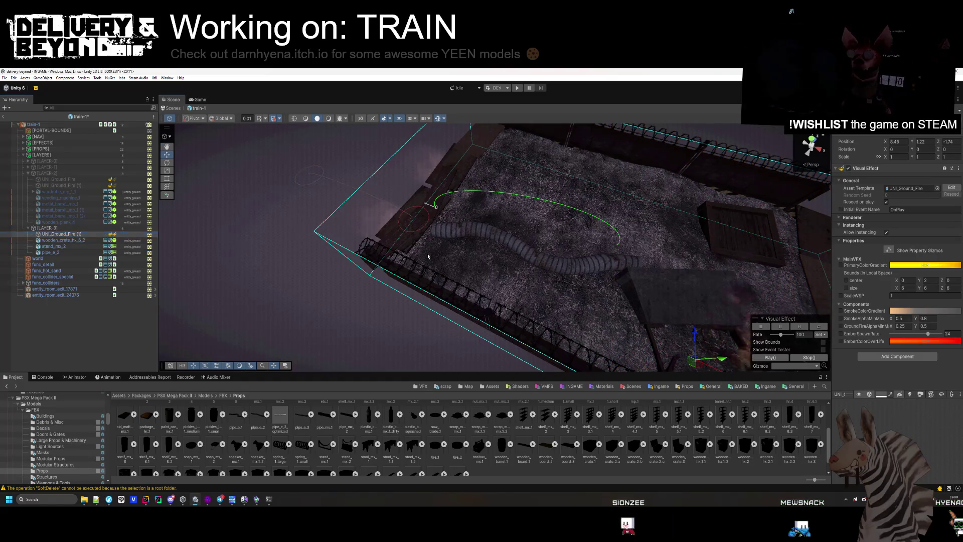
# Step: Reposition the ground fire on the floor and add one duplicate, deleting the extra copy
pyautogui.press('f')
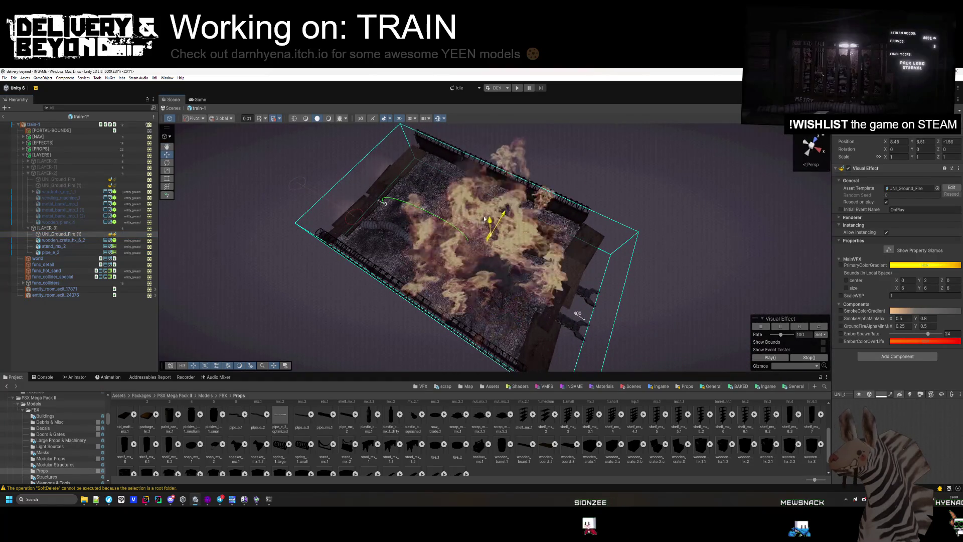
pyautogui.moveTo(494, 316); pyautogui.dragTo(484, 224)
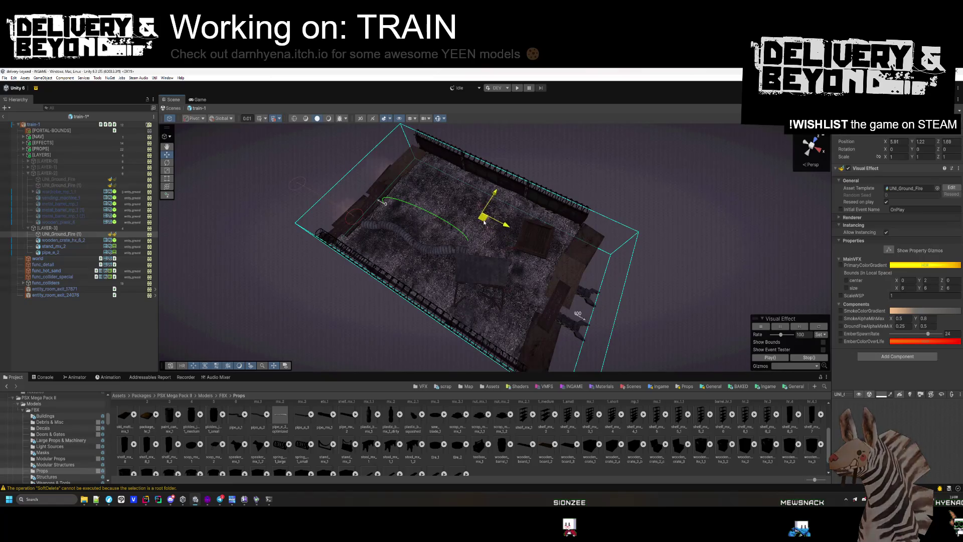
pyautogui.hotkey('ctrl', 'd')
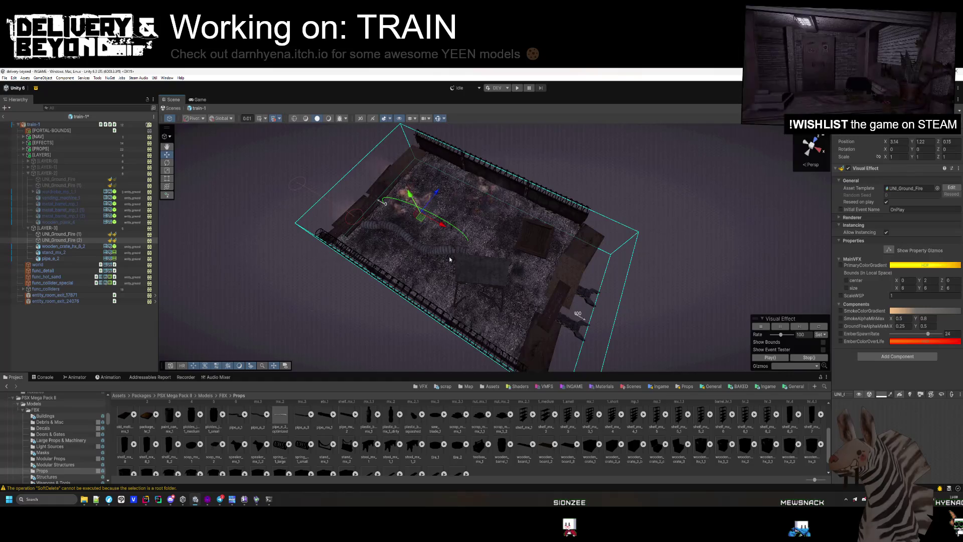
pyautogui.hotkey('ctrl', 'd')
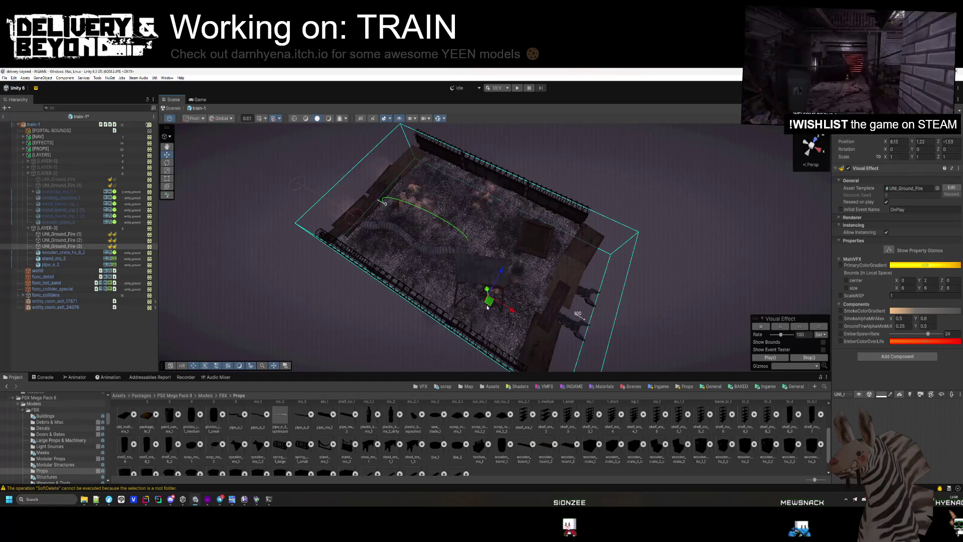
pyautogui.click(98, 336)
pyautogui.scroll(5, 553, 261)
pyautogui.scroll(-5, 553, 261)
pyautogui.click(634, 314)
pyautogui.press('Delete')
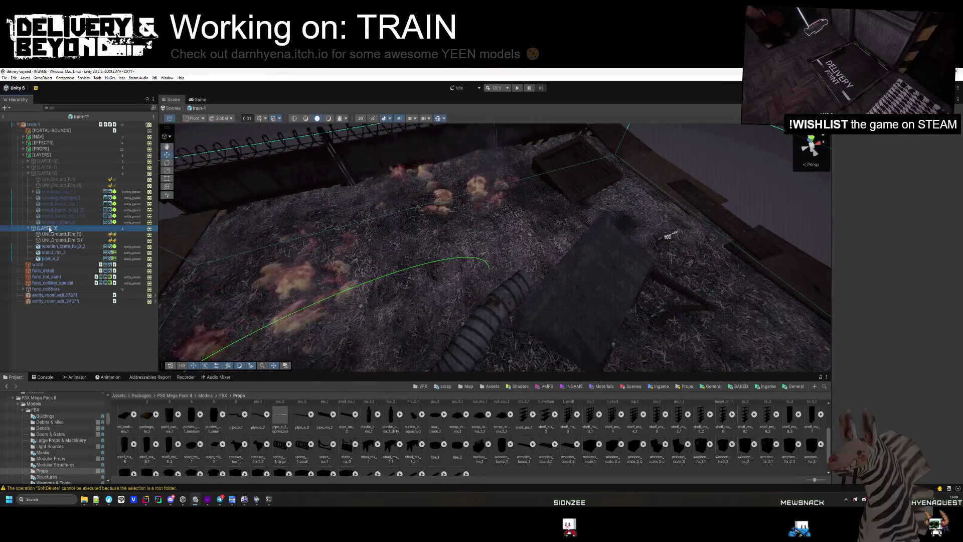
pyautogui.click(49, 230)
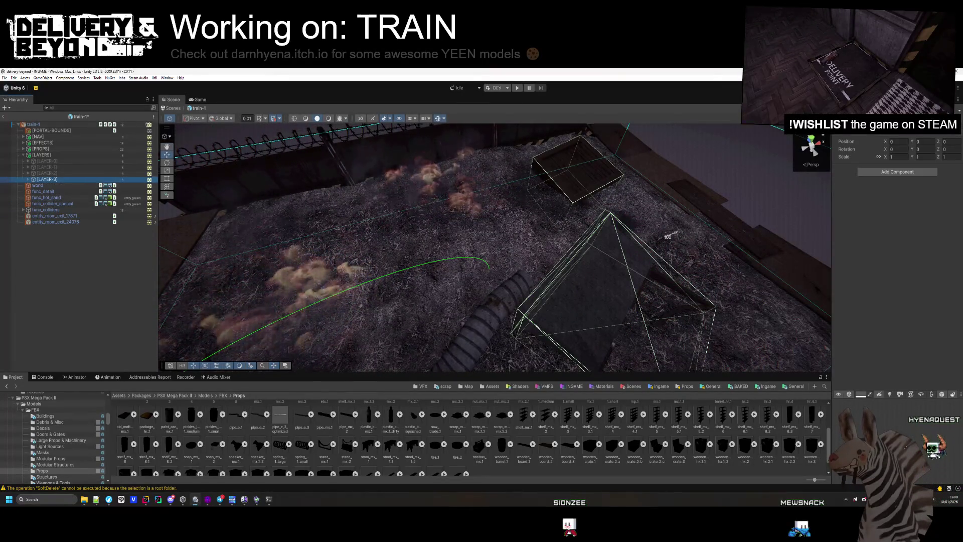
# Step: Deactivate [LAYER-3], rerun the train-1 room SETUP and save the prefab
pyautogui.hotkey('alt', 'shift', 'a')
pyautogui.click(68, 125)
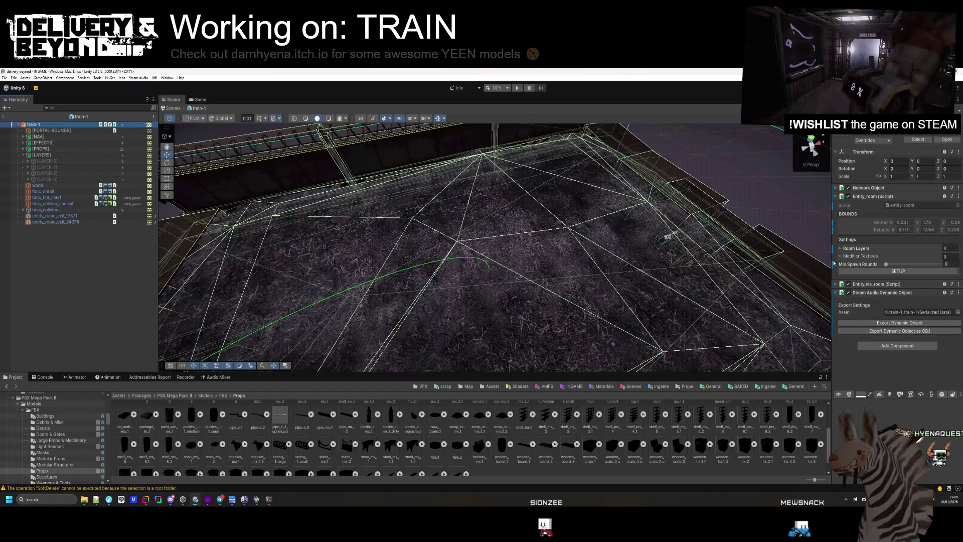
pyautogui.click(872, 272)
pyautogui.hotkey('ctrl', 's')
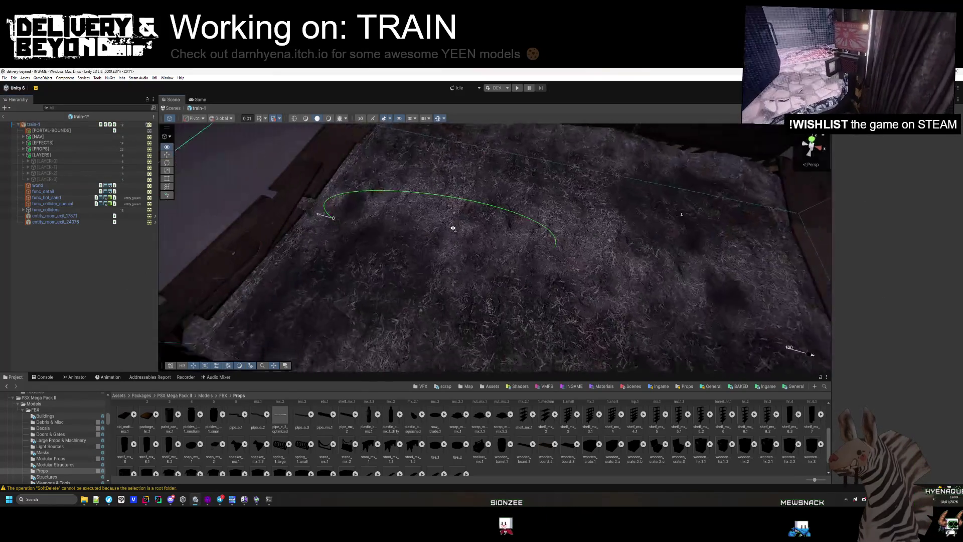
# Step: Look over the finished train room and return to the INGAME scene
pyautogui.press('f')
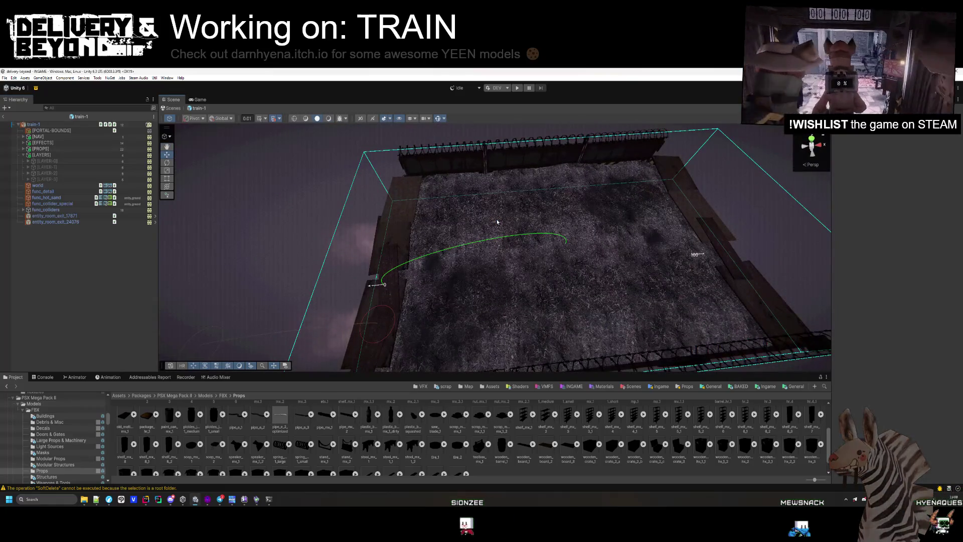
pyautogui.moveTo(500, 217)
pyautogui.mouseDown()
pyautogui.moveTo(622, 275)
pyautogui.moveTo(509, 226)
pyautogui.moveTo(507, 215)
pyautogui.moveTo(402, 236)
pyautogui.moveTo(323, 216)
pyautogui.moveTo(338, 275)
pyautogui.moveTo(350, 263)
pyautogui.mouseUp()
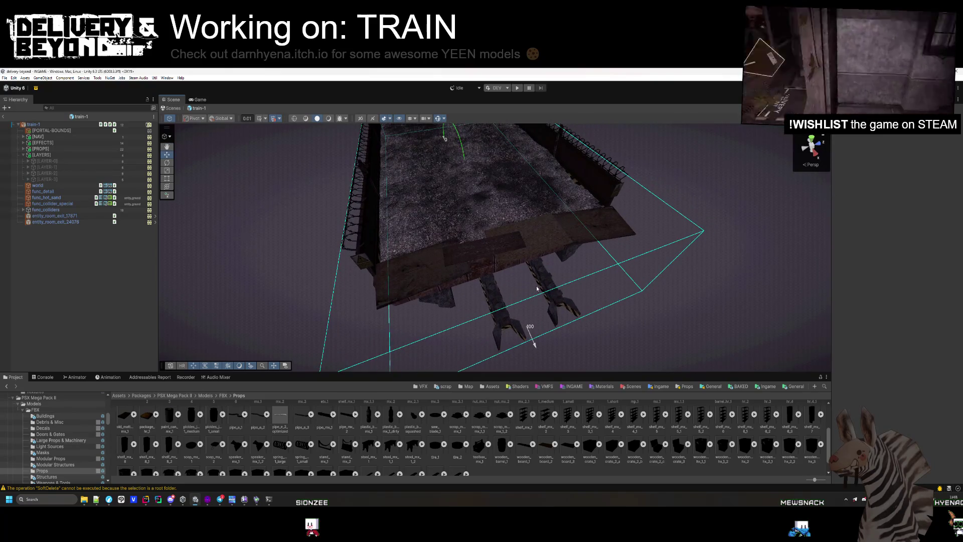
pyautogui.moveTo(555, 272)
pyautogui.mouseDown()
pyautogui.moveTo(546, 245)
pyautogui.moveTo(524, 253)
pyautogui.mouseUp()
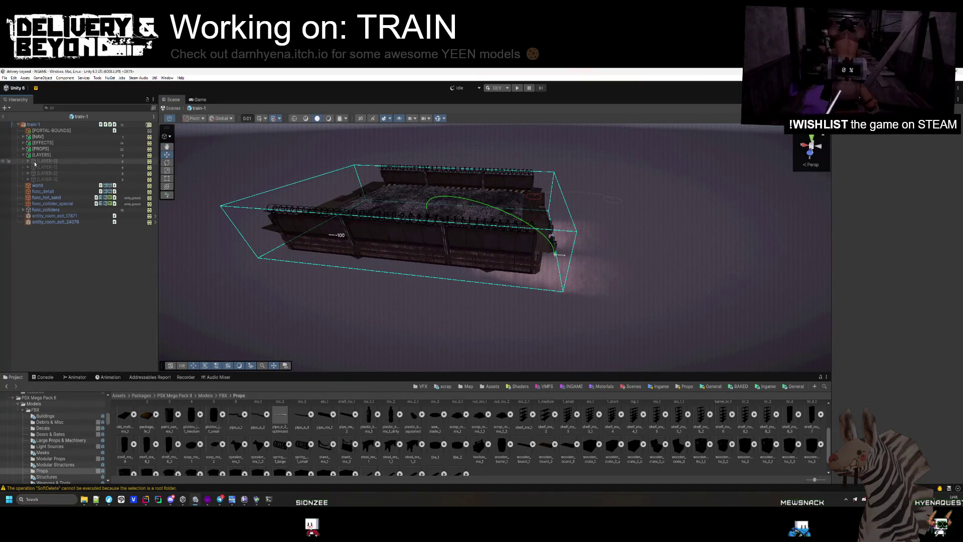
pyautogui.click(4, 117)
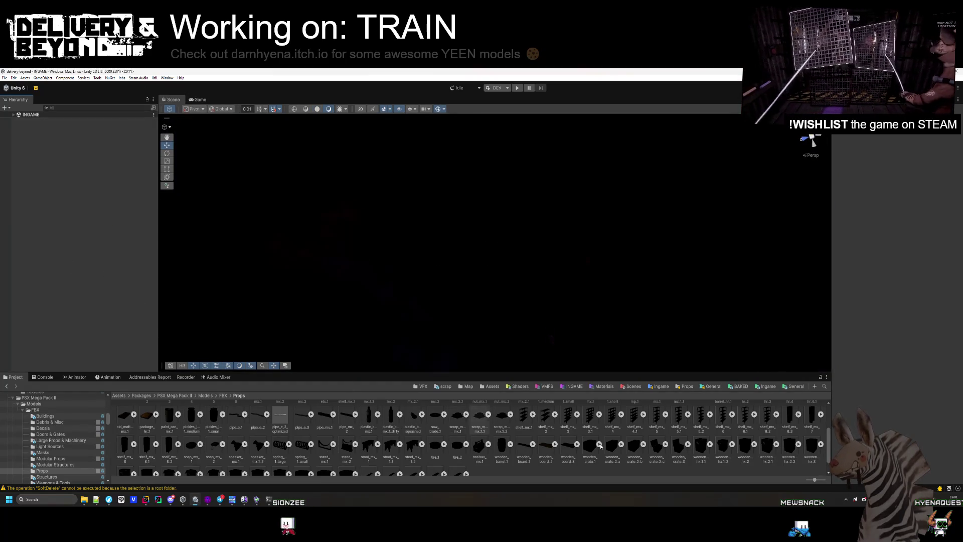
pyautogui.click(517, 88)
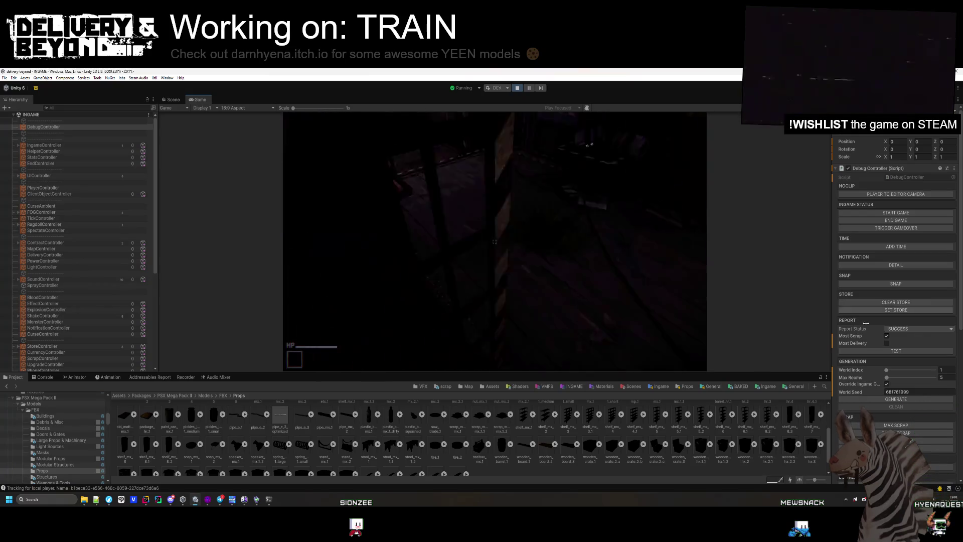
pyautogui.click(897, 406)
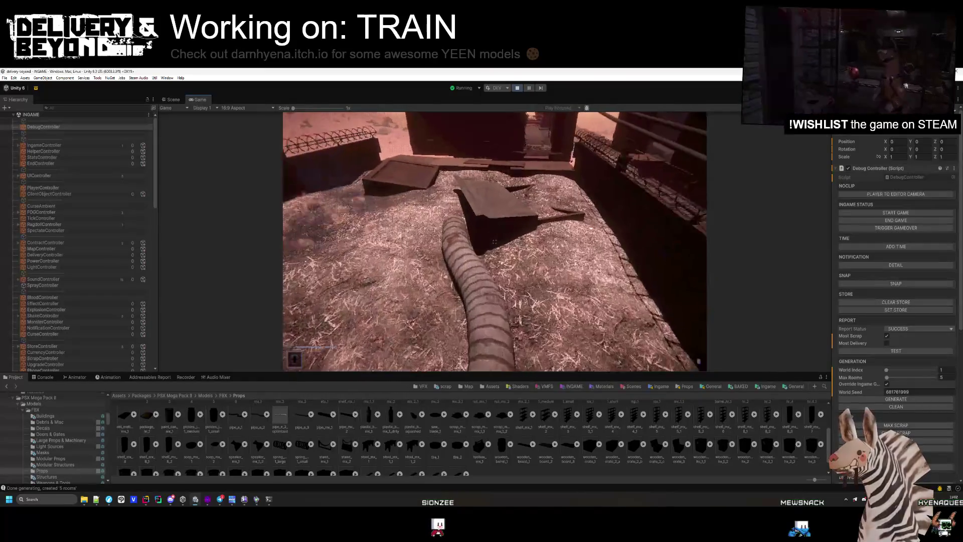
pyautogui.press('Escape')
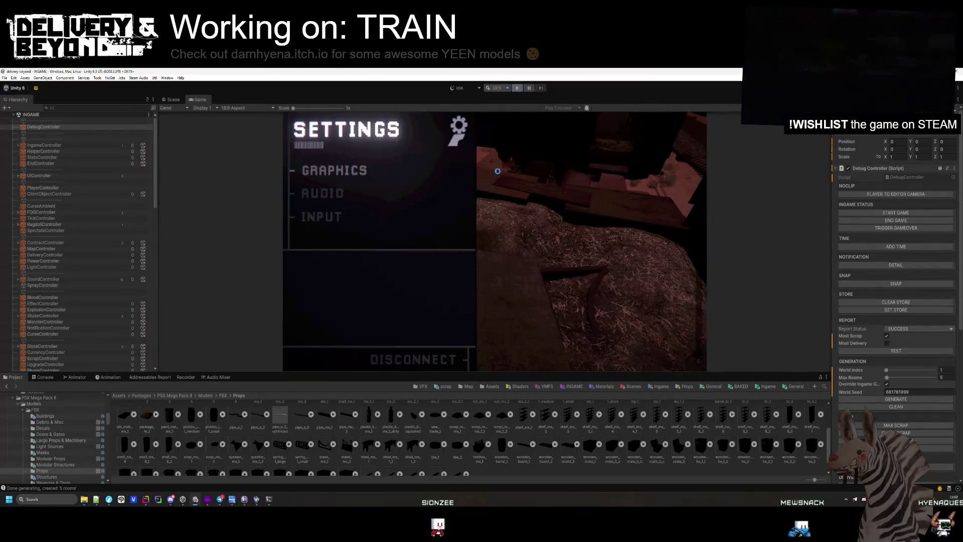
pyautogui.hotkey('ctrl', 'p')
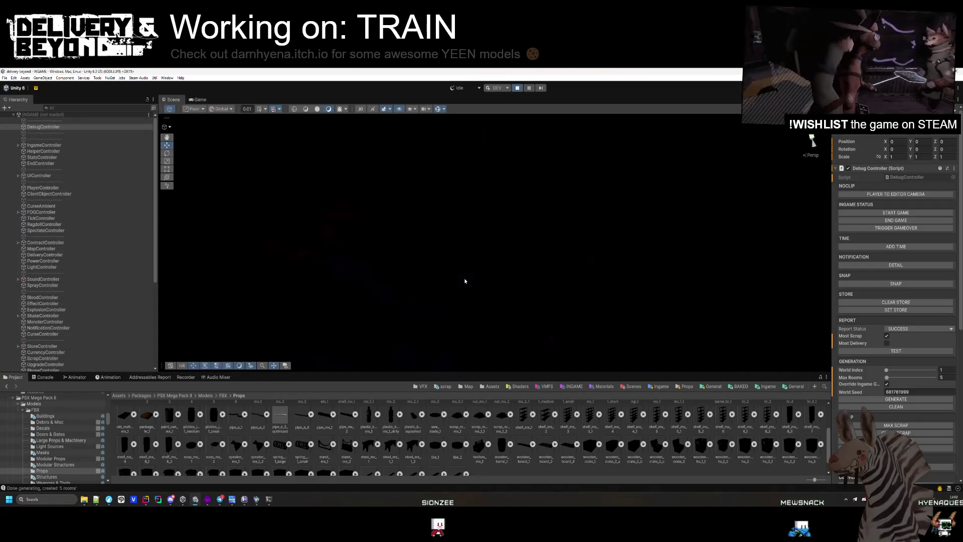
# Step: Go through Ingame > Map > Train in the Project and open the train-1 prefab
pyautogui.click(198, 99)
pyautogui.click(173, 101)
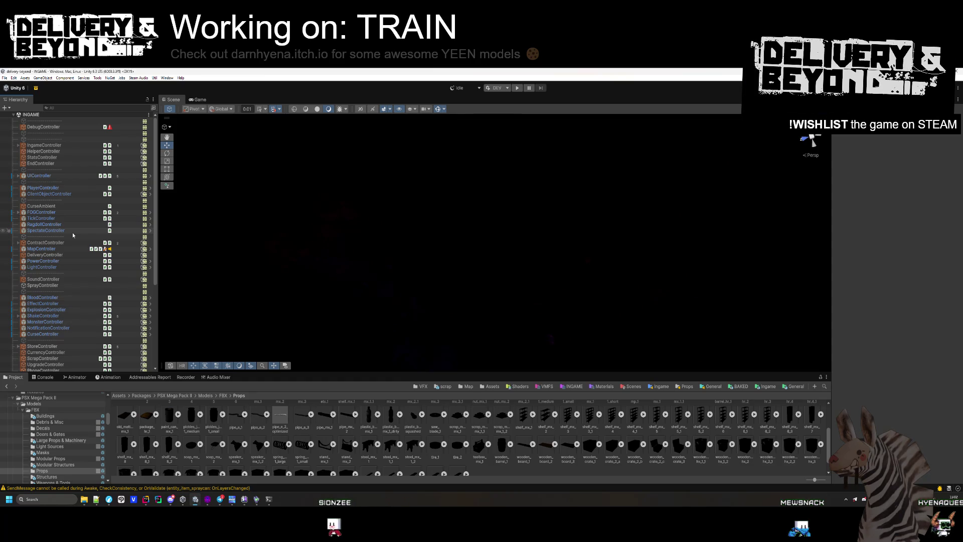
pyautogui.press('Up')
pyautogui.press('Up')
pyautogui.press('Up')
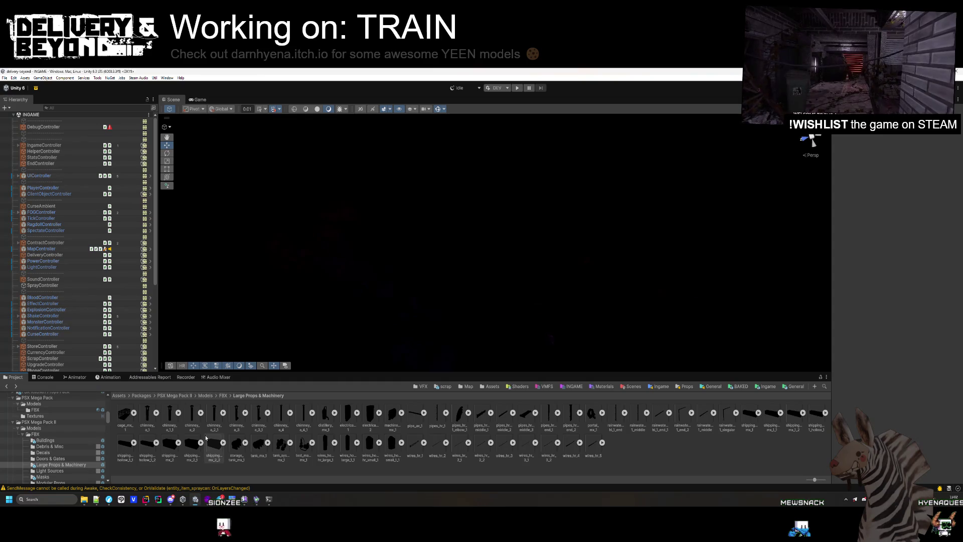
pyautogui.press('Down')
pyautogui.press('Down')
pyautogui.press('Down')
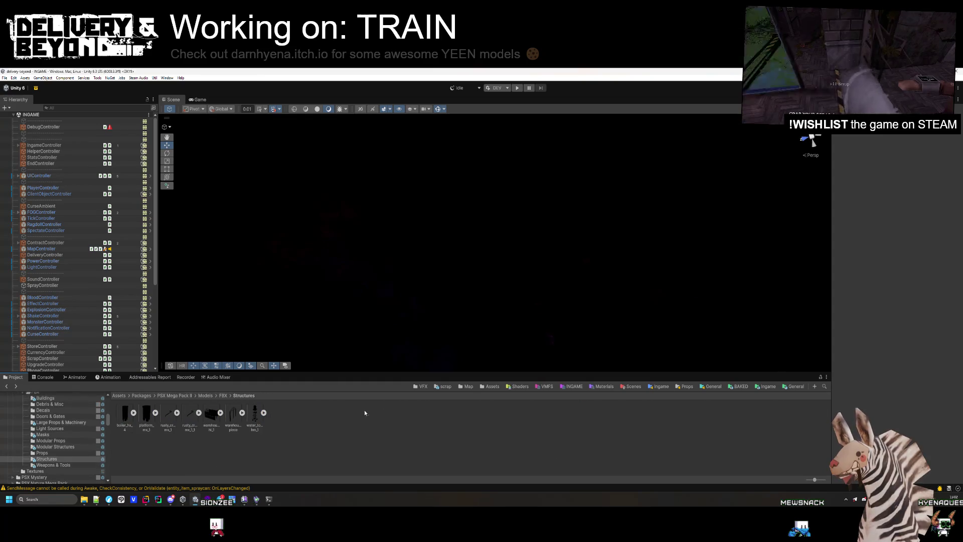
pyautogui.click(755, 389)
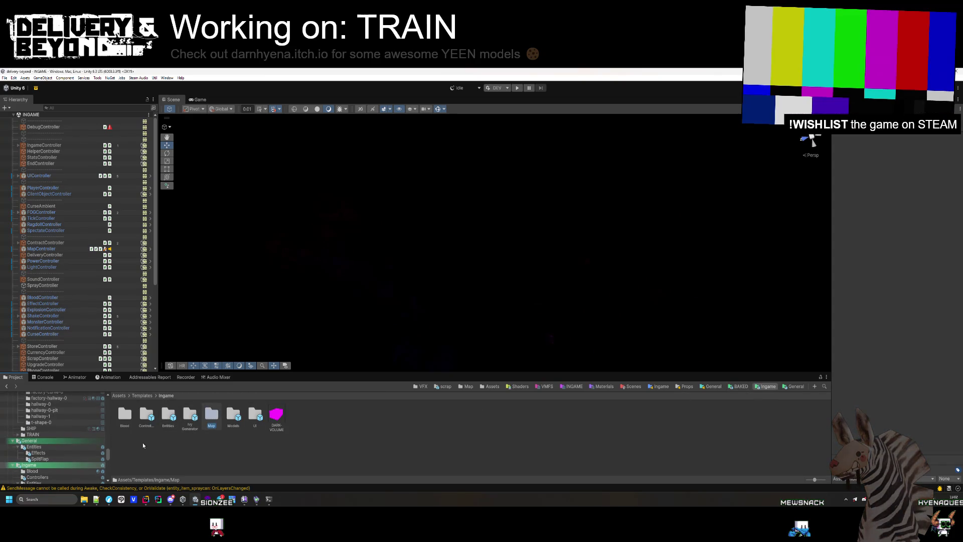
pyautogui.press('Return')
pyautogui.doubleClick(166, 417)
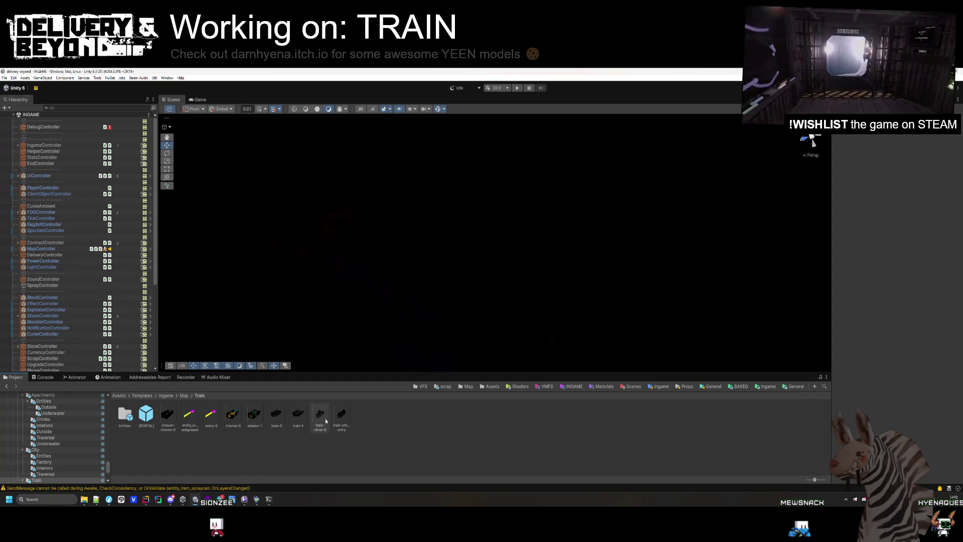
pyautogui.doubleClick(294, 417)
# Step: Orbit to the wagon wall and fence and select the stand_mx_2 prop
pyautogui.moveTo(481, 241)
pyautogui.mouseDown()
pyautogui.moveTo(514, 216)
pyautogui.moveTo(477, 280)
pyautogui.moveTo(468, 320)
pyautogui.moveTo(505, 321)
pyautogui.moveTo(322, 269)
pyautogui.moveTo(426, 286)
pyautogui.moveTo(452, 251)
pyautogui.moveTo(351, 225)
pyautogui.mouseUp()
pyautogui.moveTo(451, 251); pyautogui.dragTo(605, 249)
pyautogui.click(605, 249)
# Step: Replace the stand_mx_2 with a shelf_mx_8_2 prop from the PSX Mega Pack II Props folder
pyautogui.press('f')
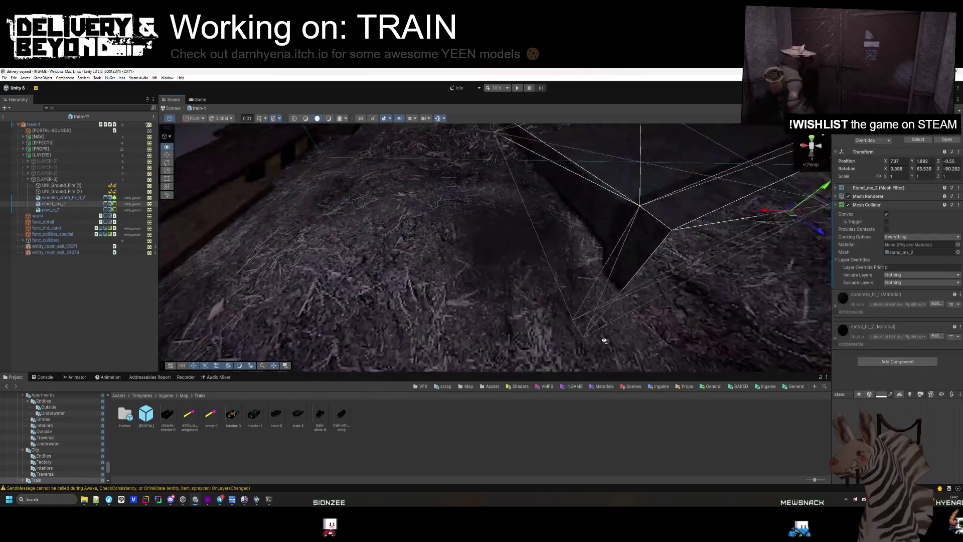
pyautogui.press('Delete')
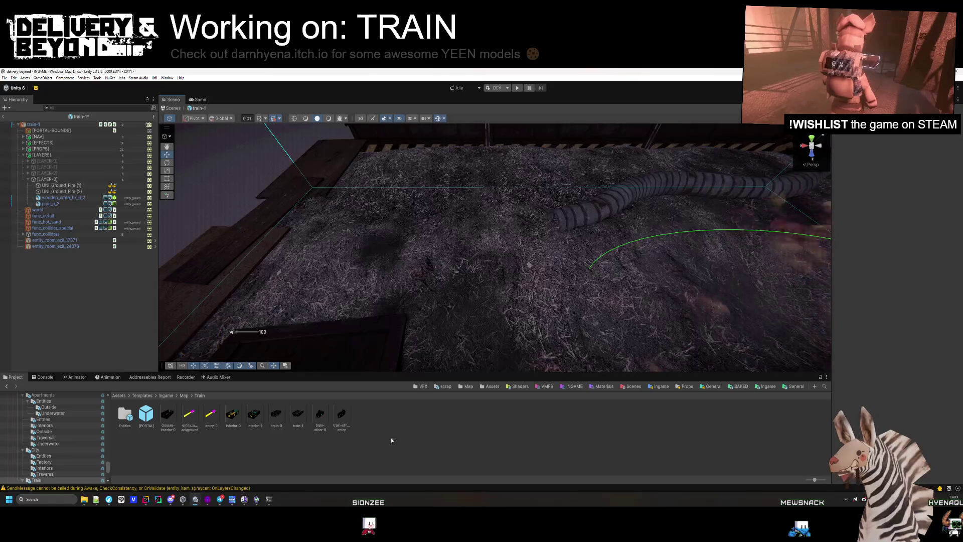
pyautogui.doubleClick(282, 432)
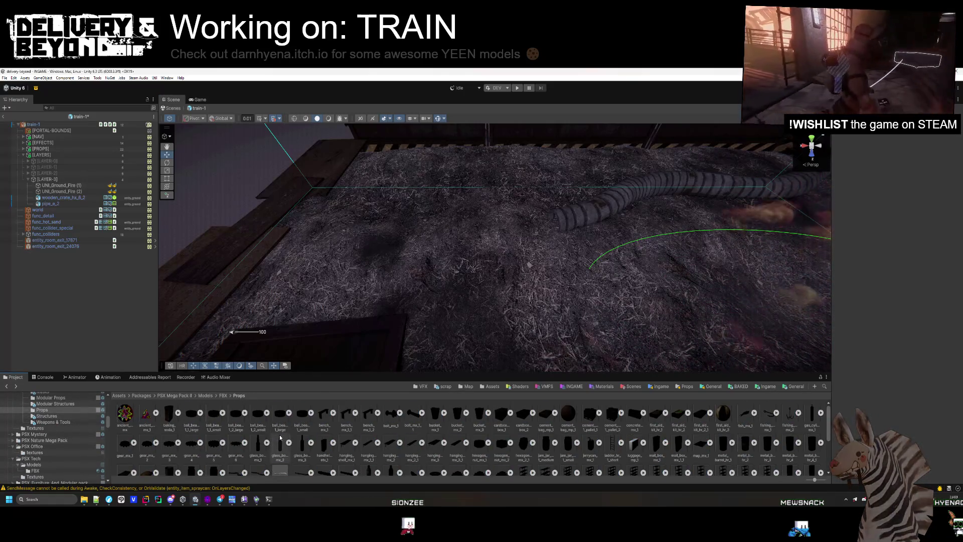
pyautogui.scroll(-5, 334, 443)
pyautogui.scroll(-1, 334, 443)
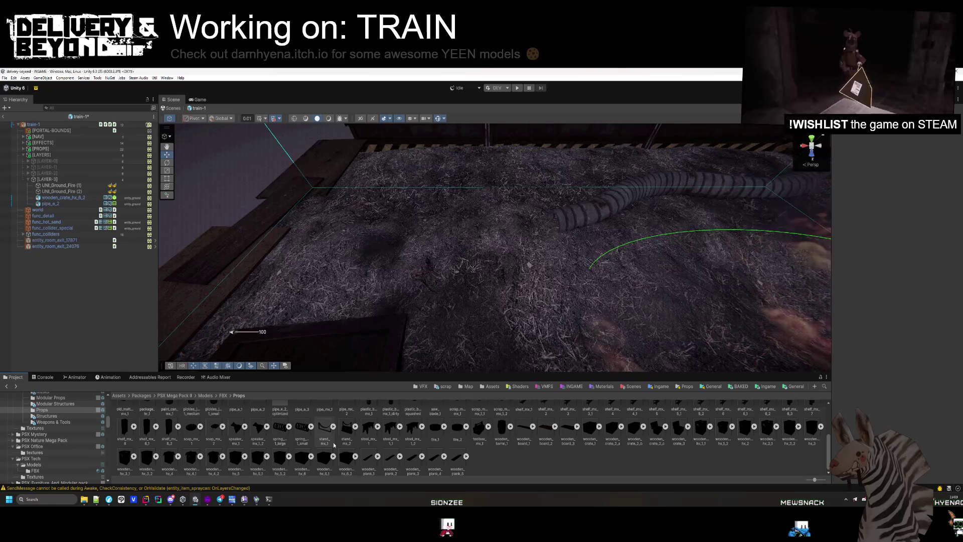
pyautogui.moveTo(172, 439)
pyautogui.mouseDown()
pyautogui.moveTo(401, 216)
pyautogui.moveTo(470, 201)
pyautogui.mouseUp()
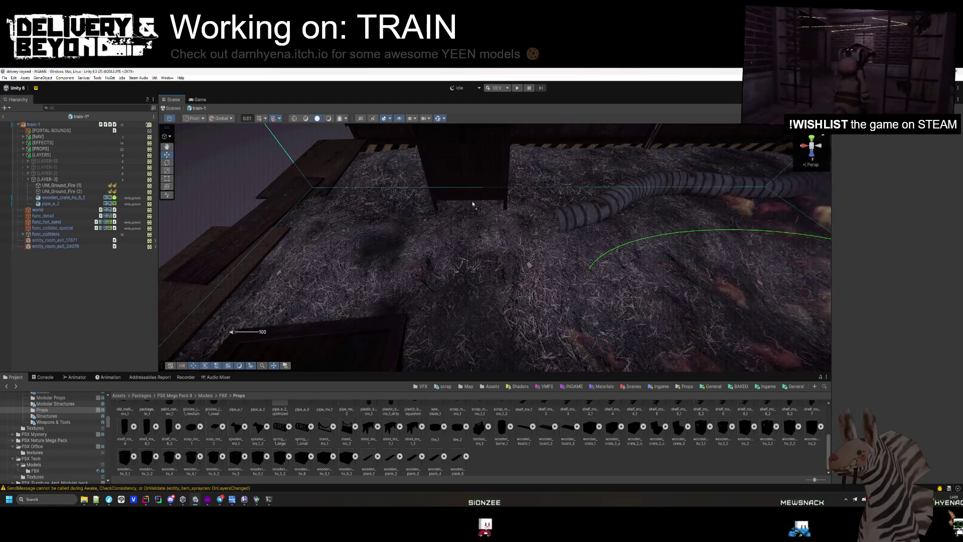
# Step: Enable Read/Write in the shelf model's import settings and rotate the shelf 90 degrees on X
pyautogui.click(170, 439)
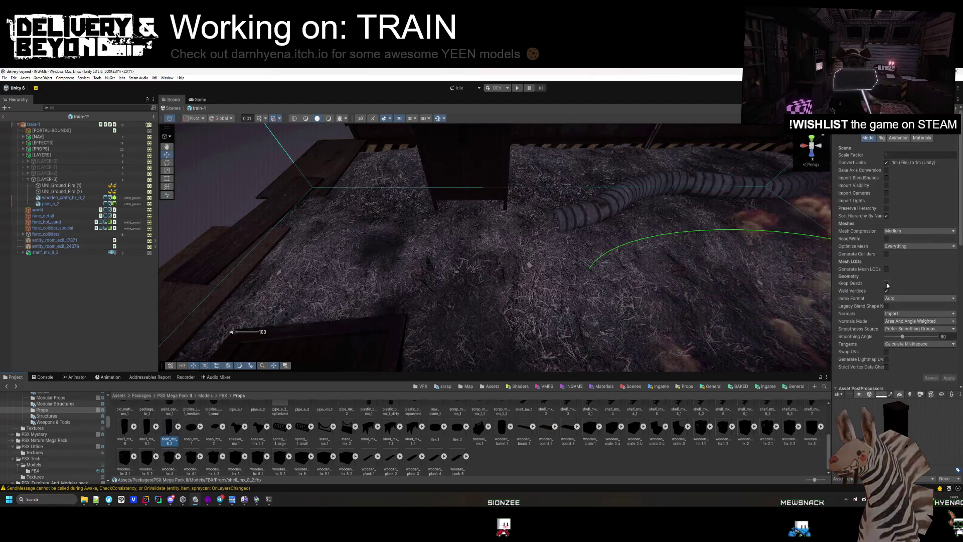
pyautogui.click(886, 239)
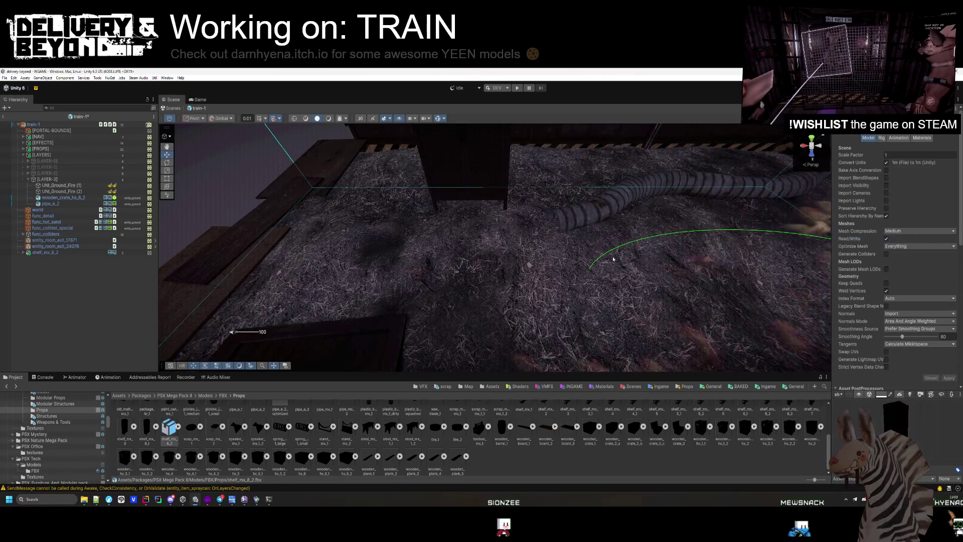
pyautogui.hotkey('ctrl', 'z')
pyautogui.press('f')
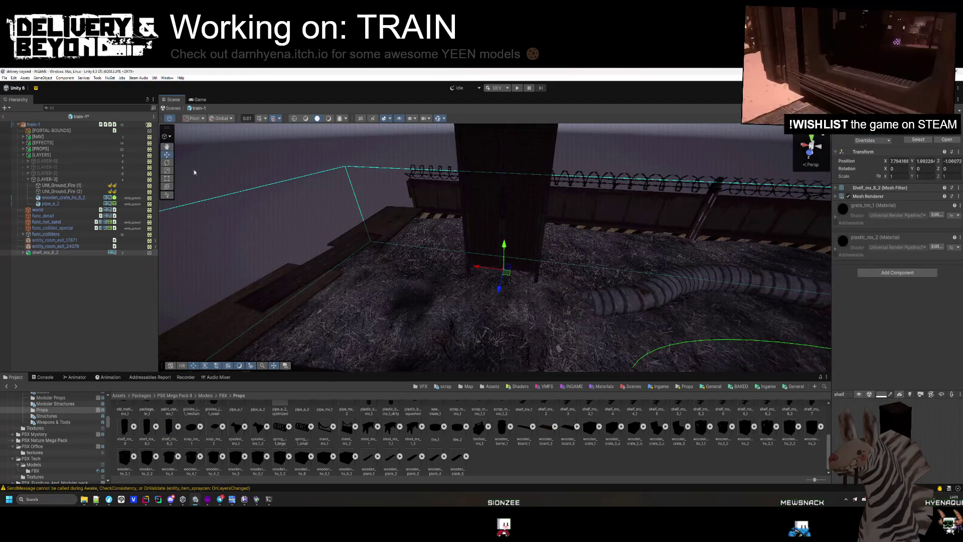
pyautogui.moveTo(499, 261)
pyautogui.mouseDown()
pyautogui.moveTo(489, 342)
pyautogui.moveTo(523, 253)
pyautogui.moveTo(480, 241)
pyautogui.moveTo(550, 257)
pyautogui.moveTo(564, 235)
pyautogui.moveTo(569, 243)
pyautogui.mouseUp()
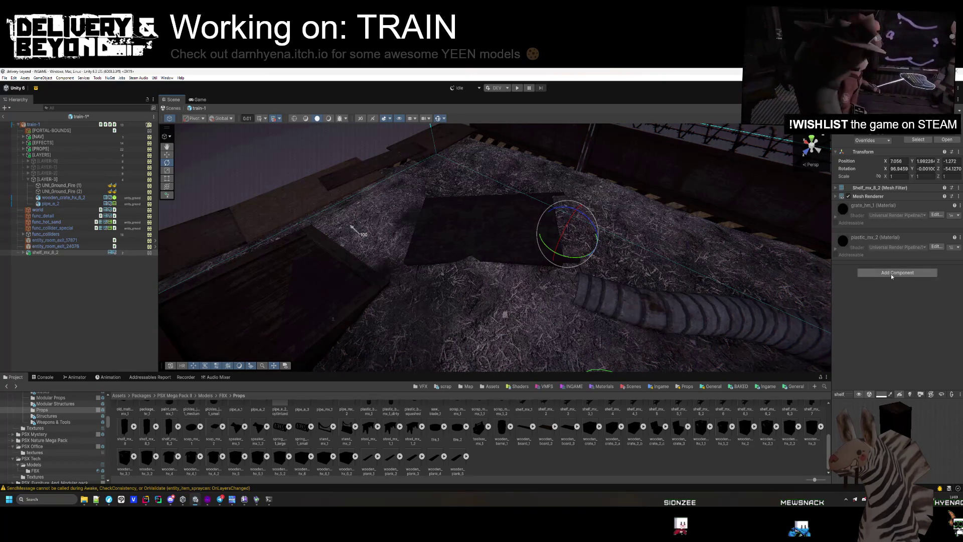
# Step: Give the shelf a Box Collider and the entity_ground layer, including its children
pyautogui.click(884, 301)
pyautogui.click(934, 131)
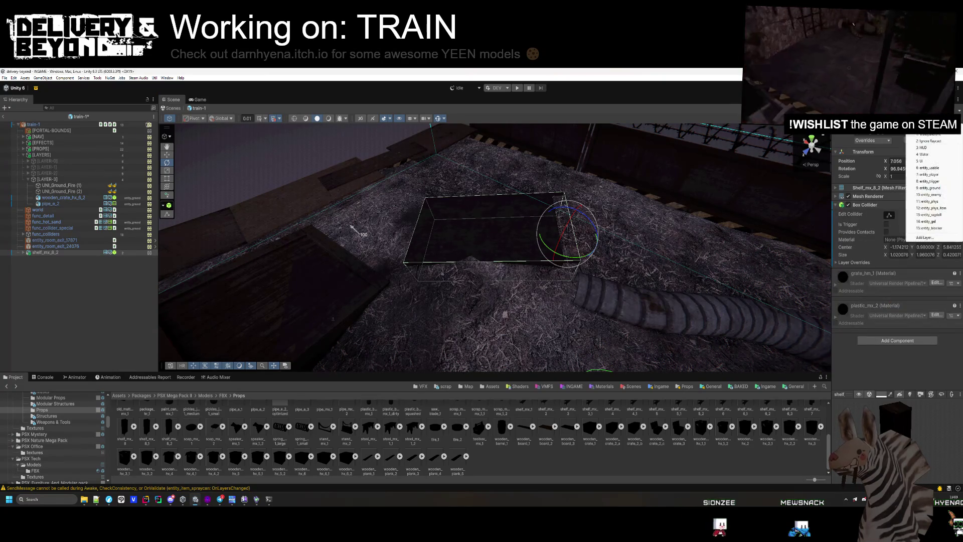
pyautogui.click(928, 201)
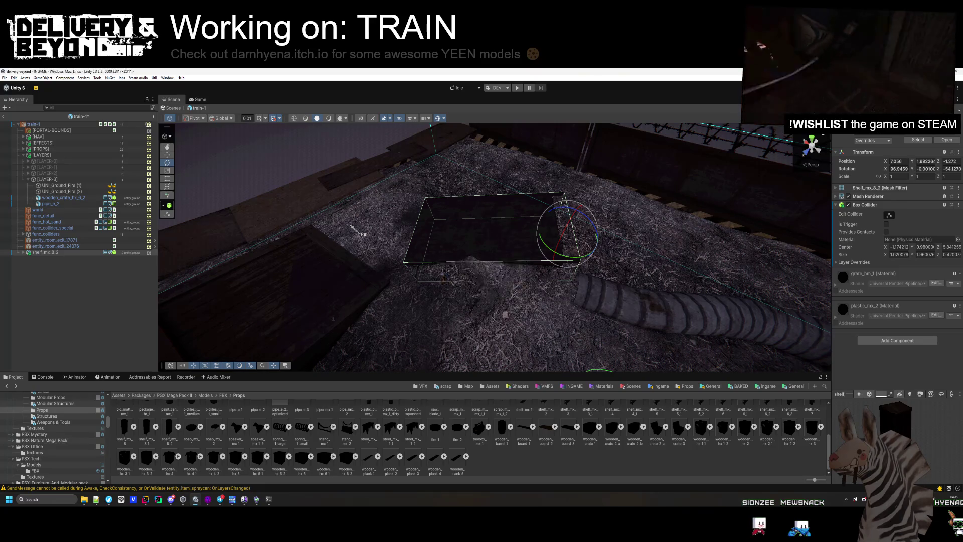
pyautogui.press('Return')
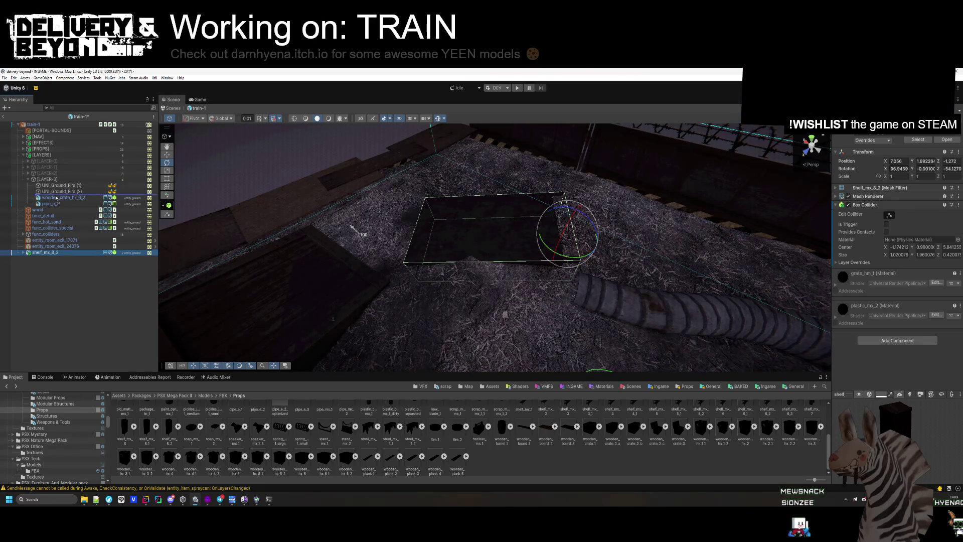
pyautogui.click(47, 180)
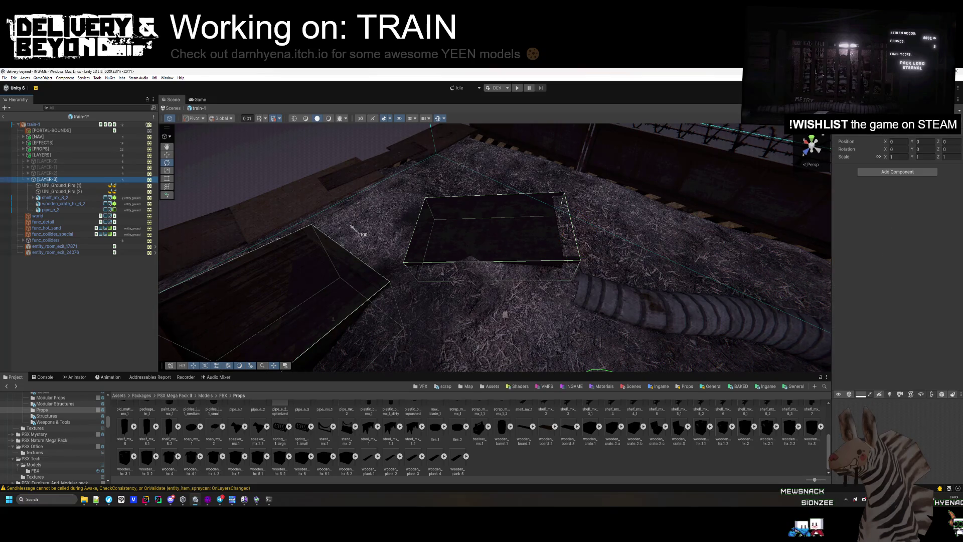
# Step: Hide the [LAYER-3] crates and shelf and frame the sand floor in view
pyautogui.hotkey('alt', 'shift', 'a')
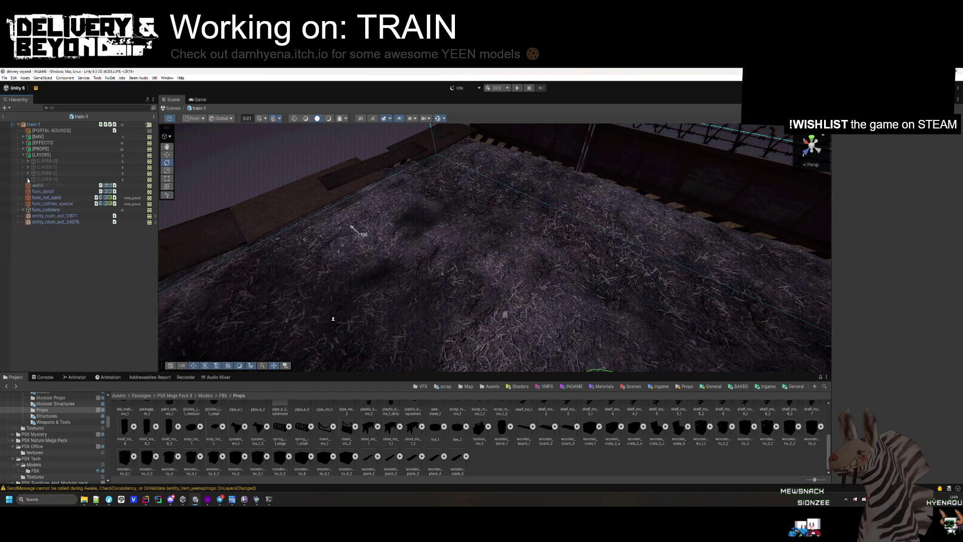
pyautogui.press('f')
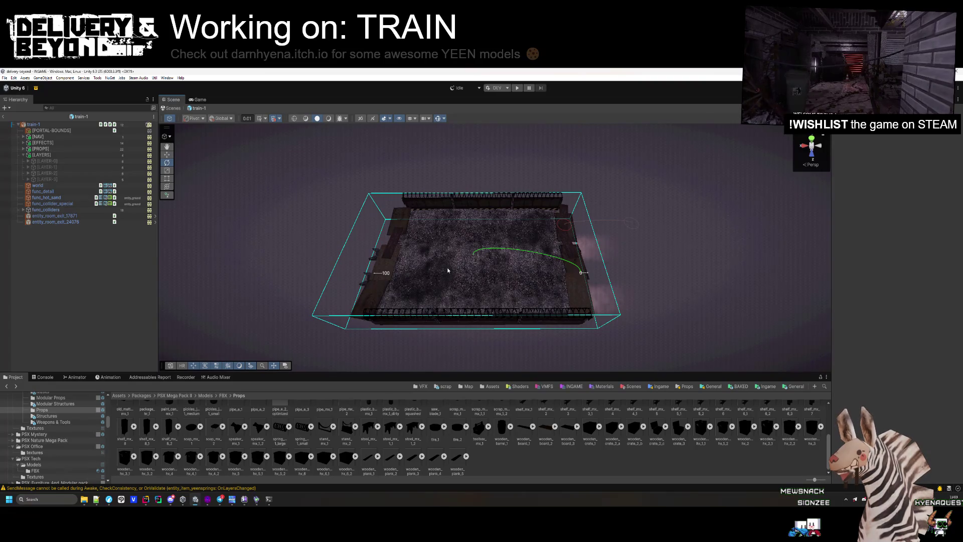
pyautogui.scroll(5, 562, 271)
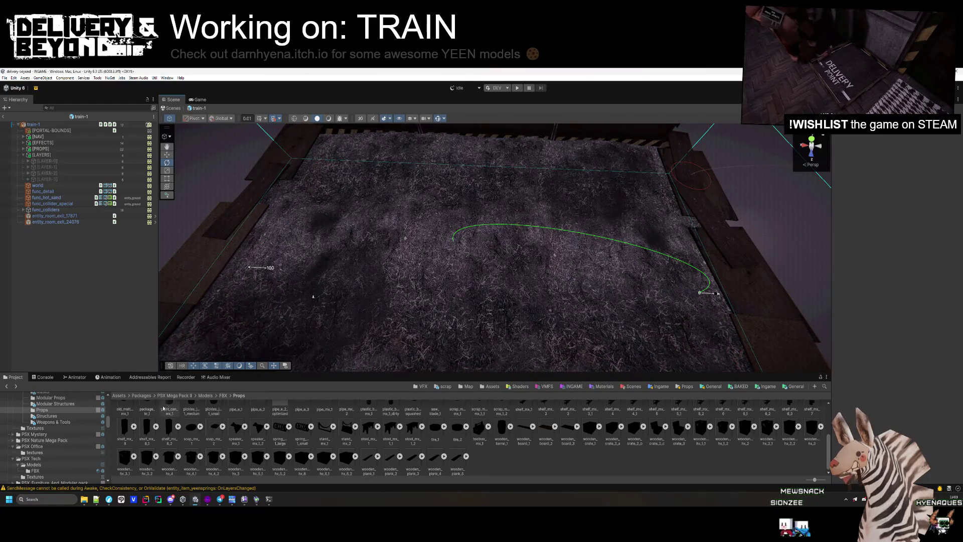
# Step: Step the asset browser up through FBX and Models to PSX Mega Pack II, then view the train car from below
pyautogui.click(223, 396)
pyautogui.click(205, 396)
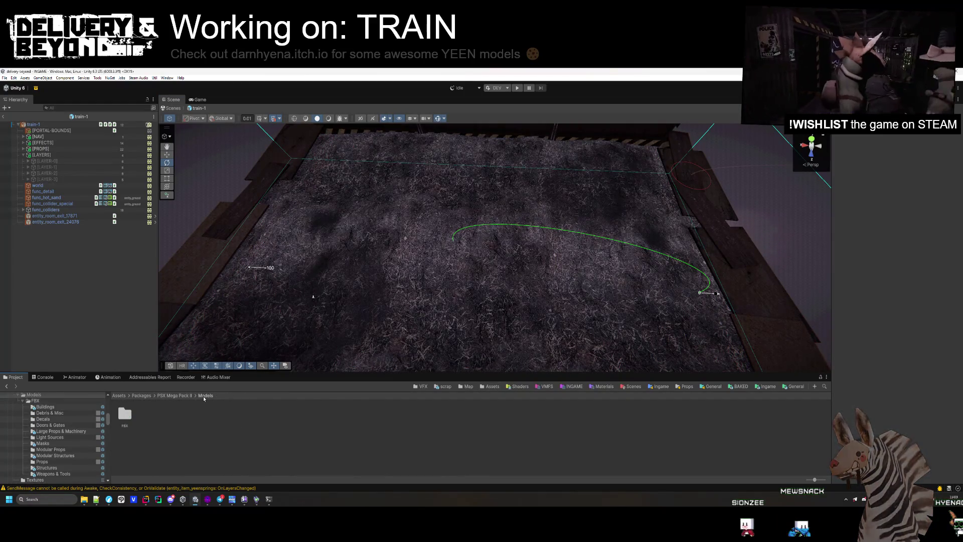
pyautogui.click(184, 396)
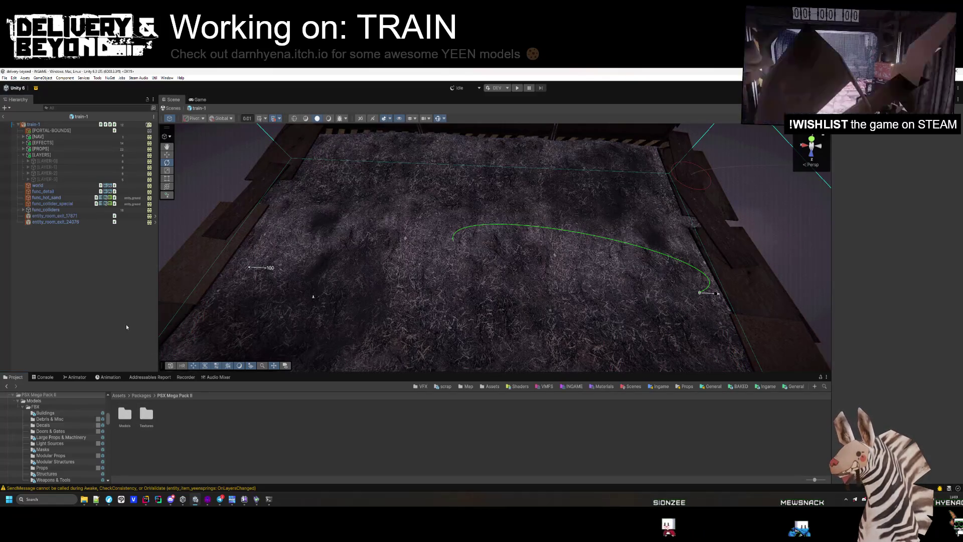
pyautogui.scroll(-5, 369, 290)
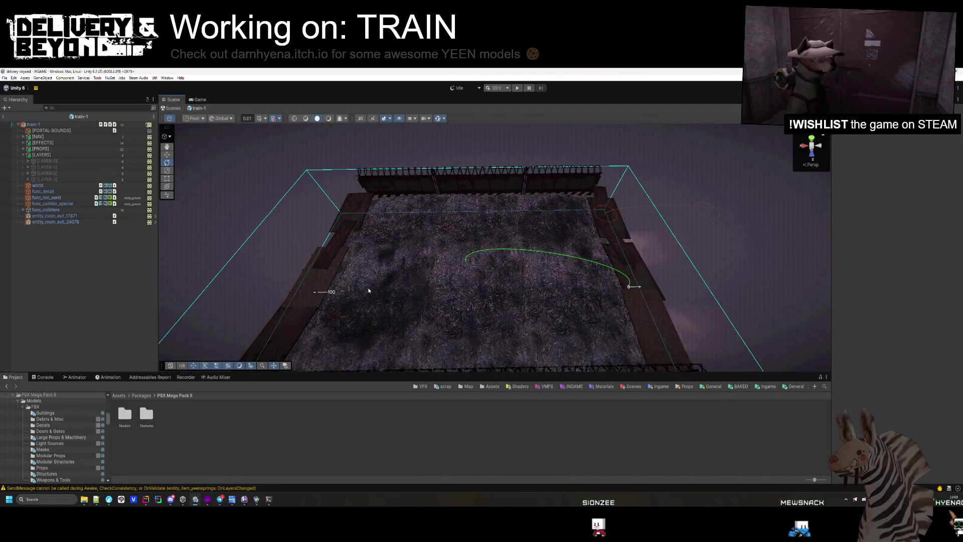
pyautogui.moveTo(369, 290)
pyautogui.mouseDown()
pyautogui.moveTo(555, 251)
pyautogui.moveTo(522, 194)
pyautogui.moveTo(440, 239)
pyautogui.moveTo(502, 232)
pyautogui.moveTo(432, 281)
pyautogui.moveTo(512, 236)
pyautogui.moveTo(461, 276)
pyautogui.moveTo(609, 329)
pyautogui.moveTo(528, 323)
pyautogui.moveTo(487, 266)
pyautogui.moveTo(430, 264)
pyautogui.moveTo(499, 322)
pyautogui.moveTo(317, 369)
pyautogui.moveTo(337, 337)
pyautogui.mouseUp()
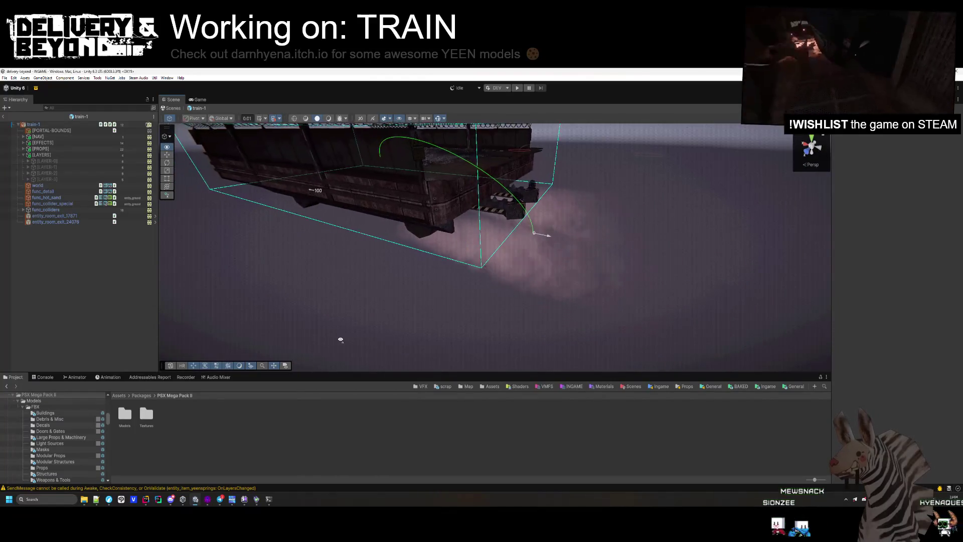
pyautogui.moveTo(400, 206)
pyautogui.mouseDown()
pyautogui.moveTo(547, 247)
pyautogui.moveTo(570, 216)
pyautogui.mouseUp()
pyautogui.hotkey('alt', 'Tab')
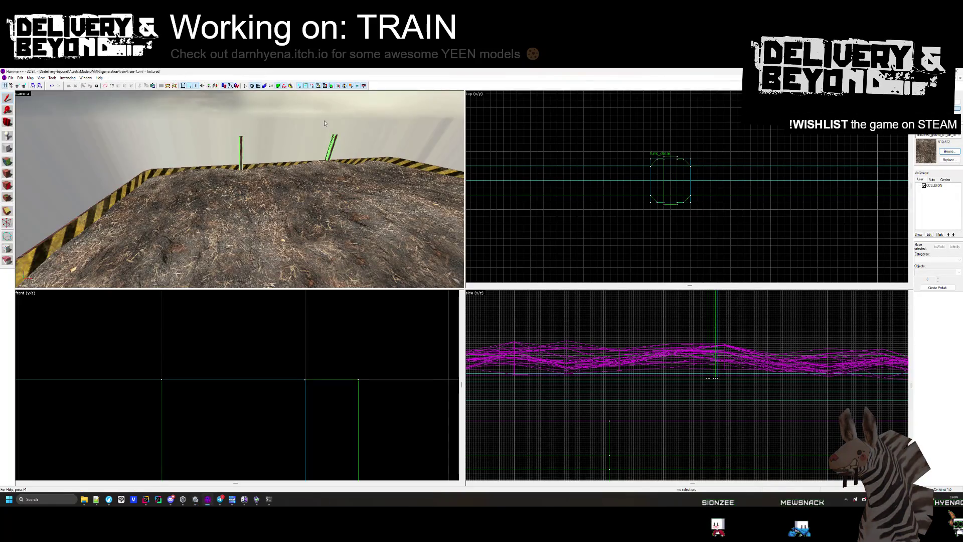
# Step: Pick one rail brush from the car's func_detail, move it to the corner and rotate it 90°
pyautogui.press('z')
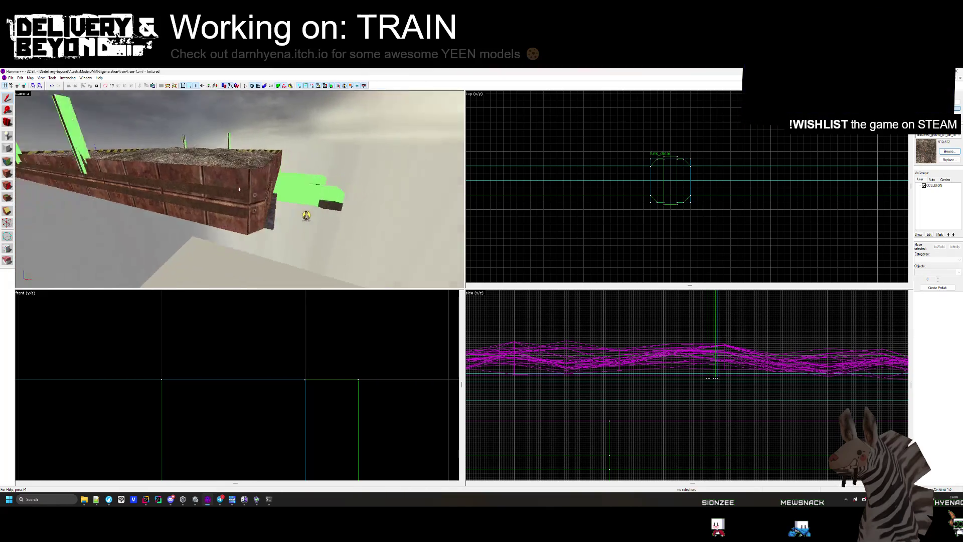
pyautogui.press('z')
pyautogui.click(236, 195)
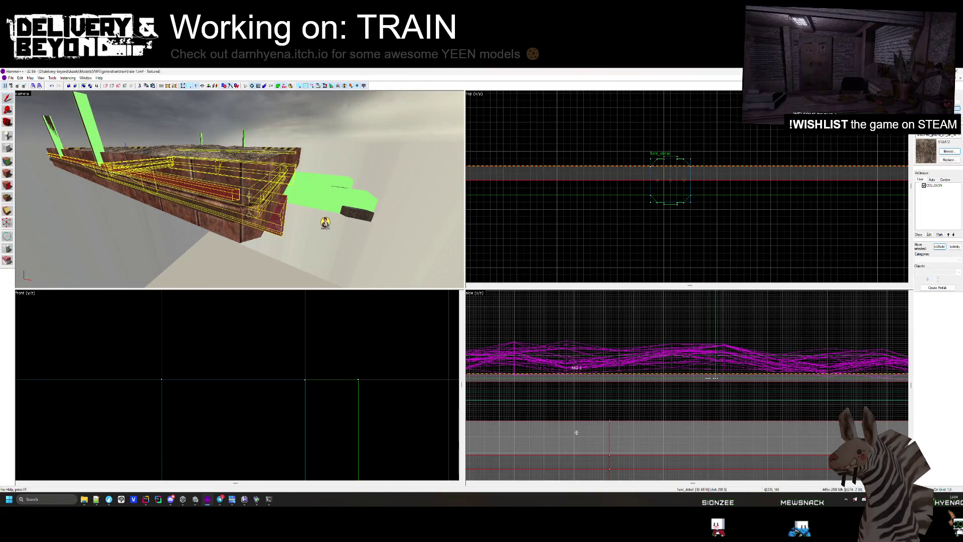
pyautogui.click(225, 193)
pyautogui.scroll(5, 639, 182)
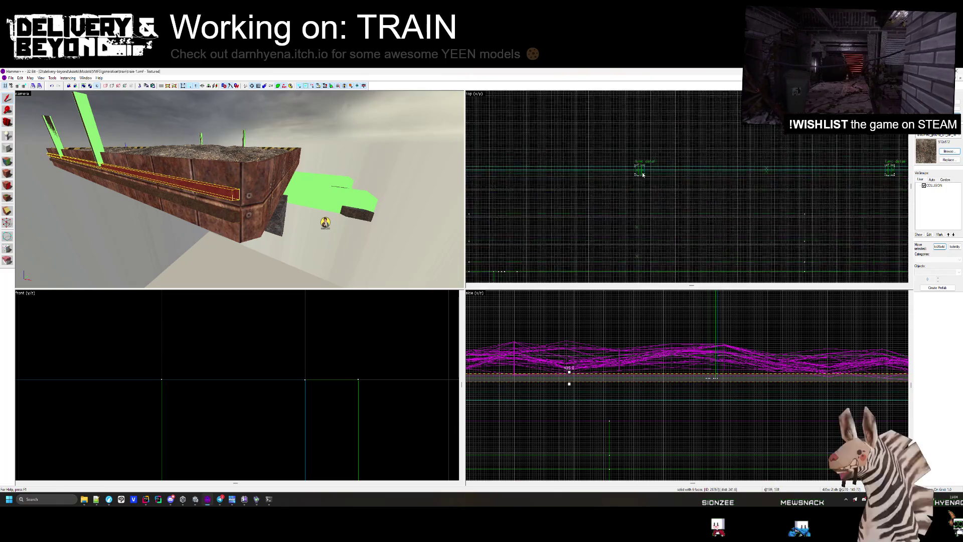
pyautogui.scroll(4, 639, 182)
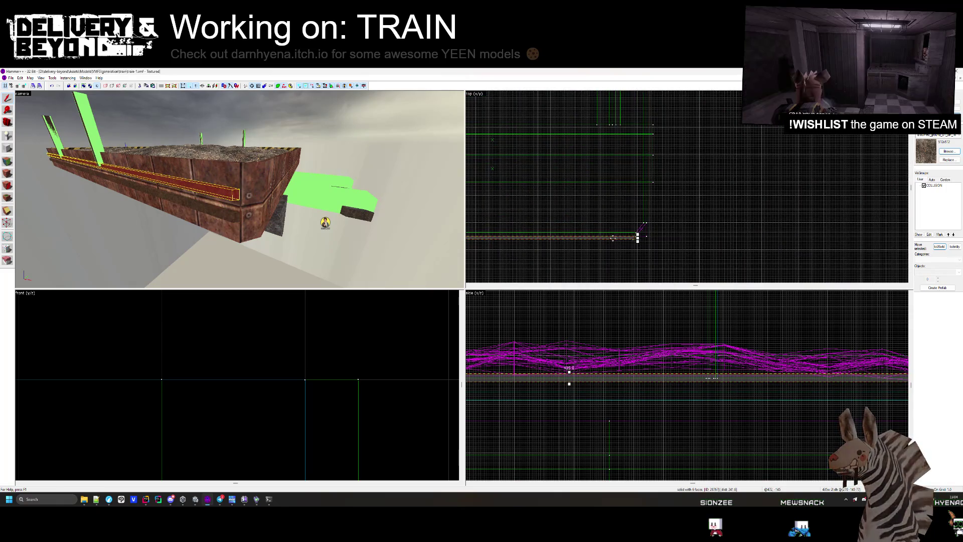
pyautogui.moveTo(620, 236)
pyautogui.mouseDown()
pyautogui.moveTo(768, 173)
pyautogui.moveTo(643, 119)
pyautogui.moveTo(617, 150)
pyautogui.mouseUp()
pyautogui.scroll(-3, 628, 135)
pyautogui.moveTo(589, 110)
pyautogui.mouseDown()
pyautogui.moveTo(599, 266)
pyautogui.moveTo(640, 210)
pyautogui.moveTo(670, 195)
pyautogui.mouseUp()
pyautogui.scroll(2, 640, 210)
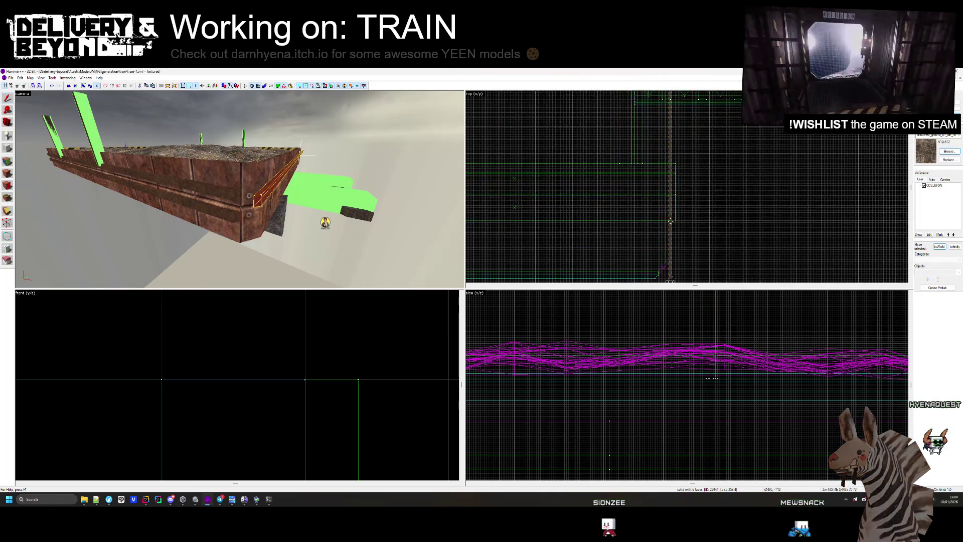
pyautogui.scroll(2, 670, 194)
pyautogui.scroll(2, 667, 221)
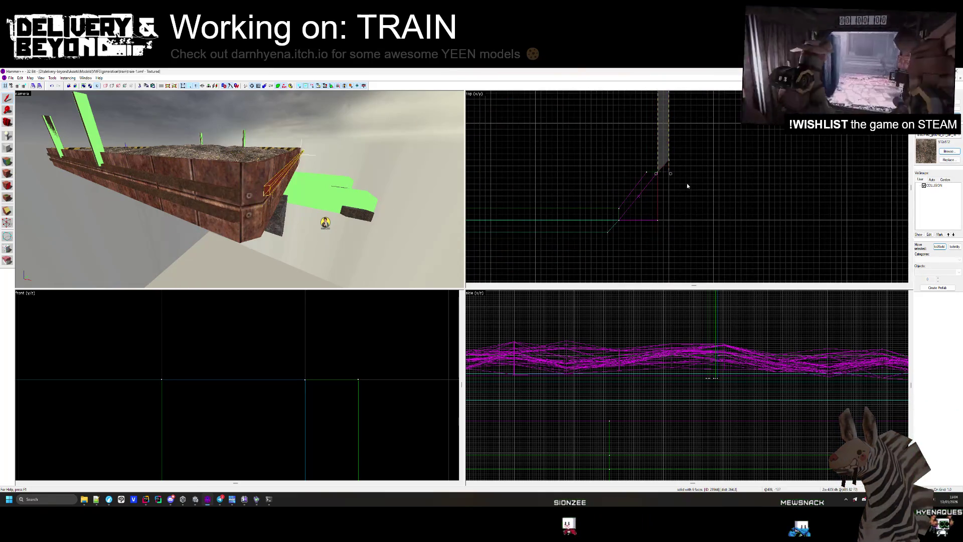
pyautogui.click(647, 224)
# Step: Drag the rail's end further along the car's side so it wraps the corner
pyautogui.moveTo(281, 190); pyautogui.dragTo(296, 183)
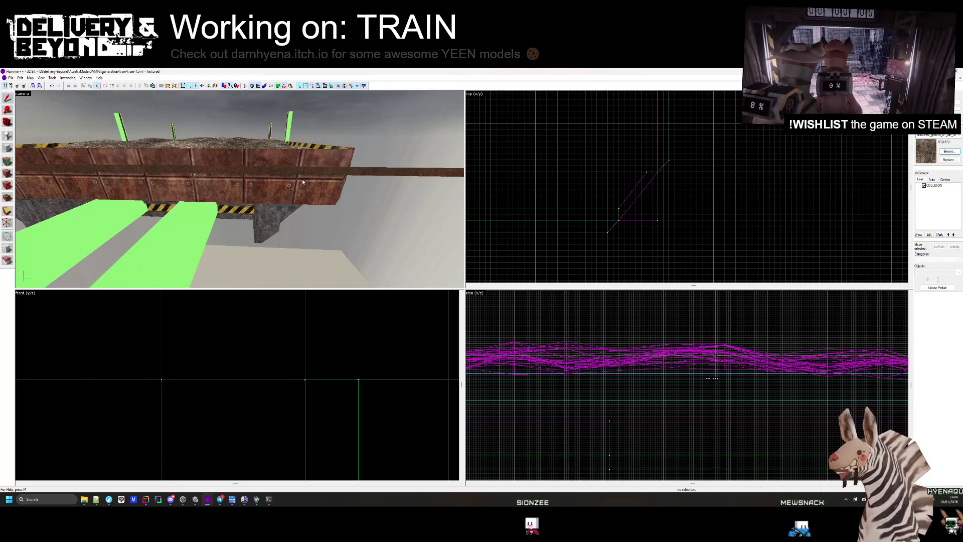
pyautogui.scroll(-5, 625, 259)
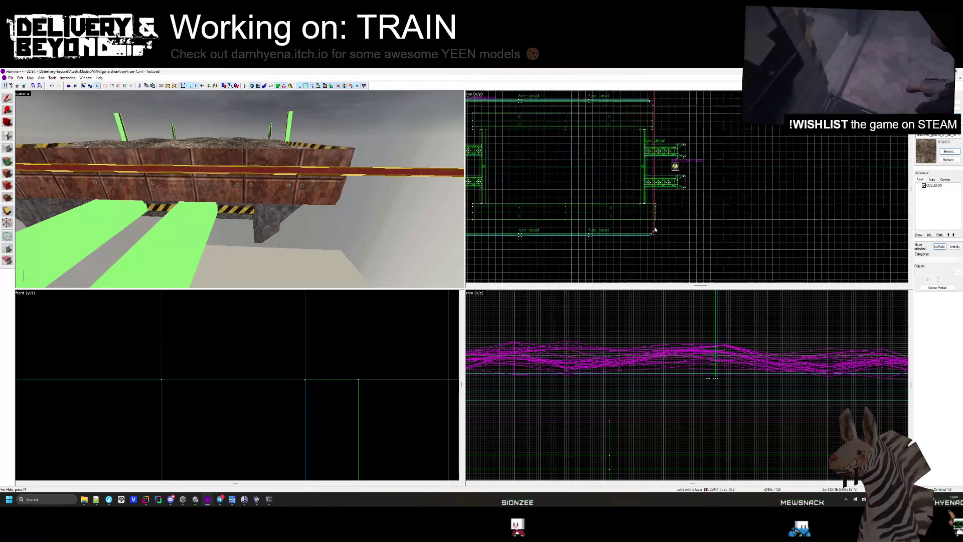
pyautogui.scroll(6, 660, 127)
pyautogui.scroll(-4, 634, 173)
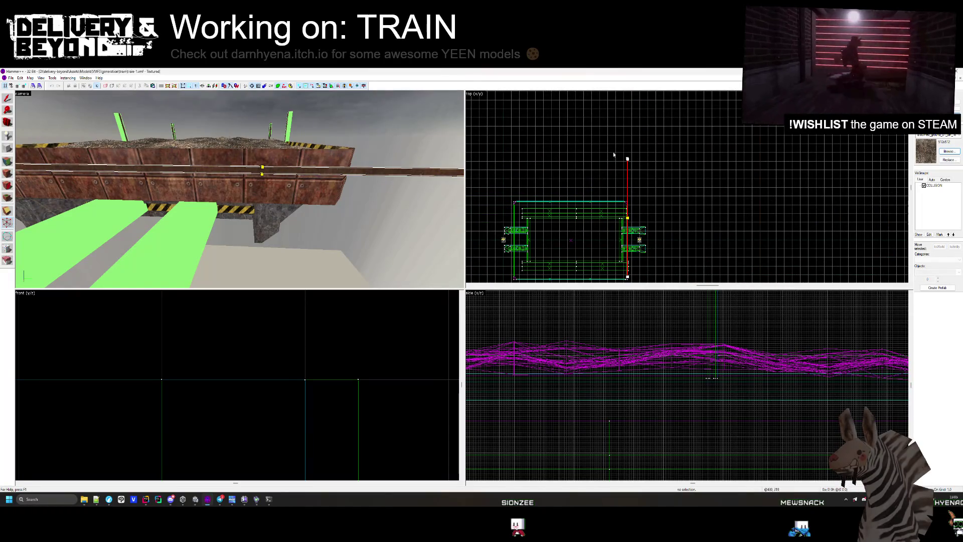
pyautogui.scroll(5, 607, 158)
pyautogui.moveTo(608, 96)
pyautogui.mouseDown()
pyautogui.moveTo(613, 215)
pyautogui.moveTo(620, 192)
pyautogui.mouseUp()
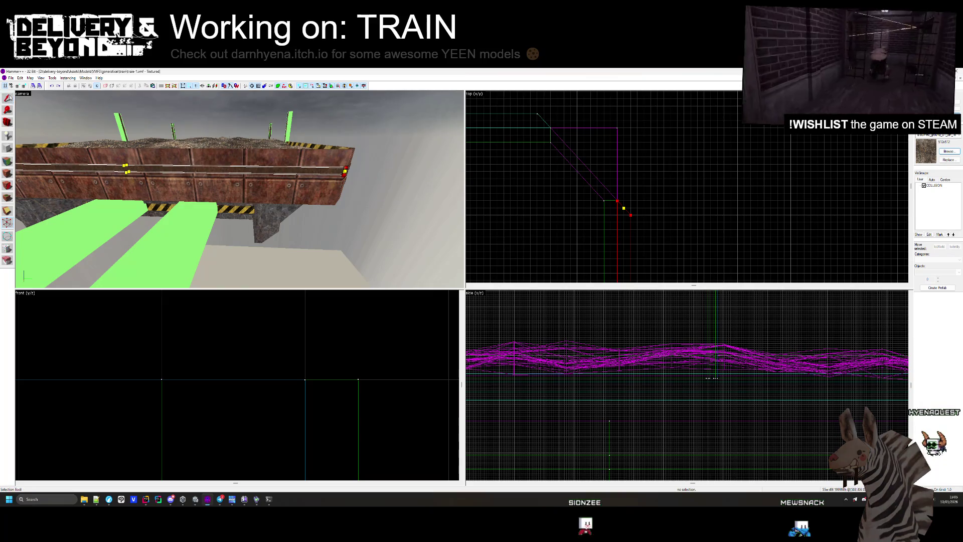
pyautogui.scroll(-3, 703, 361)
pyautogui.scroll(5, 674, 329)
pyautogui.scroll(2, 673, 326)
# Step: Select the train car's two side strips and nudge them slightly
pyautogui.click(720, 383)
pyautogui.click(332, 190)
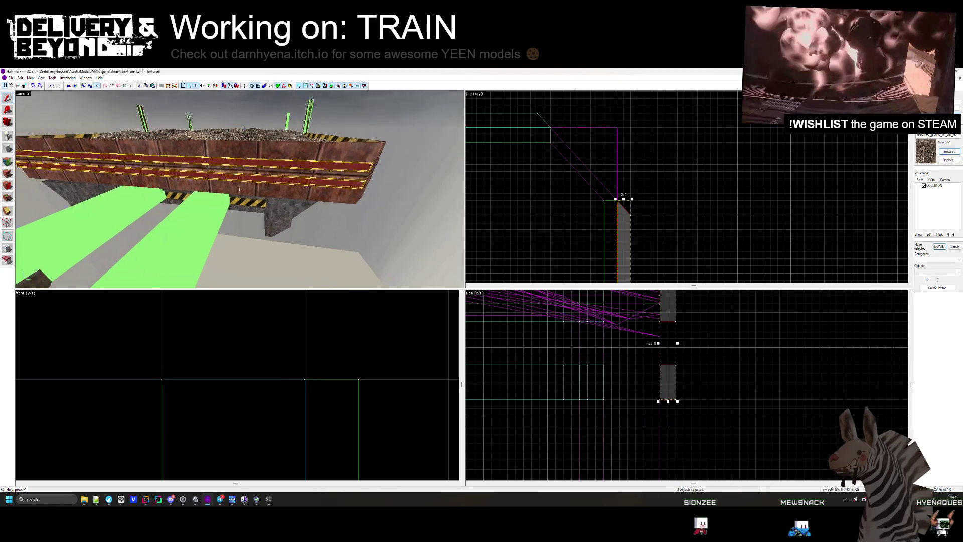
pyautogui.scroll(-5, 562, 227)
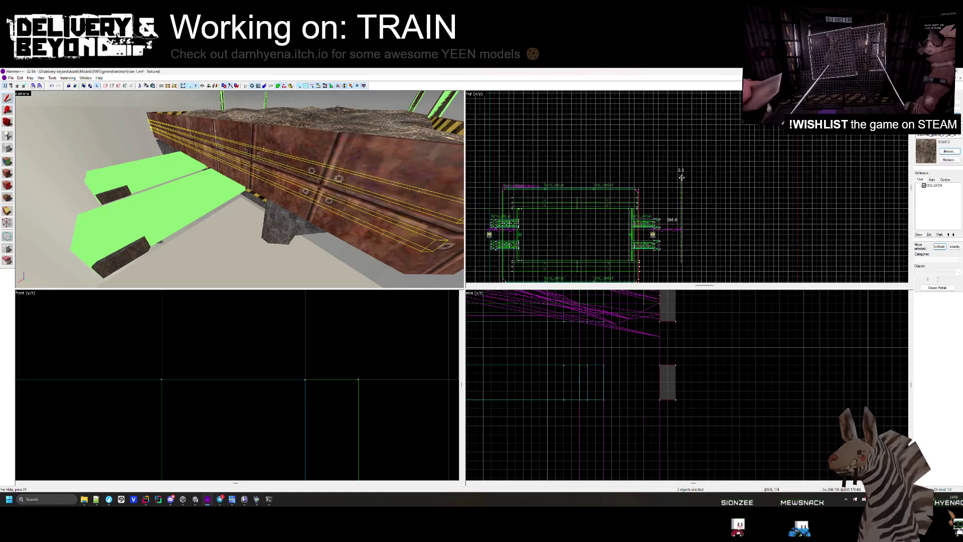
pyautogui.scroll(3, 529, 192)
pyautogui.moveTo(530, 192); pyautogui.dragTo(548, 170)
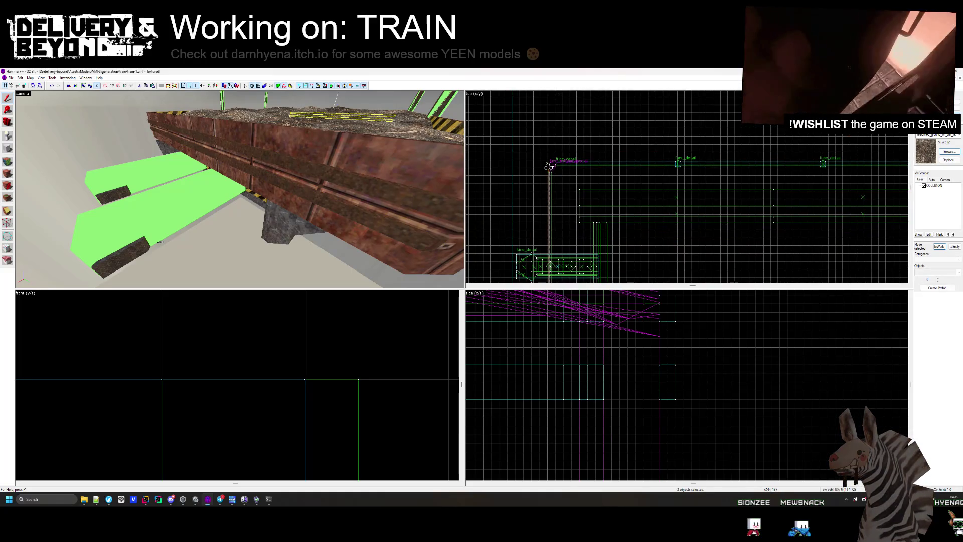
pyautogui.scroll(-4, 550, 166)
pyautogui.scroll(5, 557, 173)
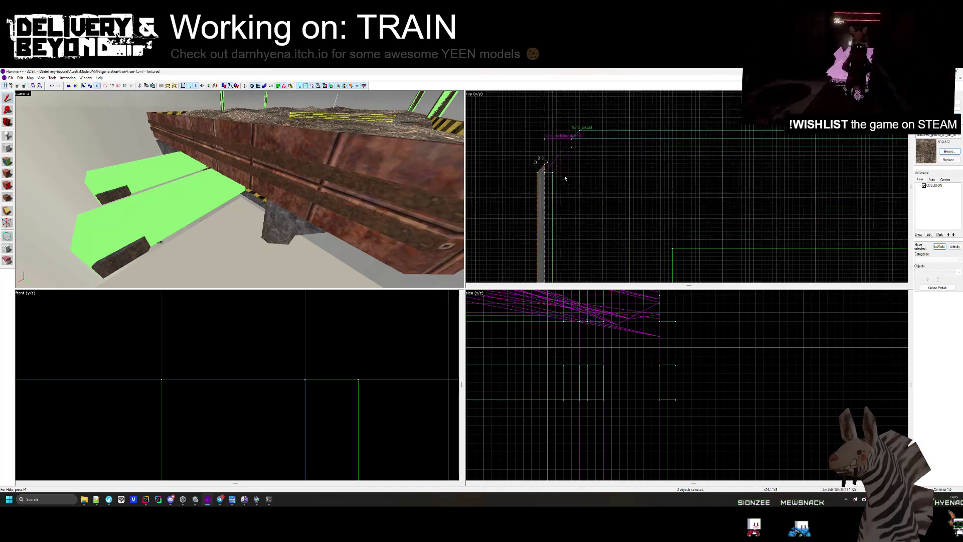
pyautogui.scroll(3, 564, 178)
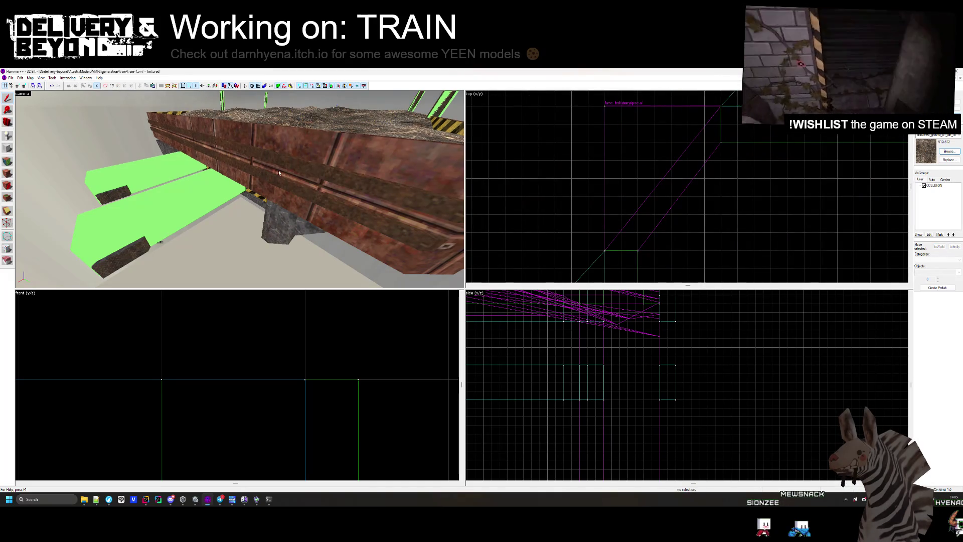
# Step: Add car brushes until seven are selected, accept the prompt, and return to Unity
pyautogui.moveTo(279, 172); pyautogui.dragTo(239, 192)
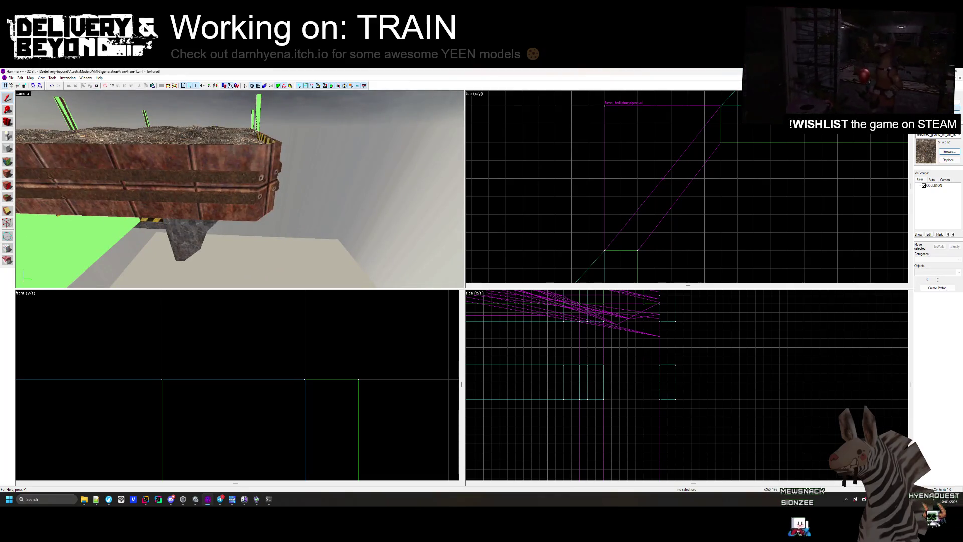
pyautogui.moveTo(249, 192)
pyautogui.mouseDown()
pyautogui.moveTo(189, 182)
pyautogui.moveTo(183, 196)
pyautogui.moveTo(240, 192)
pyautogui.mouseUp()
pyautogui.click(247, 189)
pyautogui.keyDown('ctrl'); pyautogui.click(189, 182); pyautogui.keyUp('ctrl')
pyautogui.keyDown('ctrl'); pyautogui.click(182, 200); pyautogui.keyUp('ctrl')
pyautogui.keyDown('ctrl'); pyautogui.click(240, 192); pyautogui.keyUp('ctrl')
pyautogui.click(506, 307)
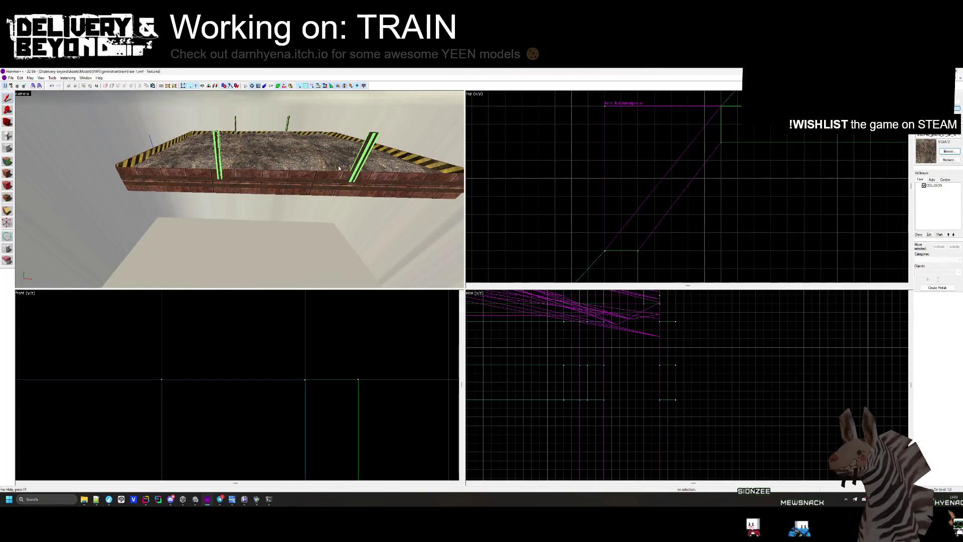
pyautogui.hotkey('alt', 'Tab')
pyautogui.moveTo(383, 219)
pyautogui.mouseDown()
pyautogui.moveTo(452, 216)
pyautogui.moveTo(370, 213)
pyautogui.moveTo(438, 198)
pyautogui.moveTo(409, 265)
pyautogui.moveTo(308, 264)
pyautogui.moveTo(409, 217)
pyautogui.moveTo(417, 181)
pyautogui.moveTo(376, 208)
pyautogui.moveTo(400, 215)
pyautogui.moveTo(456, 291)
pyautogui.moveTo(381, 268)
pyautogui.moveTo(679, 275)
pyautogui.moveTo(495, 258)
pyautogui.moveTo(628, 253)
pyautogui.moveTo(568, 298)
pyautogui.mouseUp()
# Step: Ping the metal_fence_hr_2 (5) fence's parent material NORMAL and Base Map, then select the mask_mx_3 texture
pyautogui.click(569, 299)
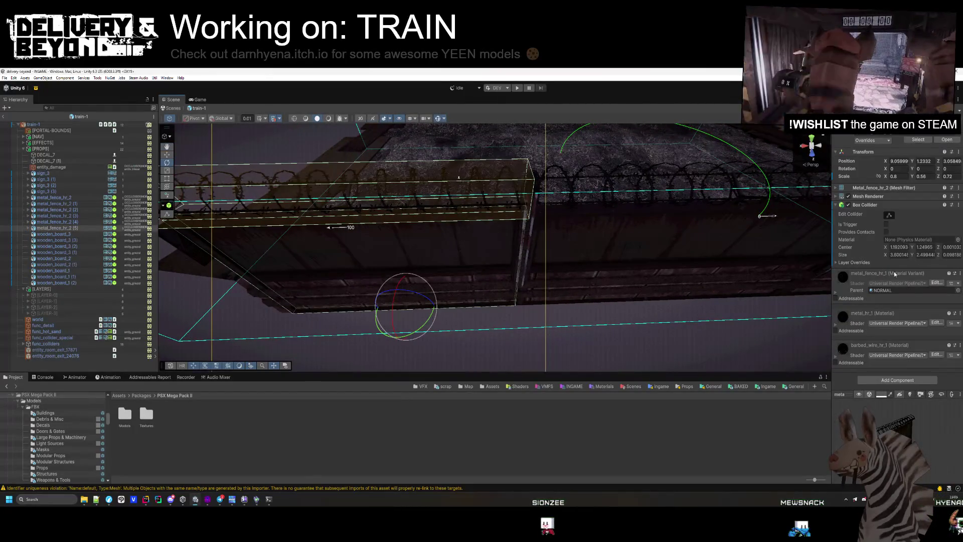
pyautogui.click(898, 291)
pyautogui.click(835, 293)
pyautogui.click(848, 362)
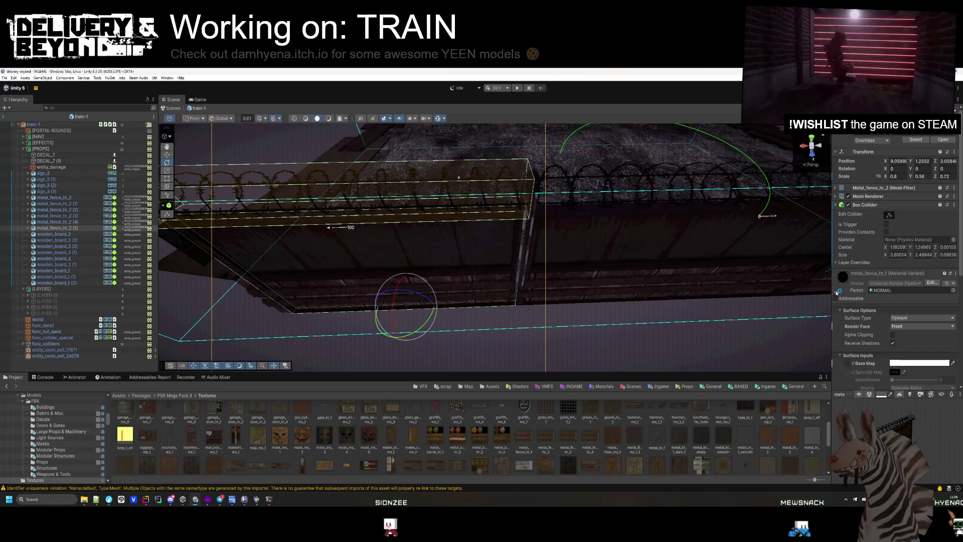
pyautogui.click(837, 292)
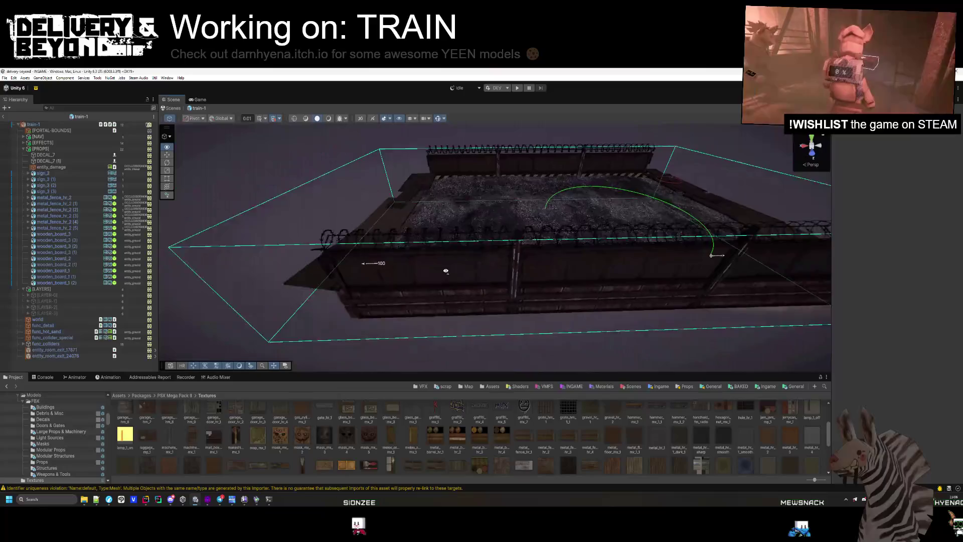
pyautogui.click(324, 448)
pyautogui.doubleClick(324, 447)
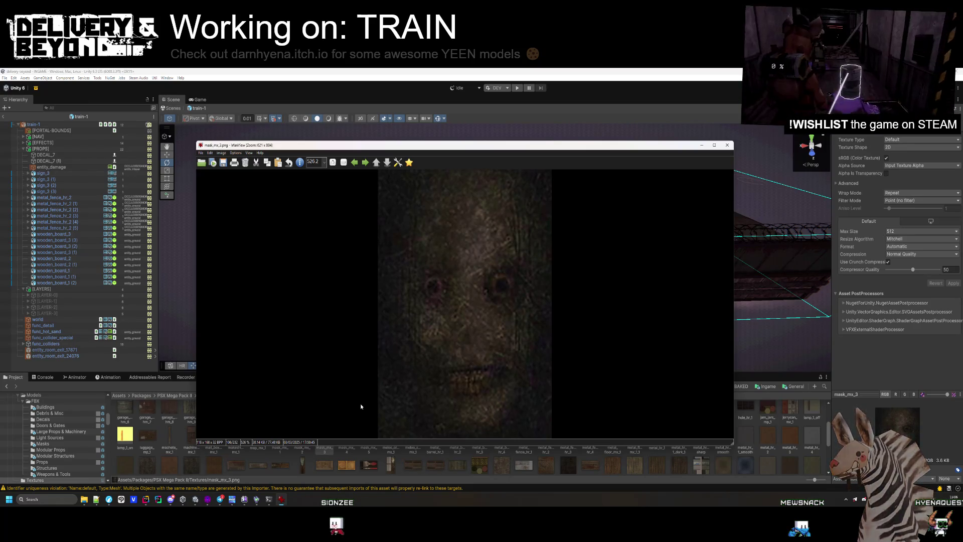
pyautogui.click(727, 145)
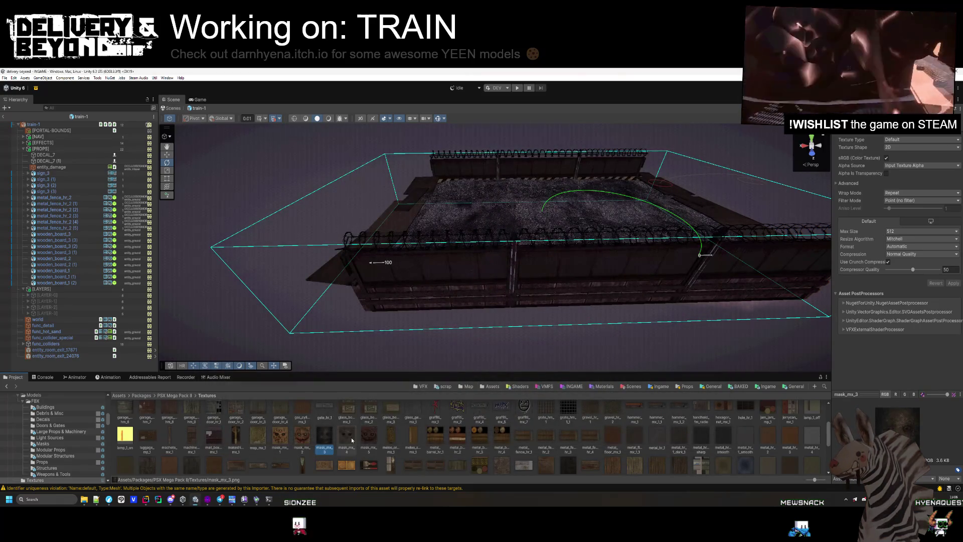
pyautogui.doubleClick(352, 439)
pyautogui.click(723, 146)
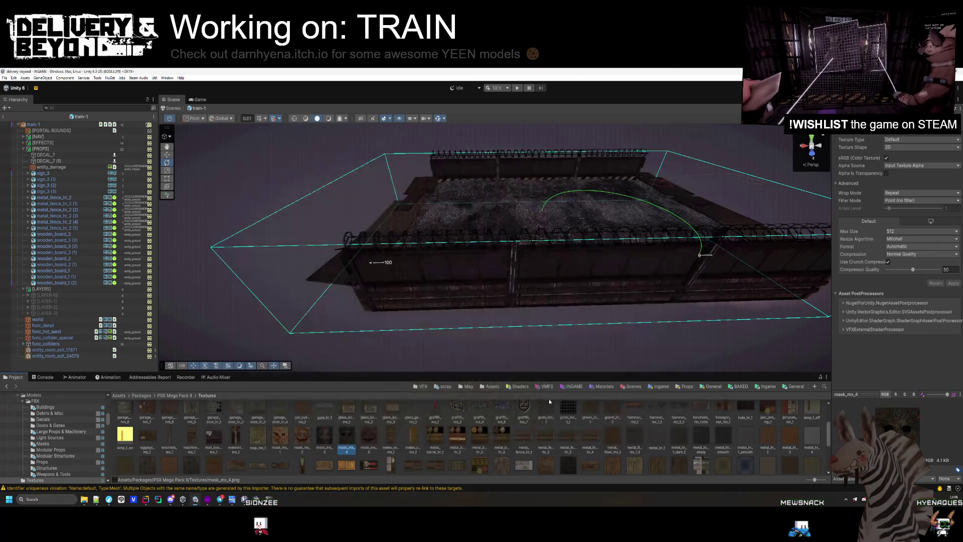
pyautogui.doubleClick(324, 442)
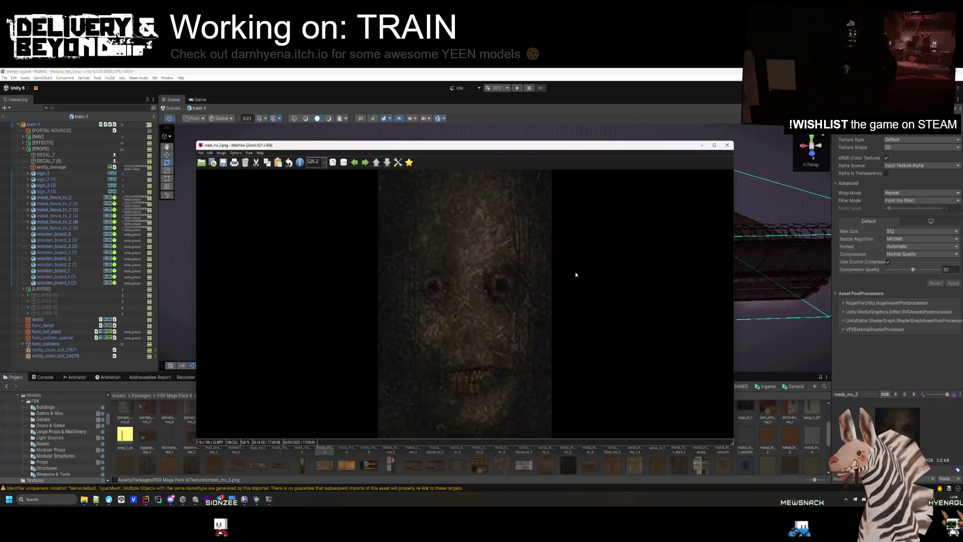
pyautogui.click(726, 145)
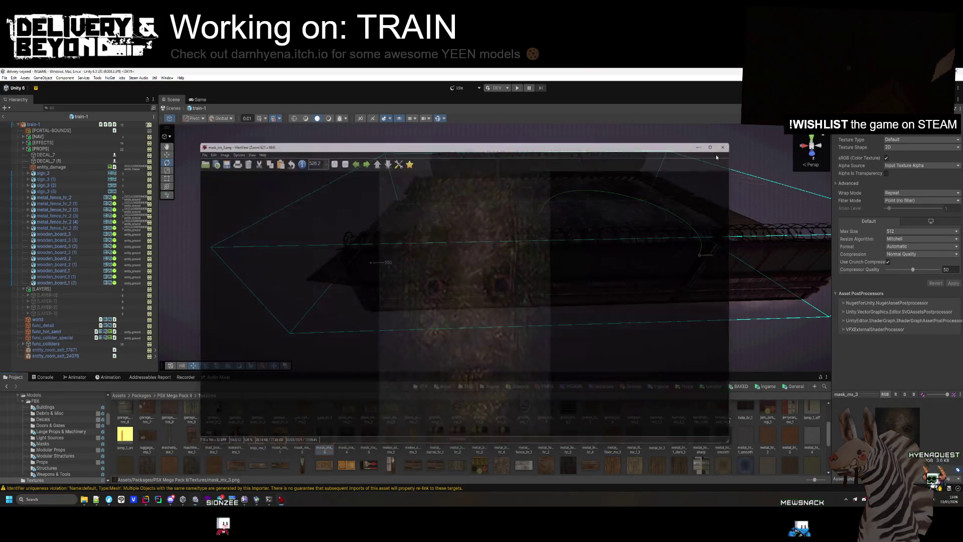
pyautogui.click(294, 443)
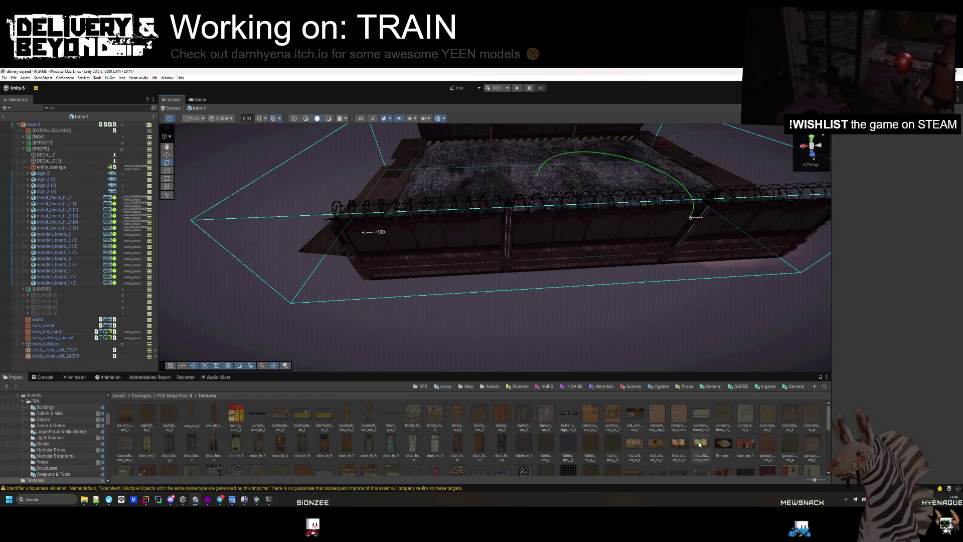
# Step: Show the Assets root, collapse [PROPS], and run SETUP on the train-1 room from the Inspector
pyautogui.scroll(10, 75, 423)
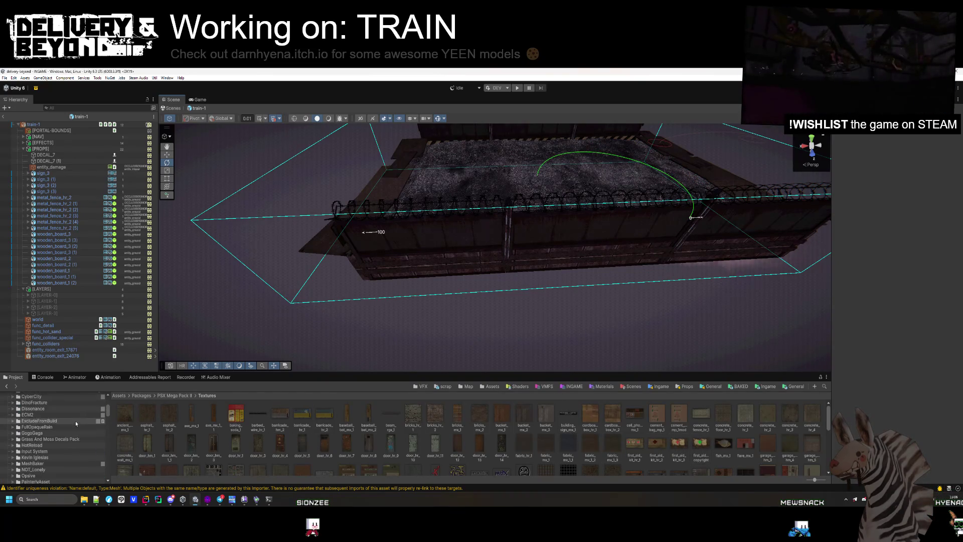
pyautogui.click(20, 425)
pyautogui.moveTo(346, 281)
pyautogui.mouseDown()
pyautogui.moveTo(339, 299)
pyautogui.moveTo(362, 258)
pyautogui.moveTo(215, 337)
pyautogui.moveTo(330, 308)
pyautogui.moveTo(351, 281)
pyautogui.mouseUp()
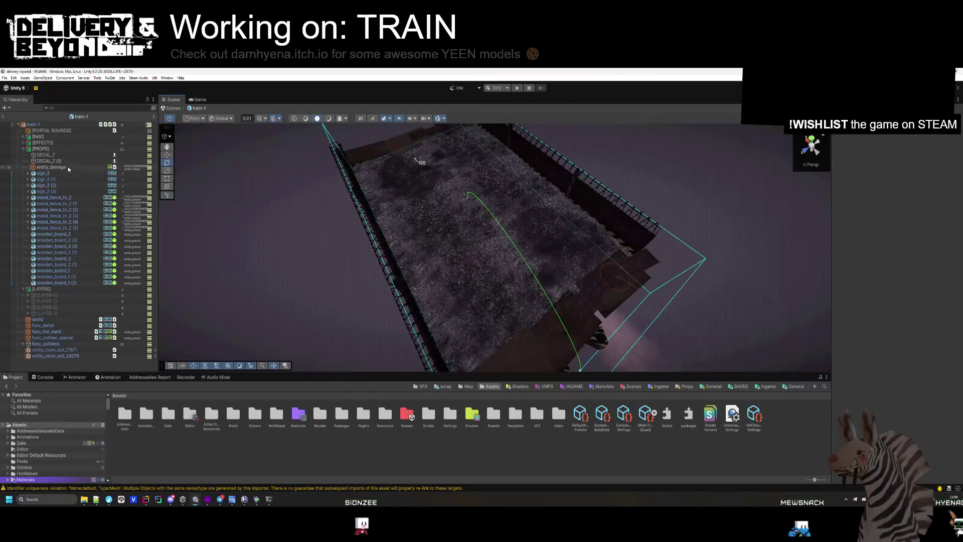
pyautogui.click(23, 149)
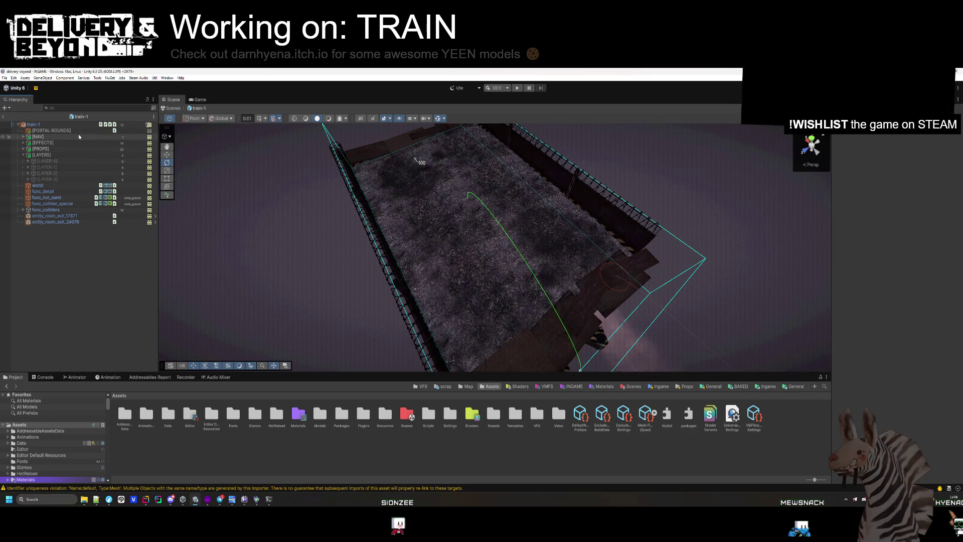
pyautogui.click(33, 124)
pyautogui.press('Left')
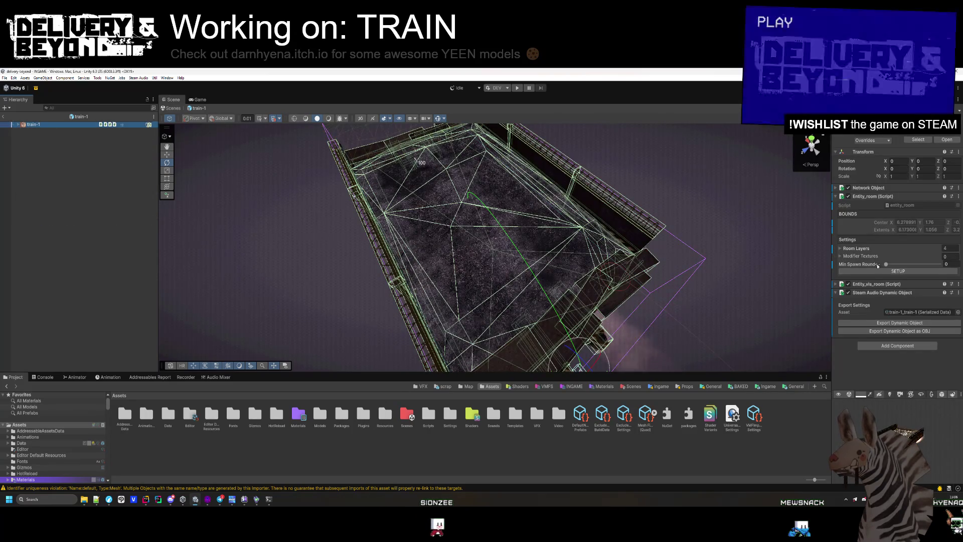
pyautogui.click(882, 270)
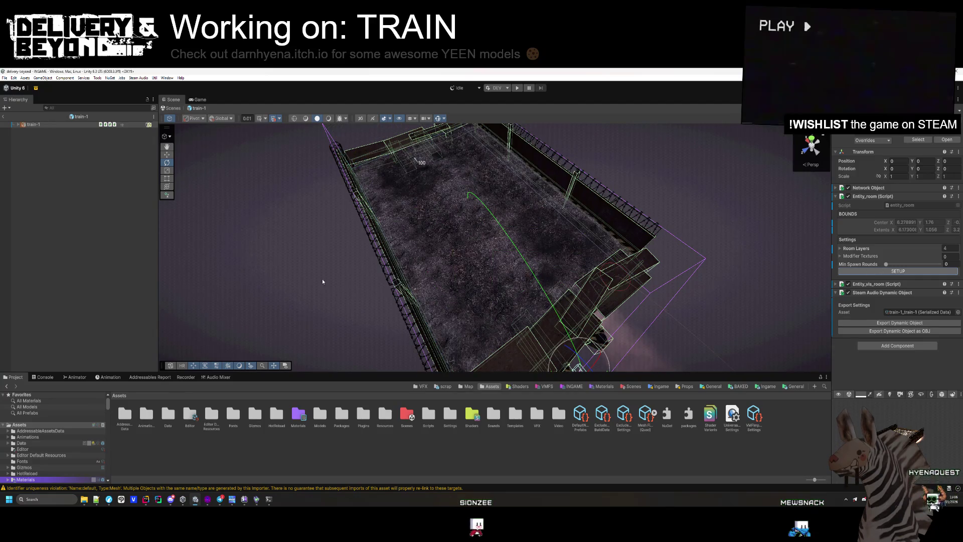
pyautogui.moveTo(301, 261)
pyautogui.mouseDown()
pyautogui.moveTo(373, 253)
pyautogui.moveTo(445, 204)
pyautogui.moveTo(554, 210)
pyautogui.moveTo(570, 240)
pyautogui.moveTo(756, 208)
pyautogui.moveTo(641, 215)
pyautogui.moveTo(597, 248)
pyautogui.moveTo(552, 259)
pyautogui.mouseUp()
pyautogui.moveTo(513, 329); pyautogui.dragTo(517, 326)
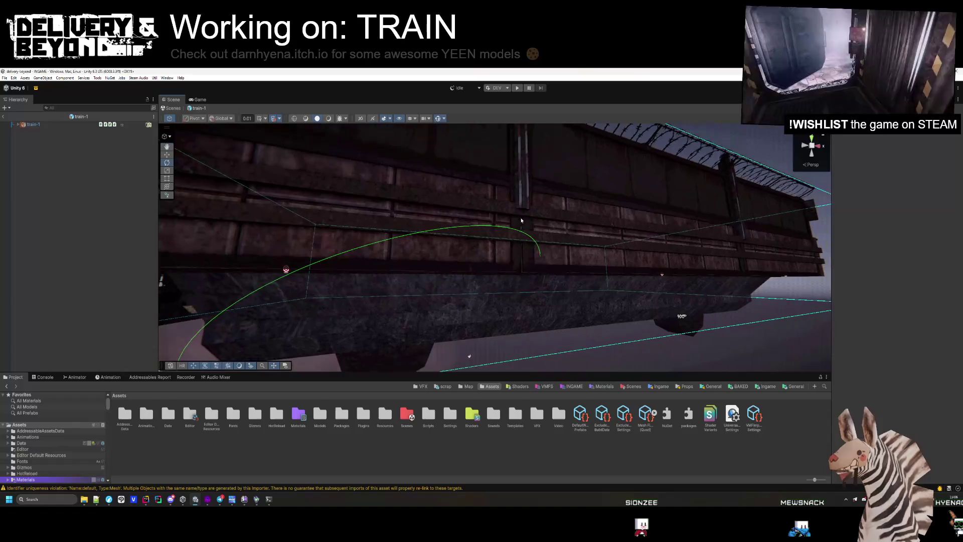
pyautogui.hotkey('alt', 'Tab')
# Step: Select the three green pillar brushes on the train bed to inspect them, then clear the selection
pyautogui.press('w')
pyautogui.click(369, 200)
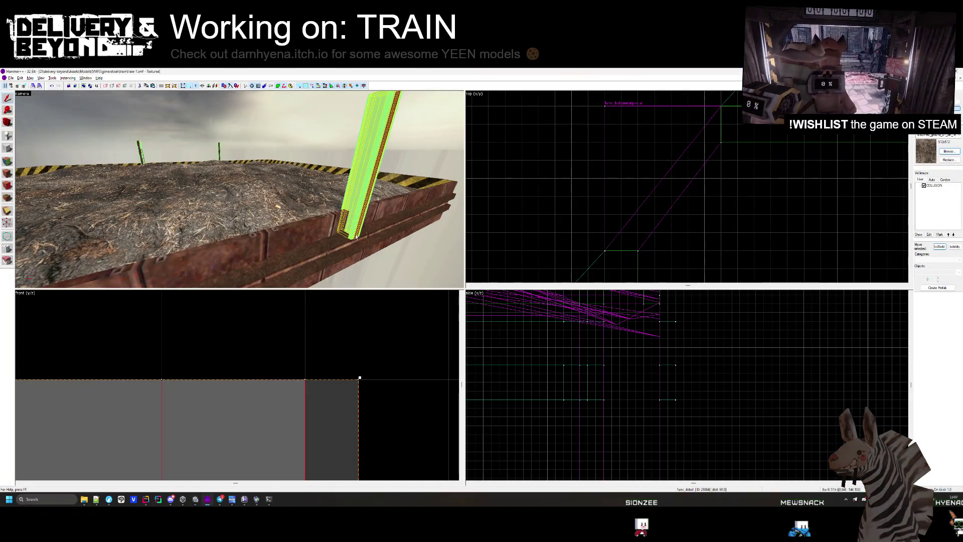
pyautogui.keyDown('ctrl'); pyautogui.click(240, 189); pyautogui.keyUp('ctrl')
pyautogui.press('w')
pyautogui.keyDown('ctrl'); pyautogui.click(239, 190); pyautogui.keyUp('ctrl')
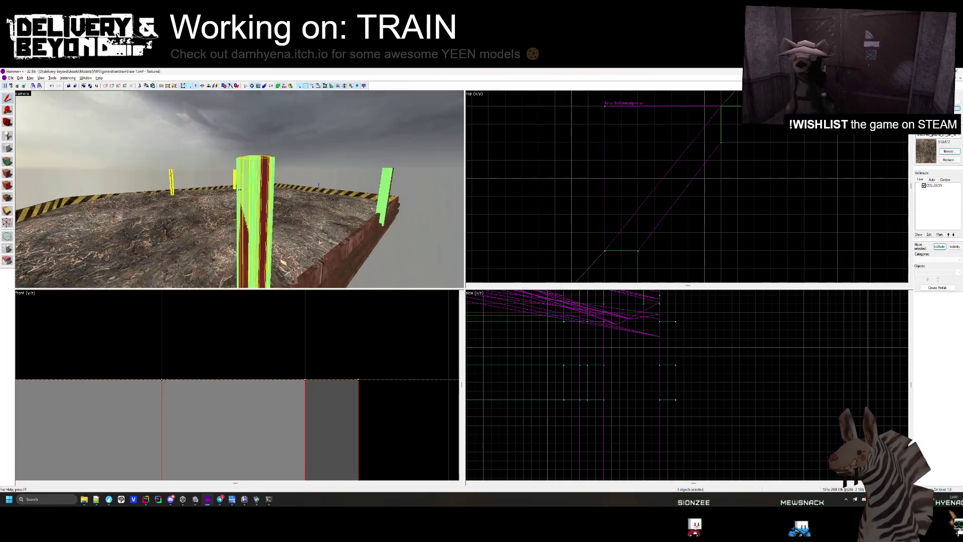
pyautogui.press('s')
pyautogui.scroll(-6, 298, 324)
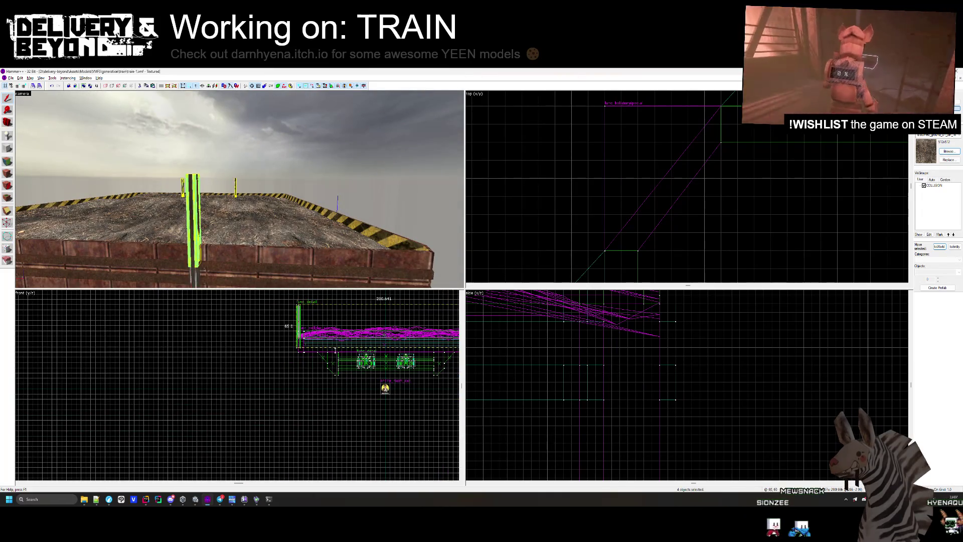
pyautogui.scroll(8, 303, 339)
pyautogui.click(260, 371)
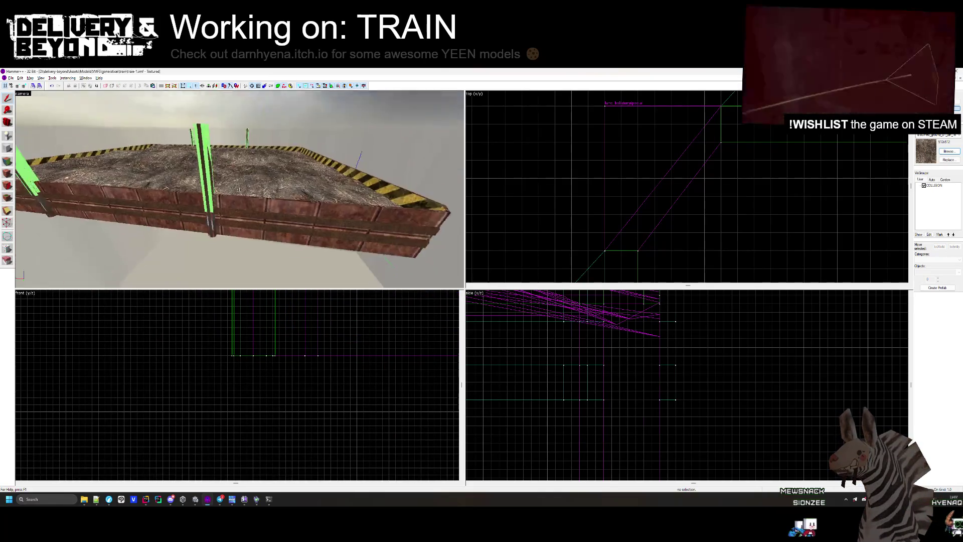
pyautogui.hotkey('alt', 'Tab')
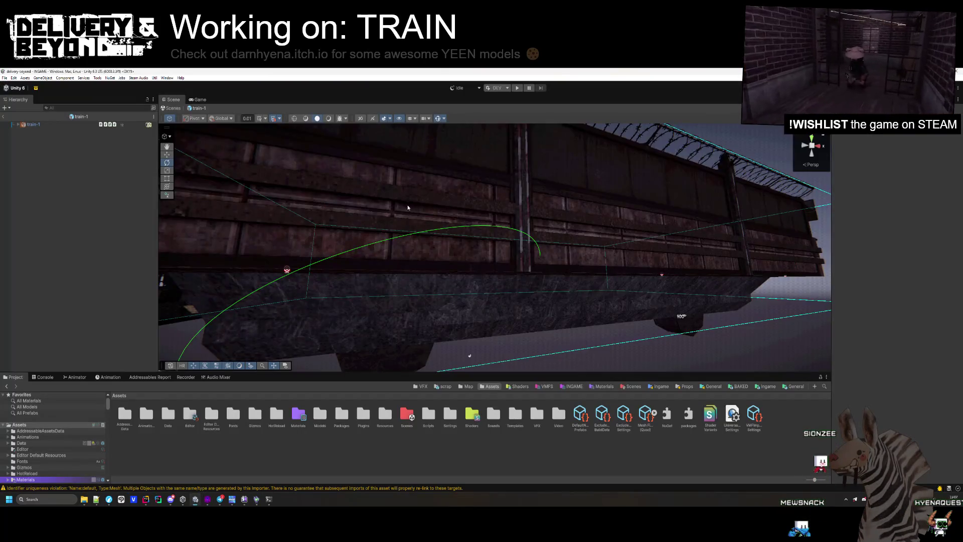
# Step: Run SETUP on train-1 to export its Steam Audio object, then exit the prefab
pyautogui.moveTo(376, 253)
pyautogui.mouseDown()
pyautogui.moveTo(446, 311)
pyautogui.moveTo(521, 299)
pyautogui.moveTo(116, 139)
pyautogui.mouseUp()
pyautogui.click(62, 123)
pyautogui.click(904, 322)
pyautogui.click(890, 271)
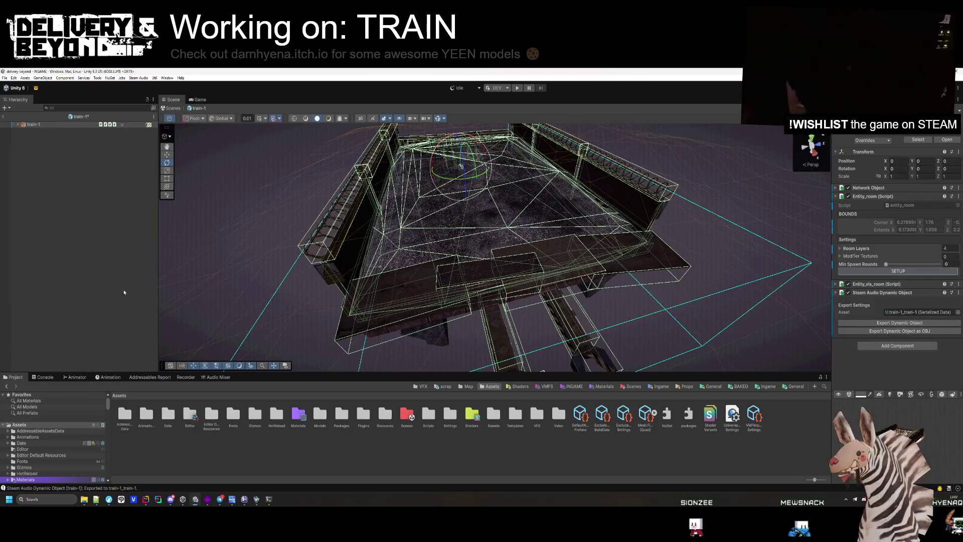
pyautogui.click(137, 295)
pyautogui.moveTo(434, 285); pyautogui.dragTo(539, 314)
pyautogui.press('f')
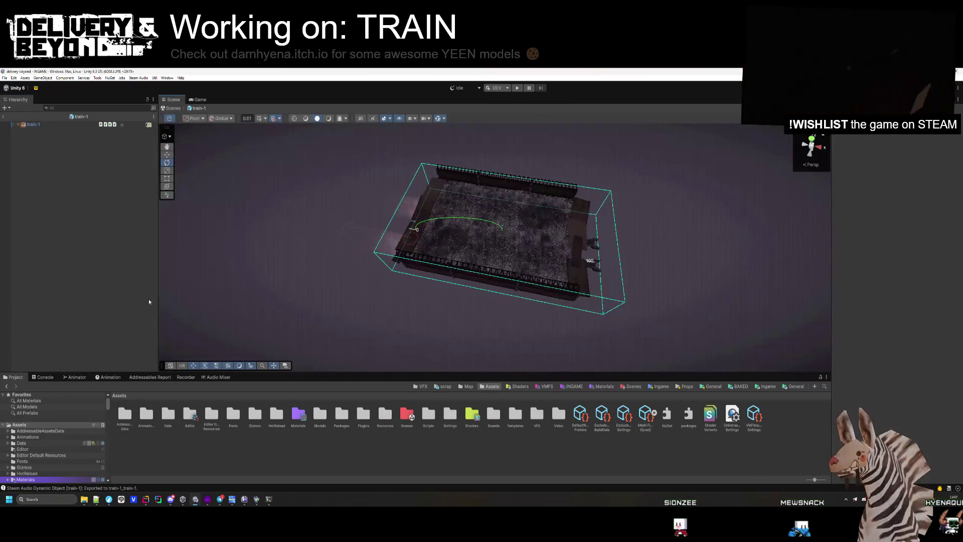
pyautogui.click(7, 125)
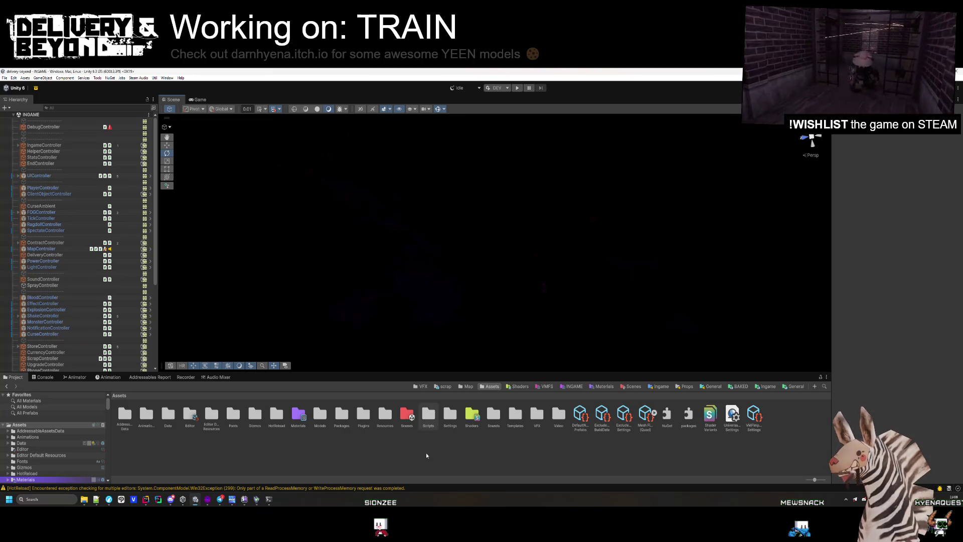
# Step: Open the curve-0 prefab from the Map templates' City folder and look over its tiled floor
pyautogui.click(469, 386)
pyautogui.click(153, 421)
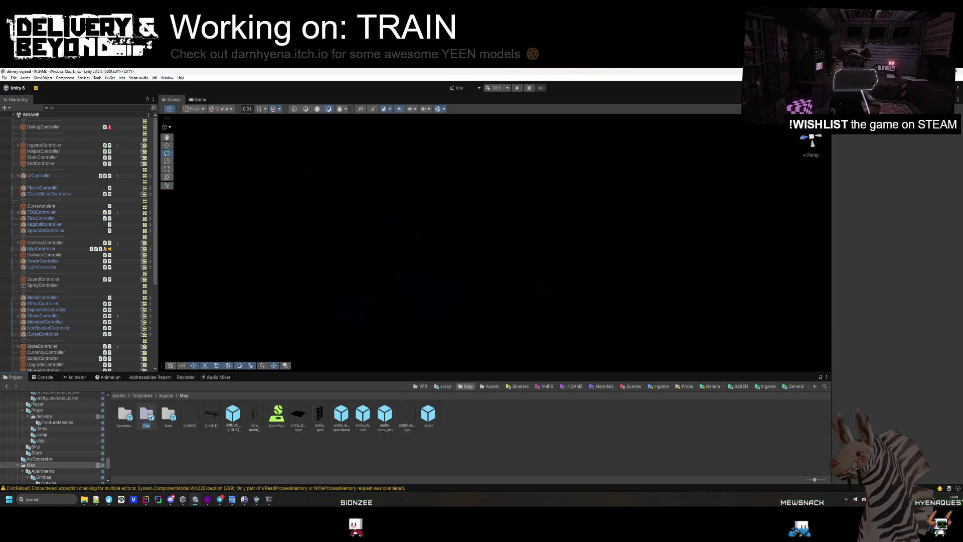
pyautogui.doubleClick(146, 414)
pyautogui.doubleClick(320, 415)
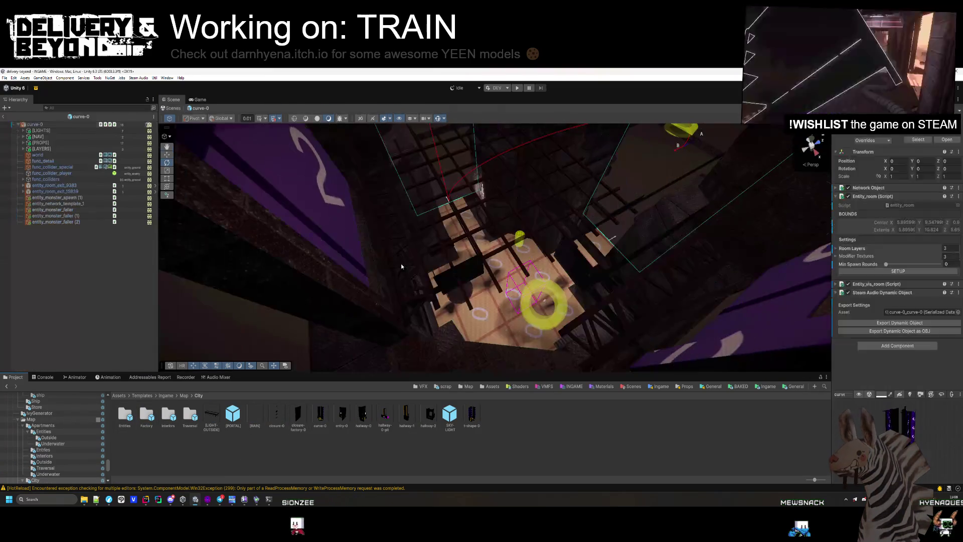
pyautogui.moveTo(401, 267); pyautogui.dragTo(246, 258)
pyautogui.moveTo(503, 283)
pyautogui.mouseDown()
pyautogui.moveTo(450, 289)
pyautogui.moveTo(585, 301)
pyautogui.moveTo(543, 249)
pyautogui.moveTo(552, 282)
pyautogui.moveTo(479, 297)
pyautogui.moveTo(454, 201)
pyautogui.mouseUp()
pyautogui.moveTo(530, 221); pyautogui.dragTo(470, 170)
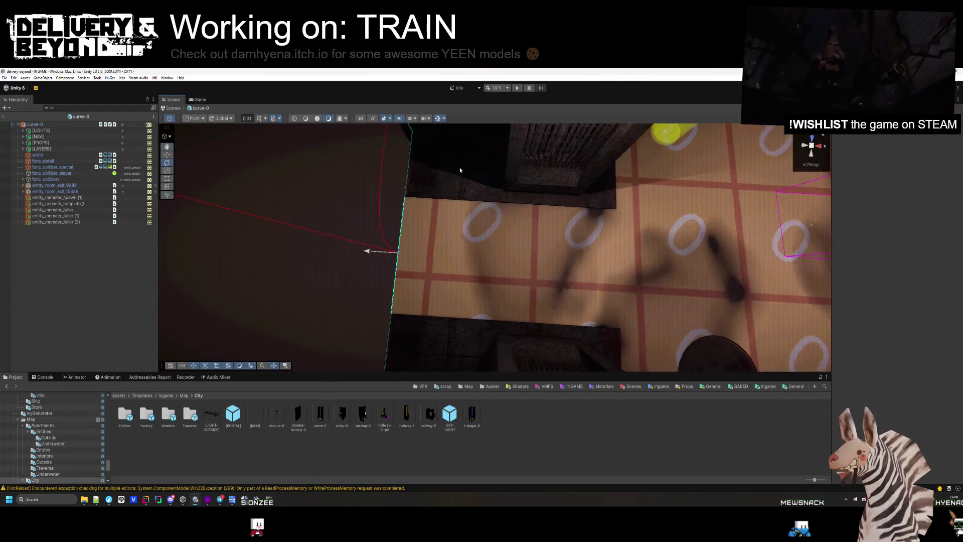
pyautogui.moveTo(488, 332)
pyautogui.mouseDown()
pyautogui.moveTo(490, 233)
pyautogui.moveTo(408, 217)
pyautogui.moveTo(462, 144)
pyautogui.moveTo(467, 224)
pyautogui.moveTo(333, 176)
pyautogui.moveTo(361, 241)
pyautogui.mouseUp()
# Step: Look over the entry-0 room, then open hallway-2 for editing and inspect it
pyautogui.doubleClick(341, 425)
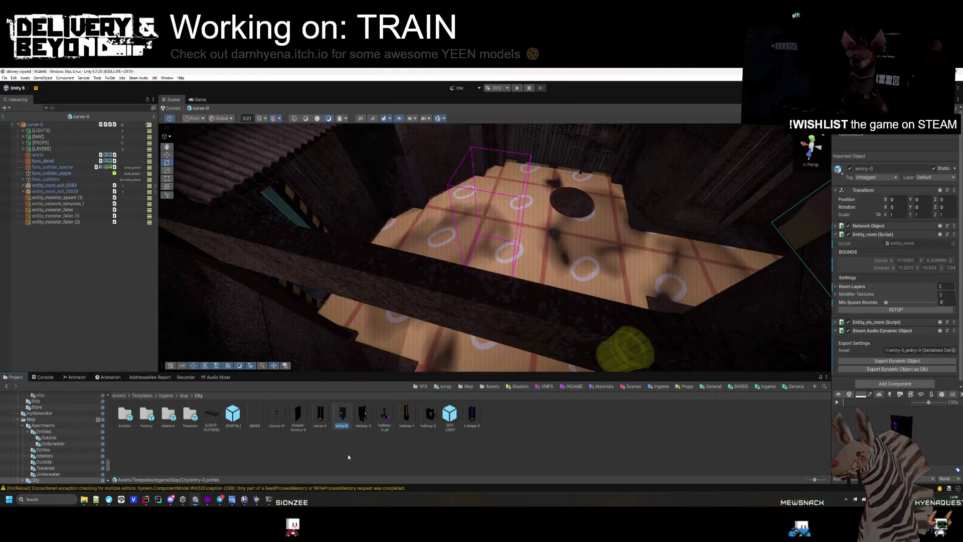
pyautogui.moveTo(416, 299)
pyautogui.mouseDown()
pyautogui.moveTo(497, 164)
pyautogui.moveTo(492, 136)
pyautogui.moveTo(481, 159)
pyautogui.moveTo(355, 260)
pyautogui.moveTo(262, 260)
pyautogui.moveTo(256, 232)
pyautogui.moveTo(545, 253)
pyautogui.mouseUp()
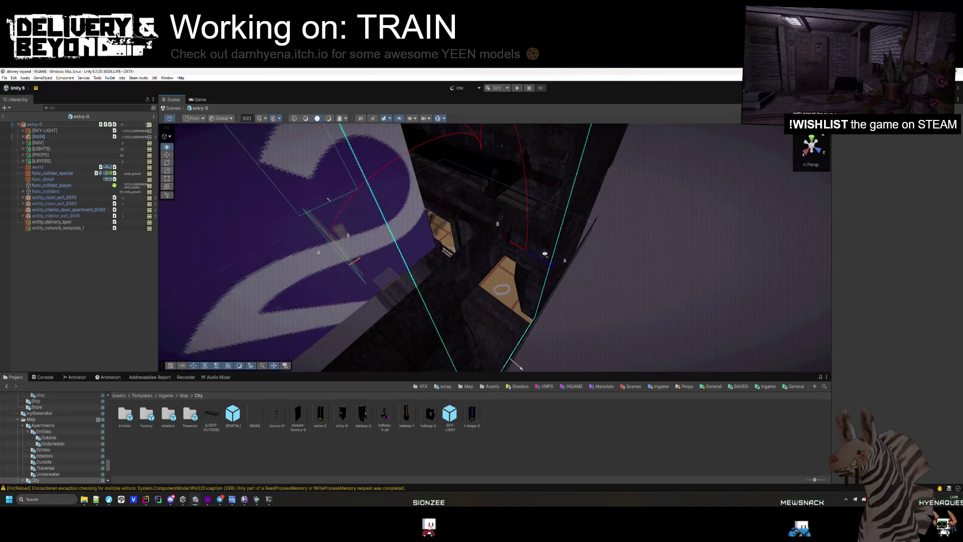
pyautogui.moveTo(548, 302)
pyautogui.mouseDown()
pyautogui.moveTo(533, 223)
pyautogui.moveTo(481, 210)
pyautogui.moveTo(481, 351)
pyautogui.moveTo(589, 338)
pyautogui.moveTo(451, 326)
pyautogui.moveTo(436, 386)
pyautogui.mouseUp()
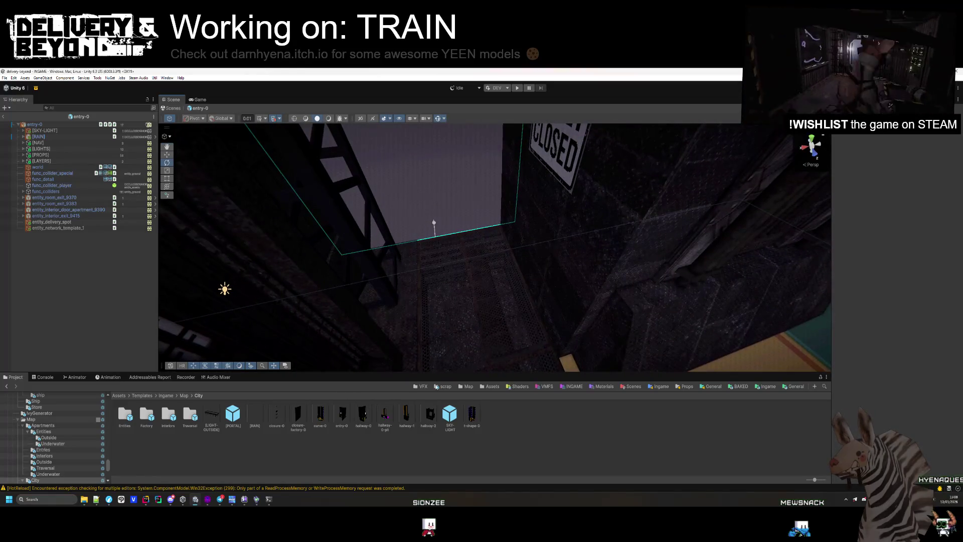
pyautogui.doubleClick(428, 414)
pyautogui.moveTo(506, 236)
pyautogui.mouseDown()
pyautogui.moveTo(708, 289)
pyautogui.moveTo(758, 267)
pyautogui.moveTo(445, 271)
pyautogui.moveTo(344, 238)
pyautogui.moveTo(352, 216)
pyautogui.moveTo(682, 235)
pyautogui.mouseUp()
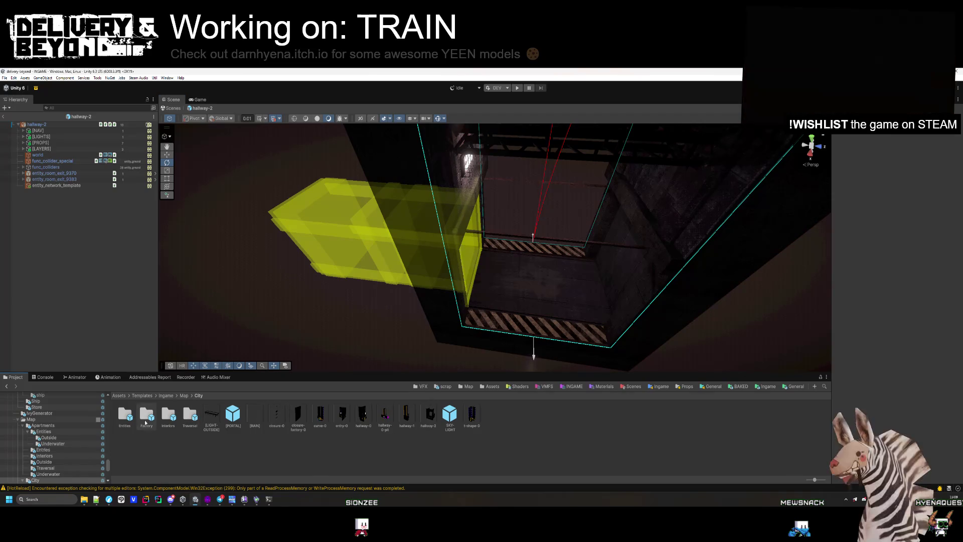
pyautogui.click(184, 396)
# Step: Open interior-1 from the Train folder, inspect its pipe and teal wall, and return to INGAME
pyautogui.doubleClick(262, 419)
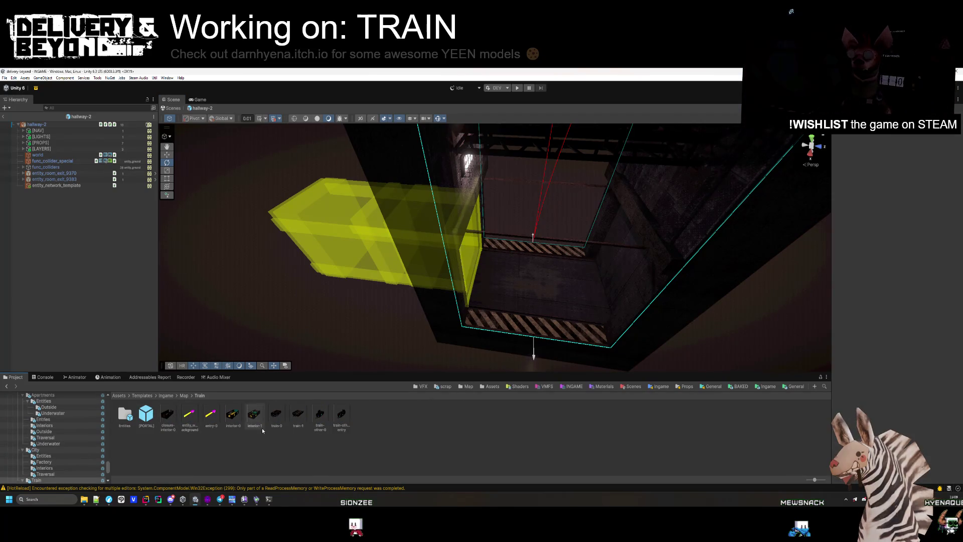
pyautogui.doubleClick(254, 415)
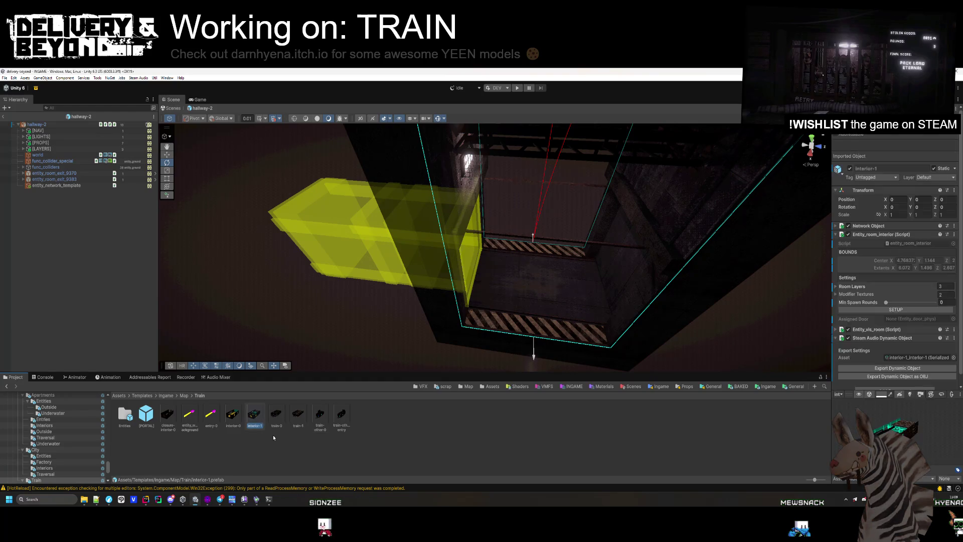
pyautogui.moveTo(507, 352)
pyautogui.mouseDown()
pyautogui.moveTo(464, 258)
pyautogui.moveTo(404, 284)
pyautogui.mouseUp()
pyautogui.moveTo(344, 263)
pyautogui.mouseDown()
pyautogui.moveTo(517, 216)
pyautogui.moveTo(609, 269)
pyautogui.moveTo(540, 279)
pyautogui.moveTo(518, 296)
pyautogui.moveTo(629, 301)
pyautogui.moveTo(413, 239)
pyautogui.mouseUp()
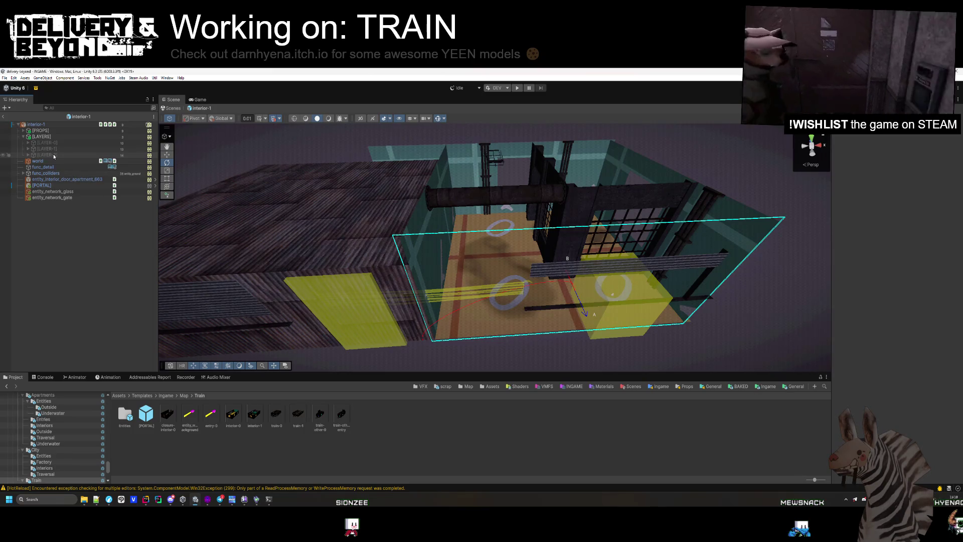
pyautogui.click(25, 125)
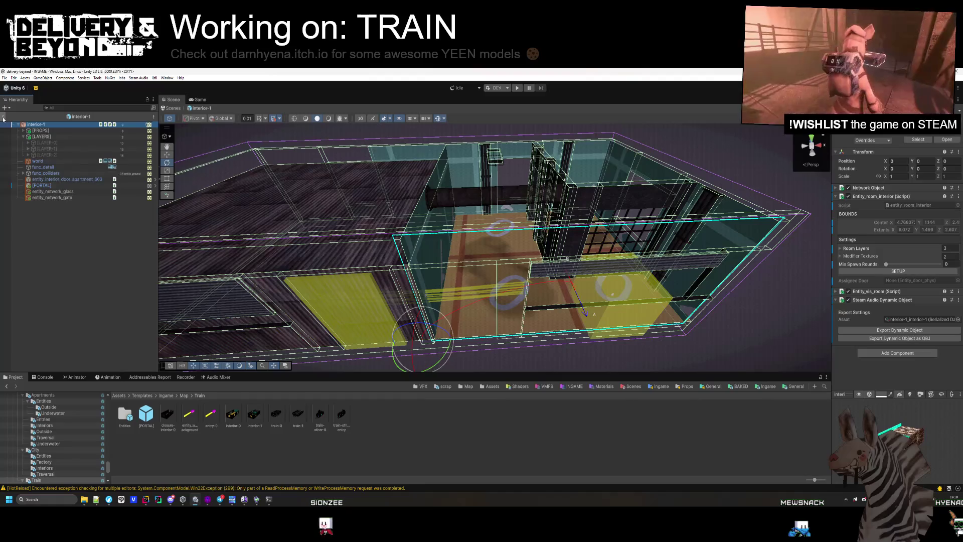
pyautogui.click(4, 118)
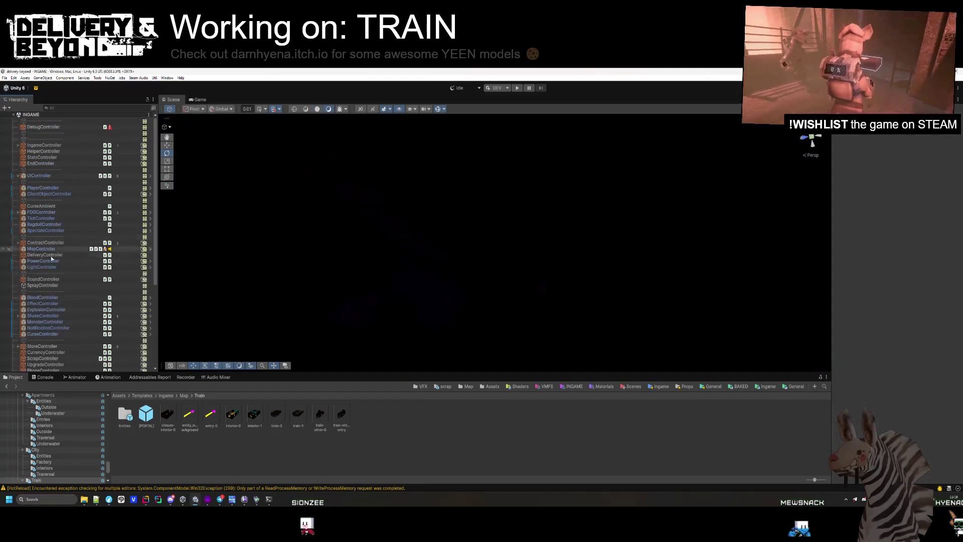
# Step: Show the interior-1 asset's settings in the Inspector, then bring up the Notepad++ to-do file
pyautogui.click(255, 417)
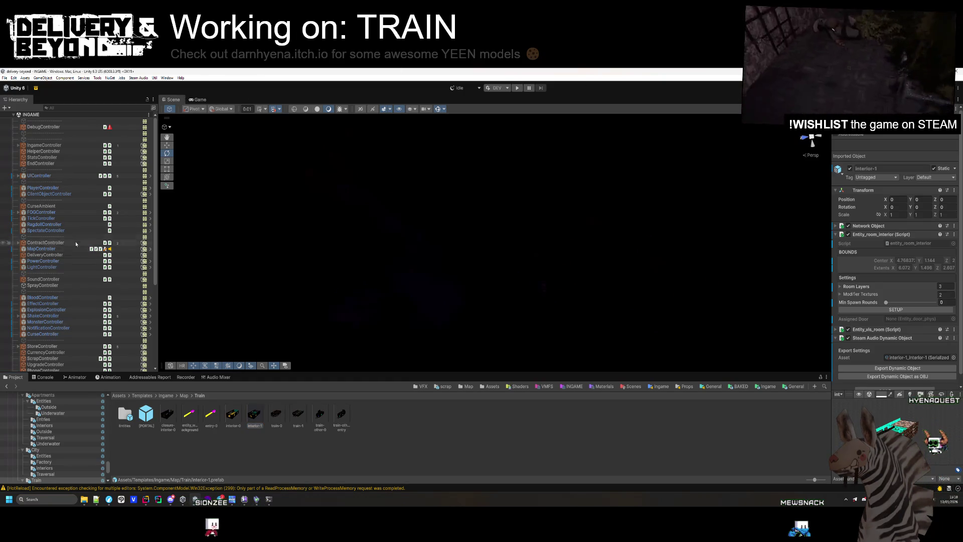
pyautogui.click(95, 500)
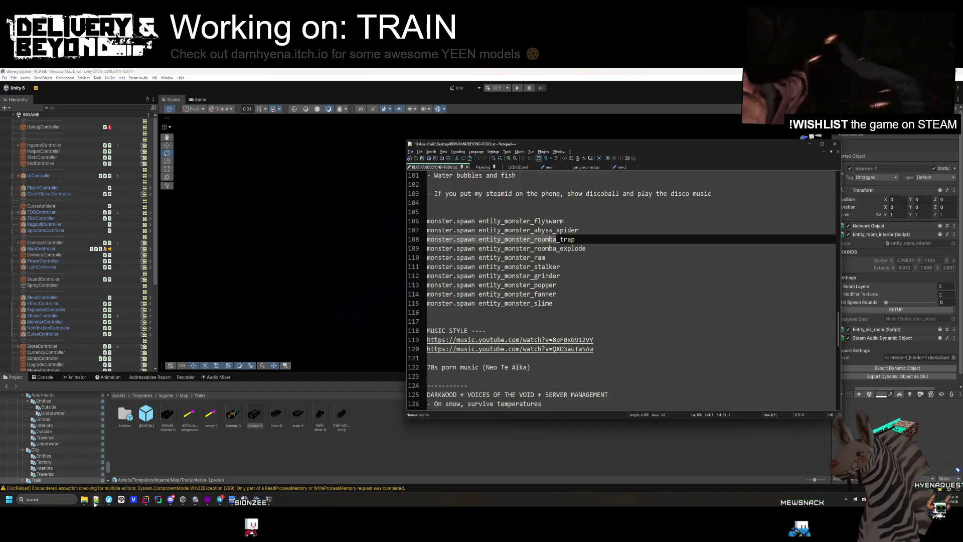
# Step: Highlight line 307 of Player.log, the inactive entity_spark coroutine error, then return to Rider
pyautogui.click(483, 167)
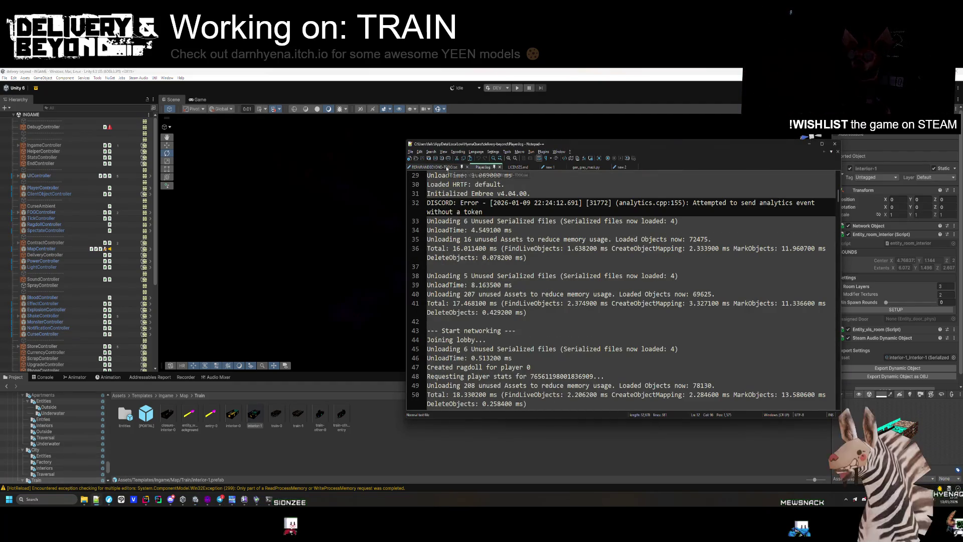
pyautogui.scroll(-15, 595, 258)
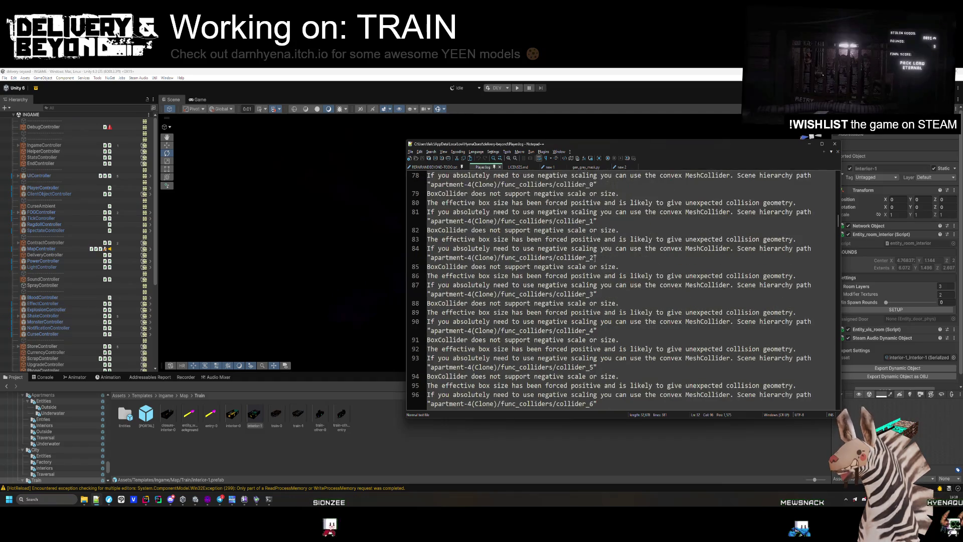
pyautogui.scroll(-15, 594, 258)
pyautogui.moveTo(838, 249); pyautogui.dragTo(848, 359)
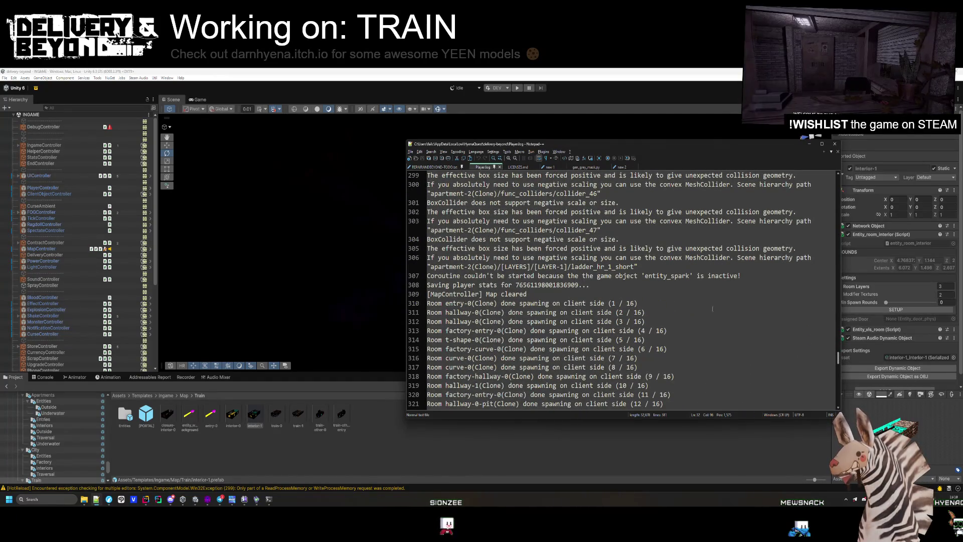
pyautogui.moveTo(434, 276)
pyautogui.mouseDown()
pyautogui.moveTo(602, 286)
pyautogui.moveTo(752, 276)
pyautogui.mouseUp()
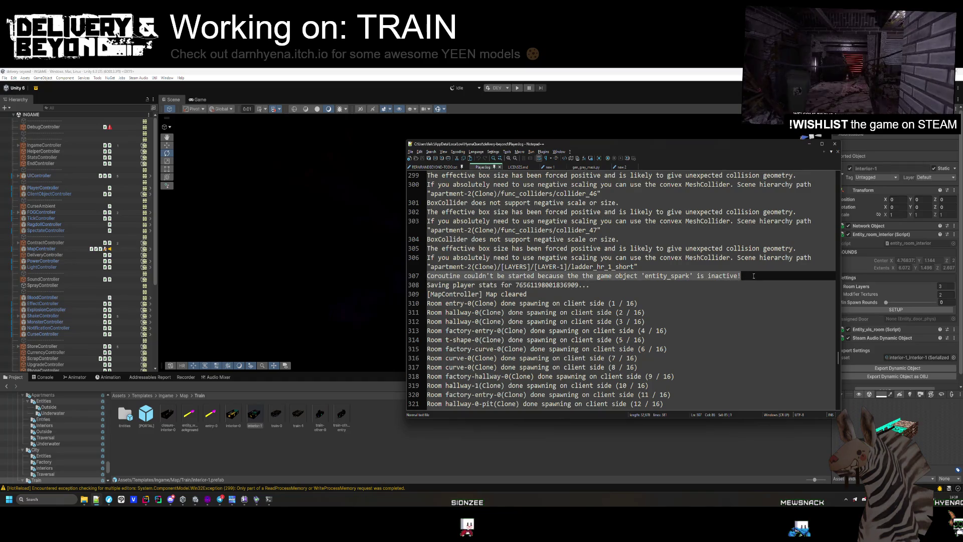
pyautogui.click(494, 276)
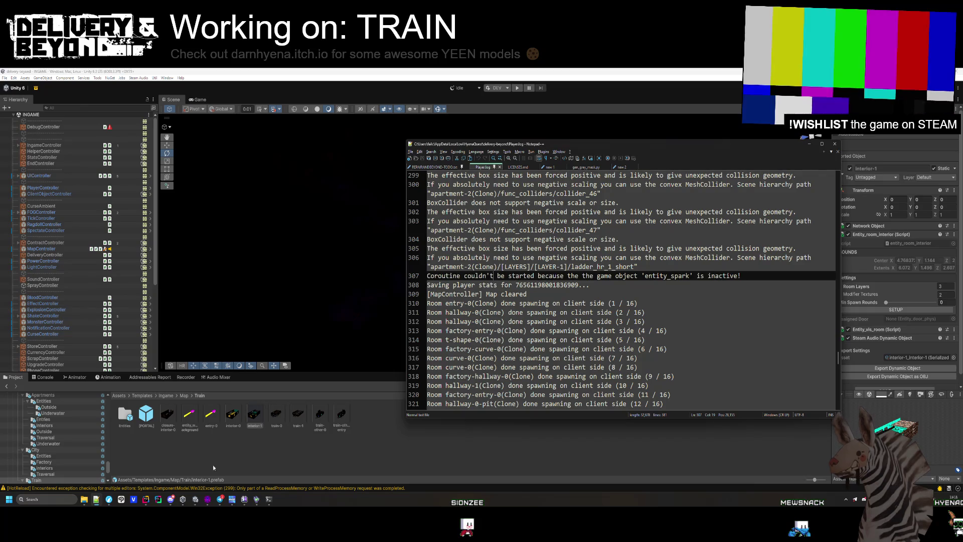
pyautogui.click(146, 499)
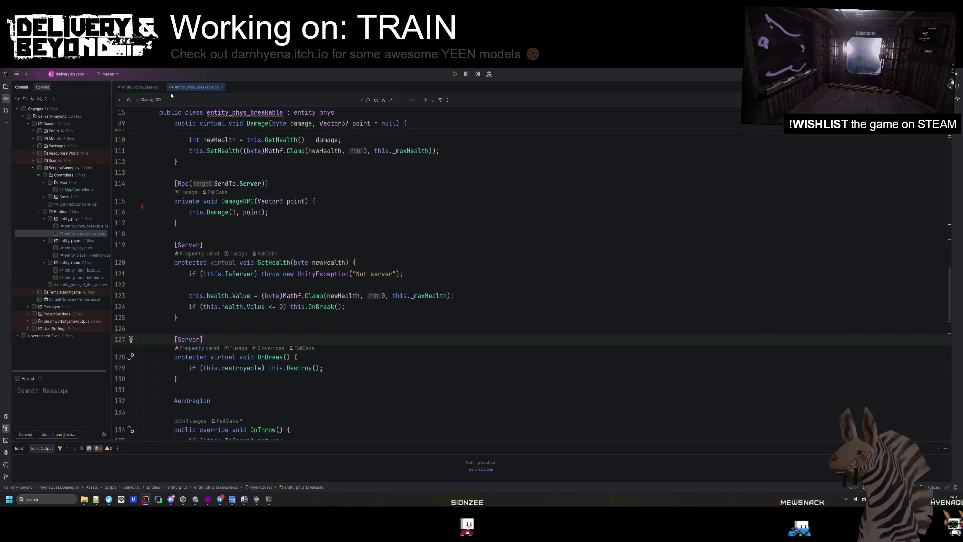
# Step: Open entity_particle_effect.cs via Search Everywhere using 'entity_effe'
pyautogui.click(269, 226)
pyautogui.press('shift')
pyautogui.press('shift')
pyautogui.write('spark')
pyautogui.press('BackSpace')
pyautogui.press('BackSpace')
pyautogui.press('BackSpace')
pyautogui.write('entity_effe')
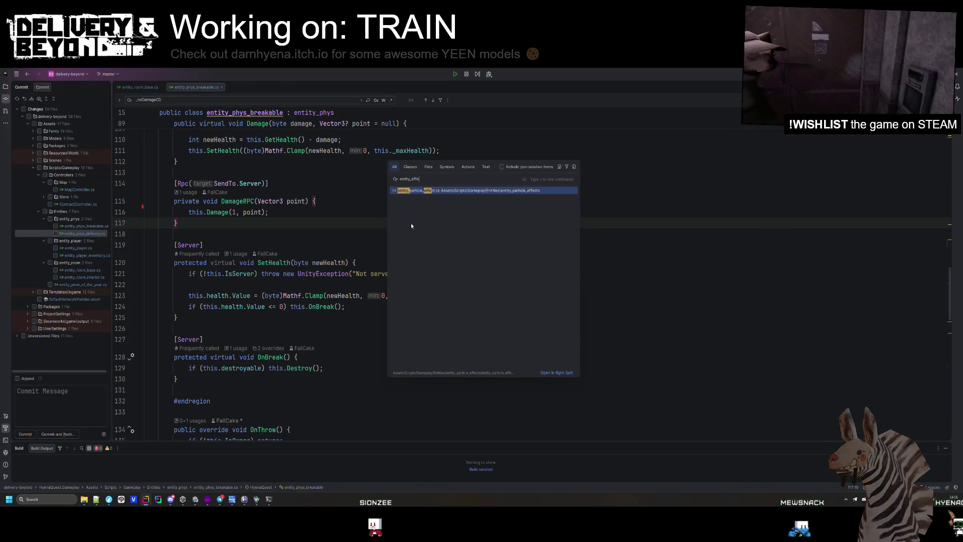
pyautogui.press('Return')
# Step: Find the StartCoroutine call in Play and compare it against the Player.log error
pyautogui.click(311, 293)
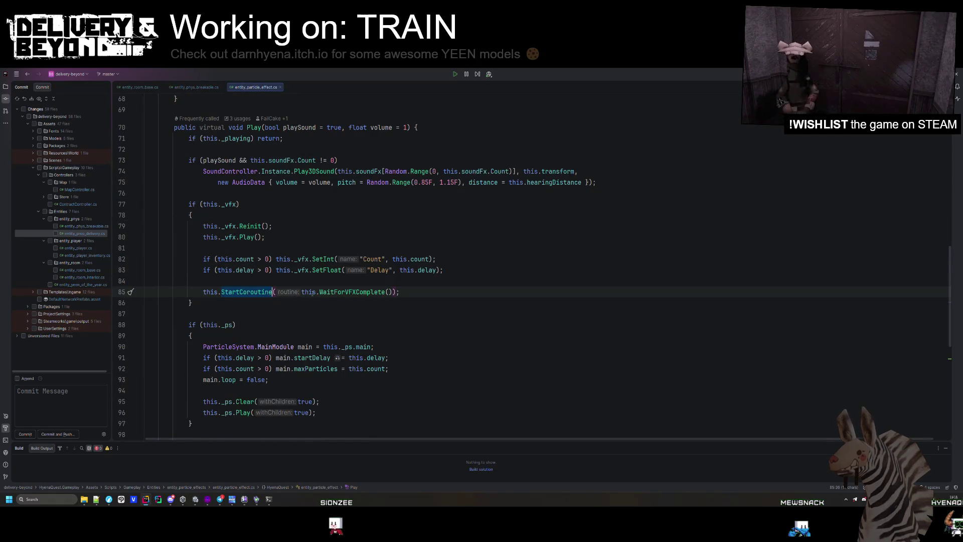
pyautogui.scroll(2, 311, 295)
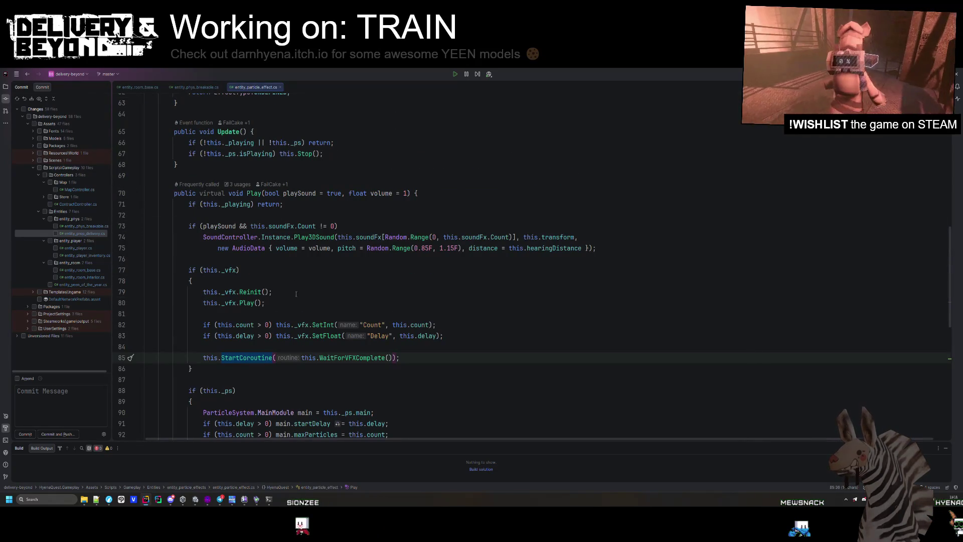
pyautogui.scroll(-5, 254, 362)
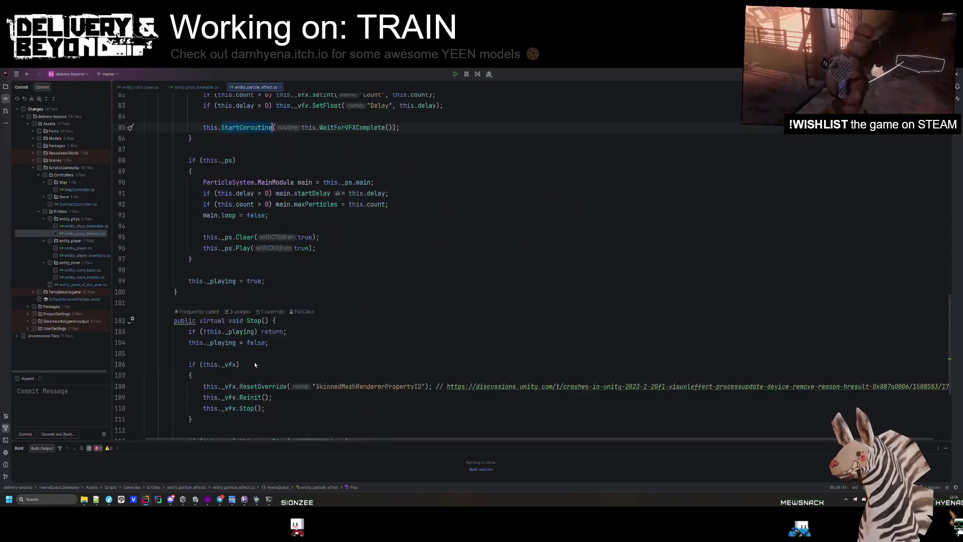
pyautogui.scroll(3, 281, 351)
pyautogui.hotkey('ctrl', 'f')
pyautogui.scroll(2, 305, 335)
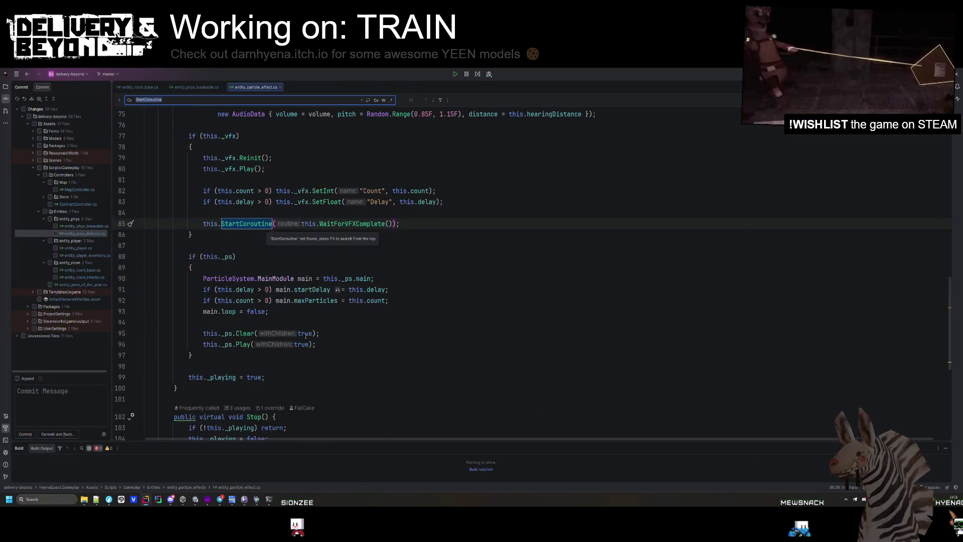
pyautogui.scroll(6, 306, 335)
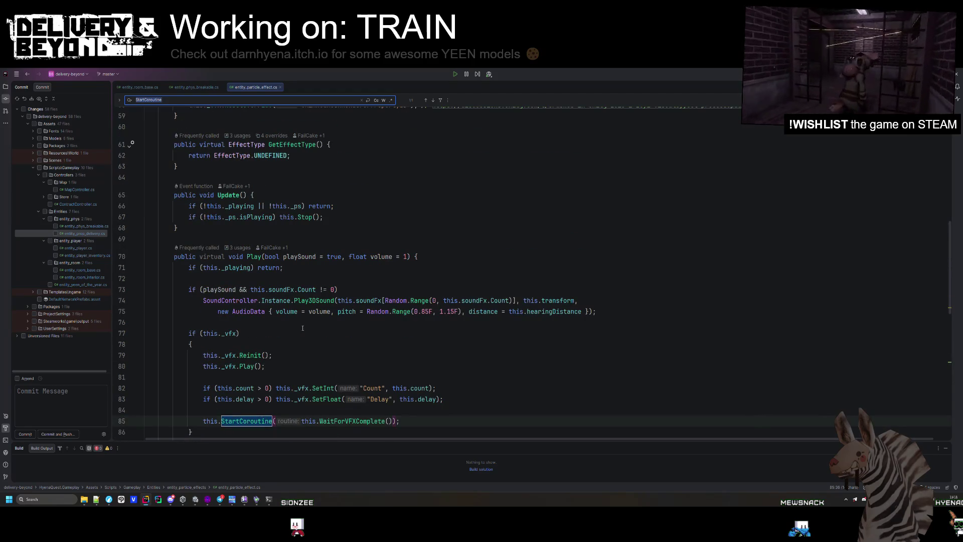
pyautogui.scroll(-3, 305, 328)
pyautogui.hotkey('alt', 'Tab')
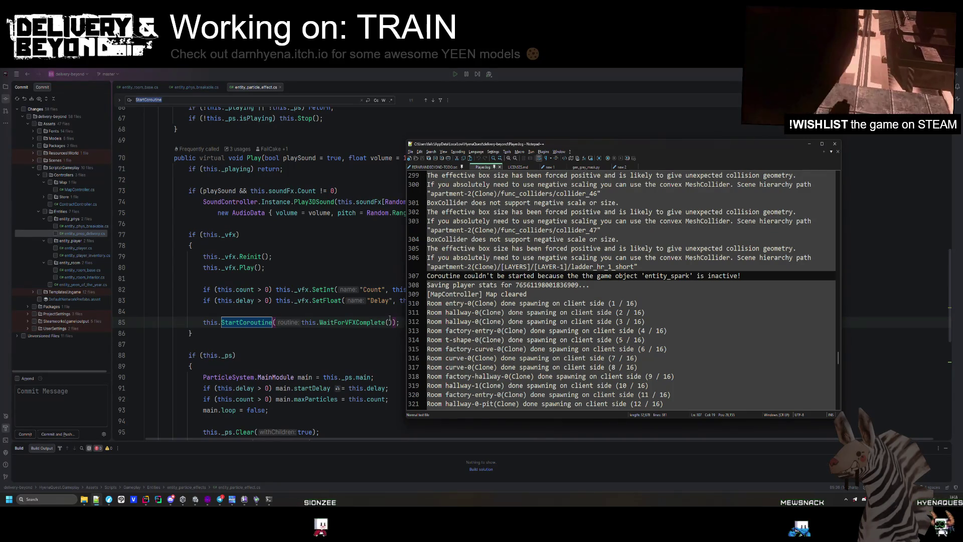
pyautogui.click(389, 319)
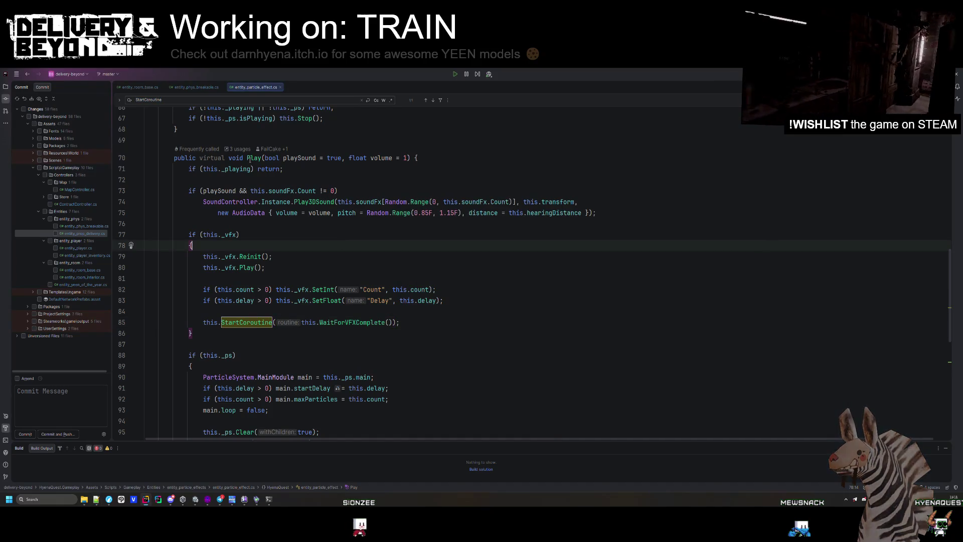
# Step: Guard the StartCoroutine call with if(this.isActiveAndEnabled)
pyautogui.hotkey('alt', 'Up')
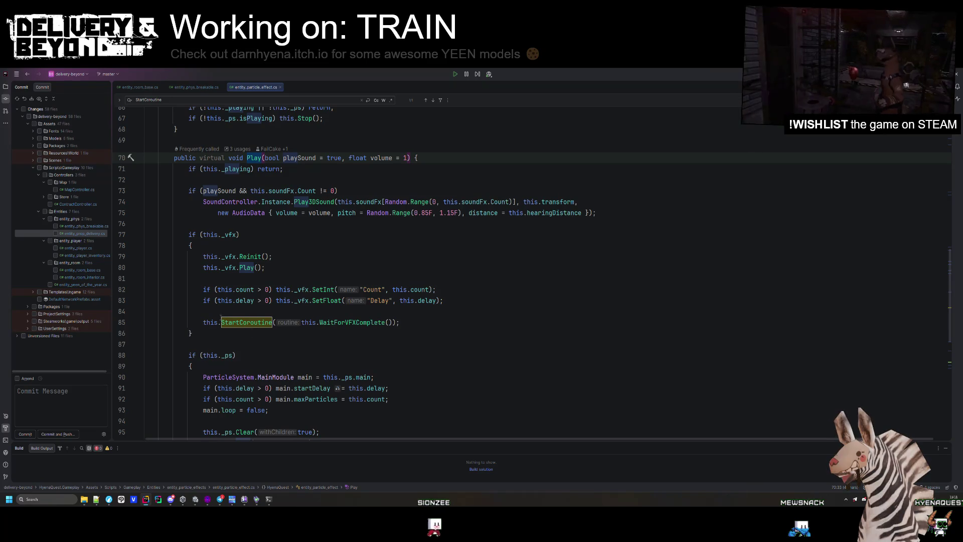
pyautogui.click(202, 322)
pyautogui.write('if(this.is')
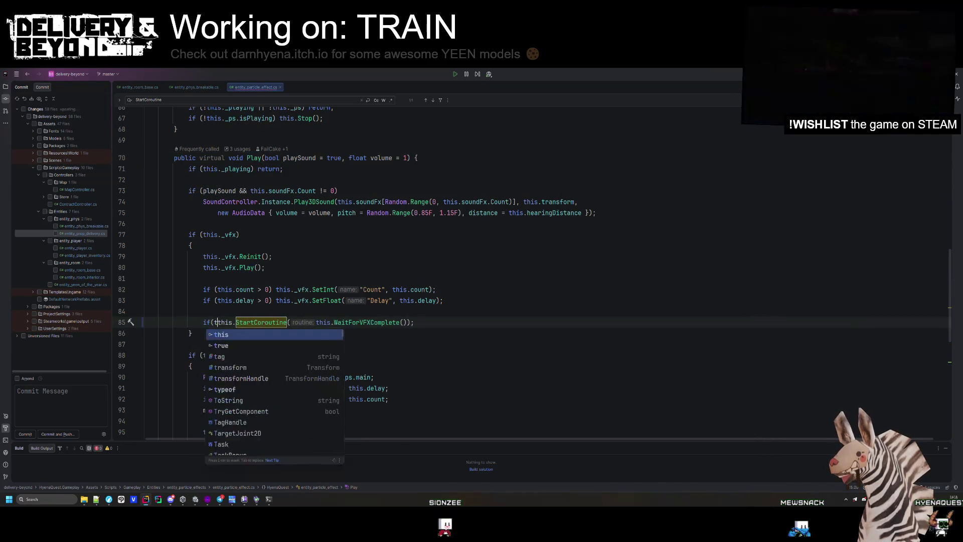
pyautogui.write('ActiveAndEnabled)')
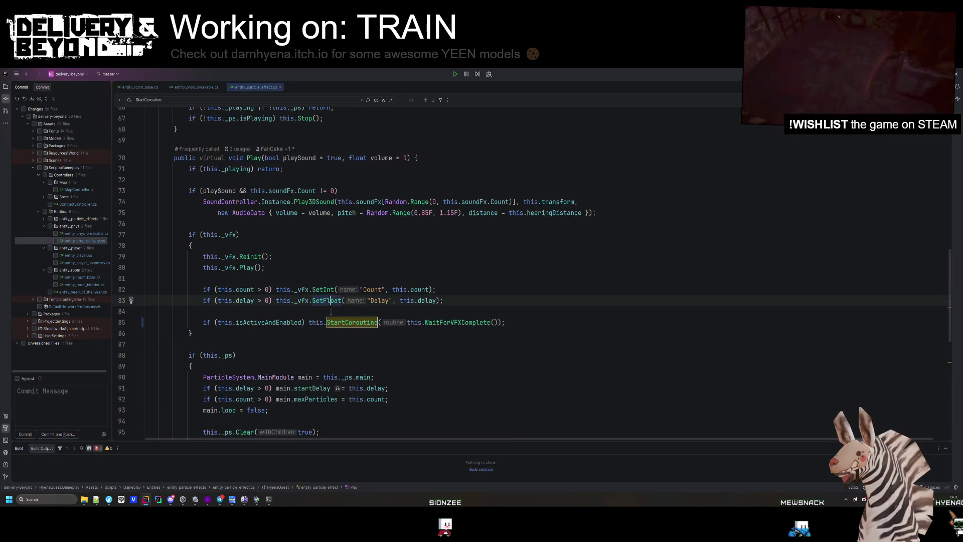
# Step: Expand the PRIVATE region and extend line 127's _vfx check with || !this.isActiveAndEnabled
pyautogui.click(307, 421)
pyautogui.scroll(-3, 307, 245)
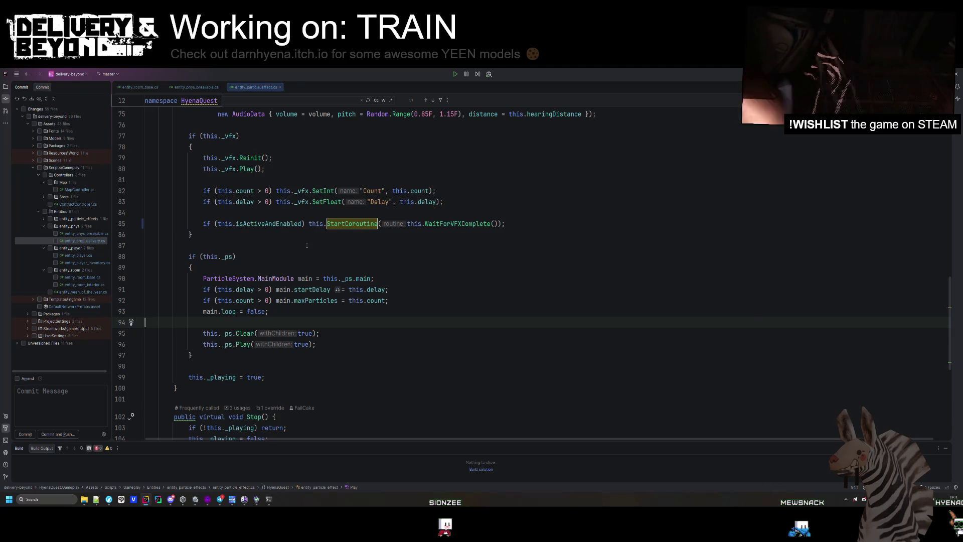
pyautogui.scroll(-6, 306, 245)
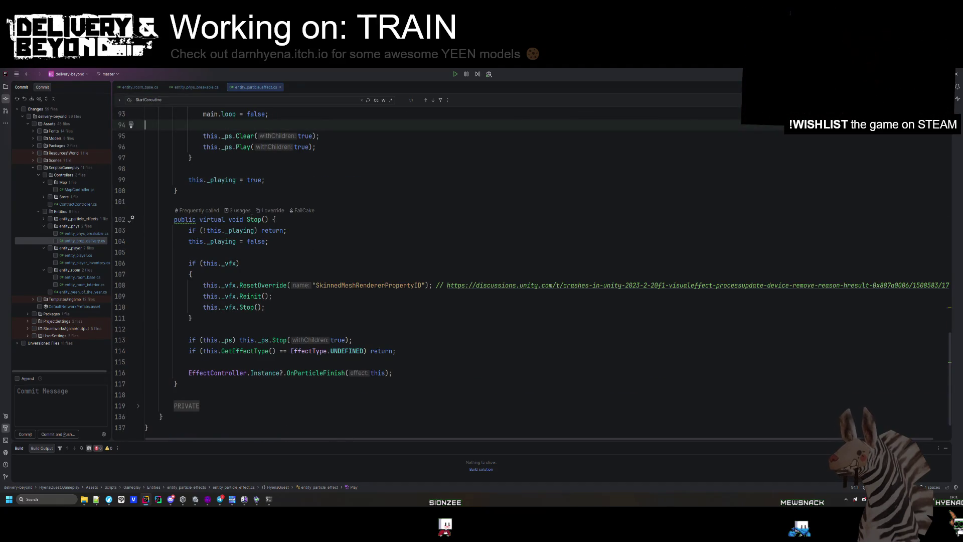
pyautogui.click(187, 406)
pyautogui.scroll(-5, 268, 279)
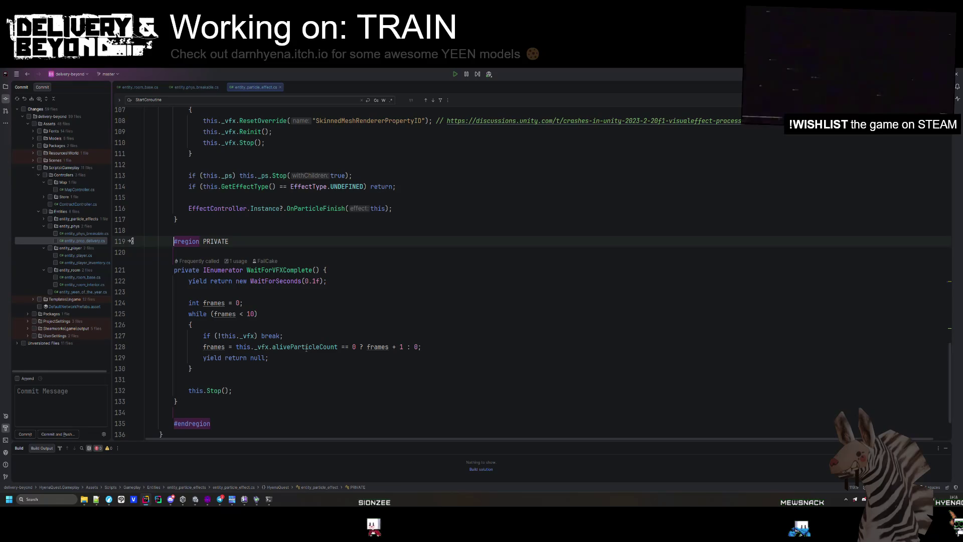
pyautogui.click(266, 303)
pyautogui.click(260, 312)
pyautogui.click(331, 281)
pyautogui.click(260, 303)
pyautogui.click(260, 292)
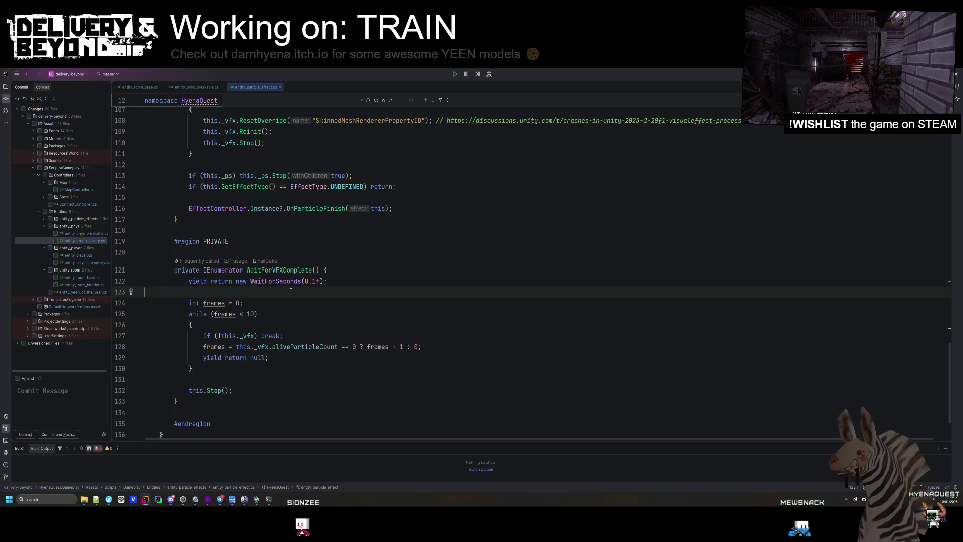
pyautogui.click(255, 336)
pyautogui.write('||')
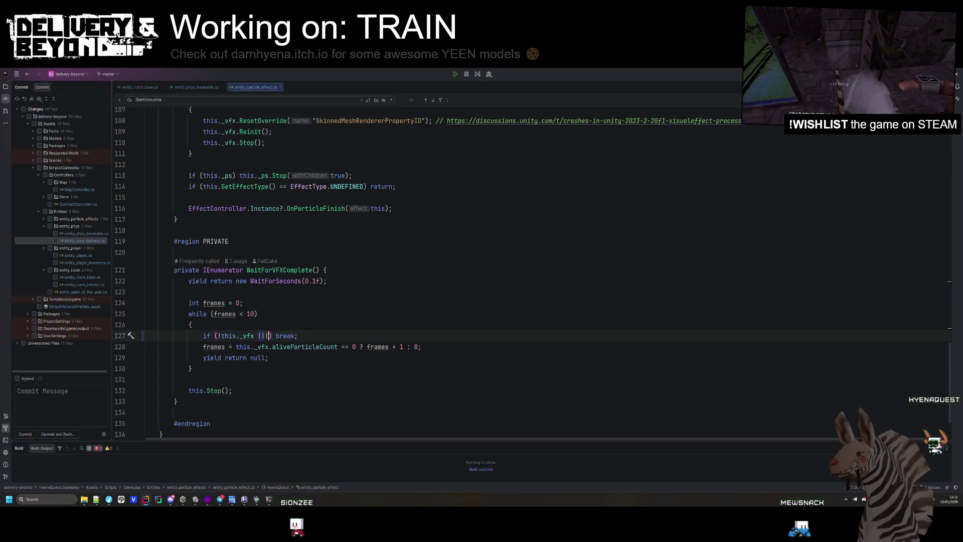
pyautogui.write(' !this.isActiveAndEnabled')
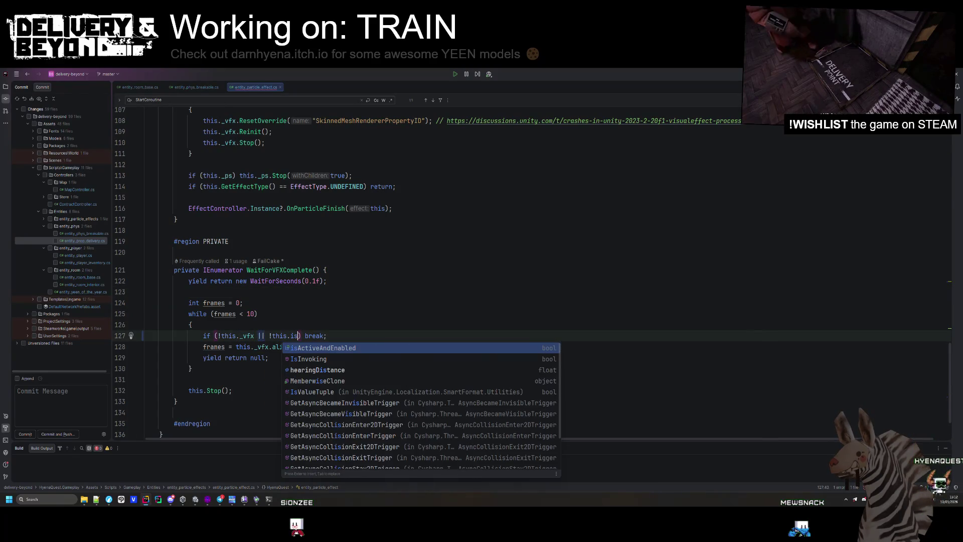
# Step: Search the file for StartCoroutine, then find all WaitForVFXComplete usages across files
pyautogui.click(287, 319)
pyautogui.scroll(-2, 288, 317)
pyautogui.click(293, 314)
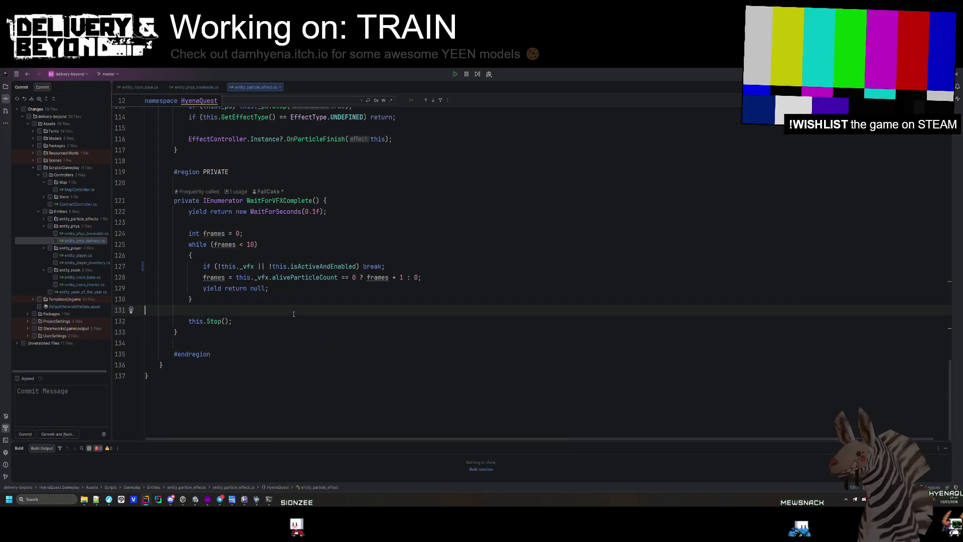
pyautogui.hotkey('ctrl', 'f')
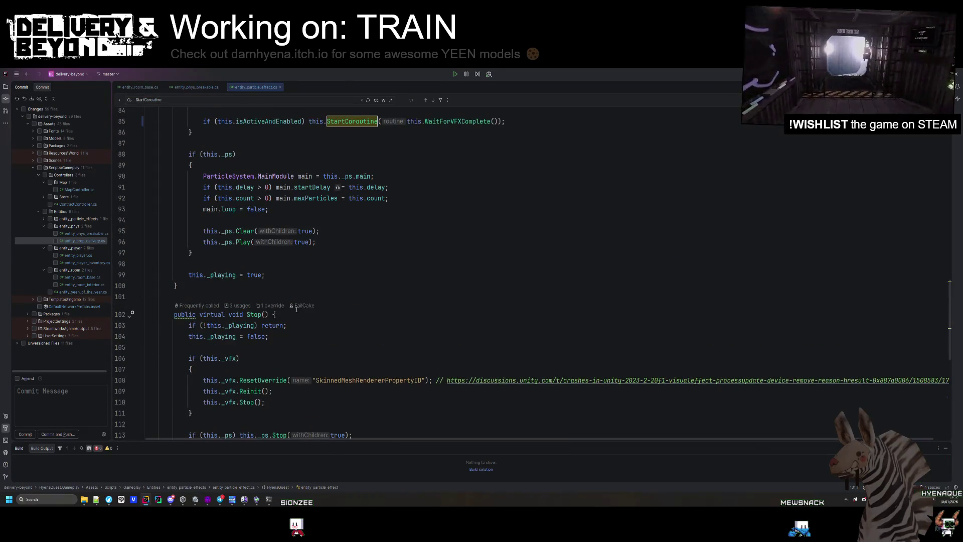
pyautogui.scroll(-9, 298, 307)
pyautogui.doubleClick(306, 310)
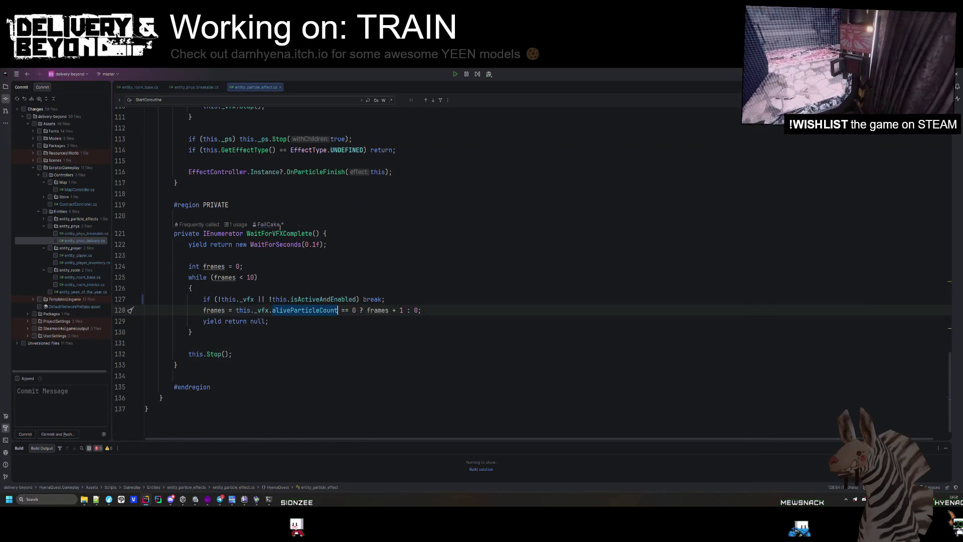
pyautogui.click(284, 233)
pyautogui.hotkey('ctrl', 'shift', 'f')
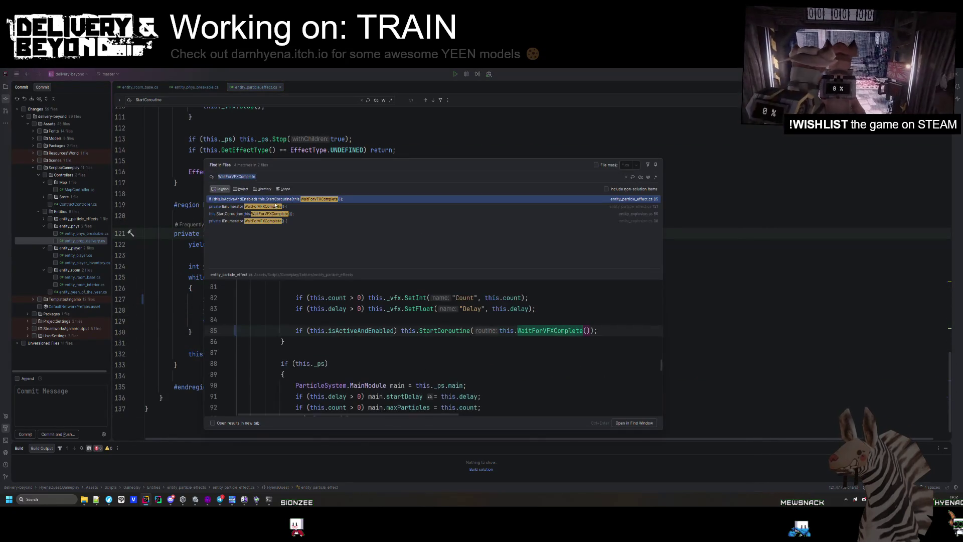
# Step: Compare WaitForVFXComplete matches and trial-paste the new coroutine into entity_explosion's preview, then undo
pyautogui.click(277, 206)
pyautogui.click(273, 213)
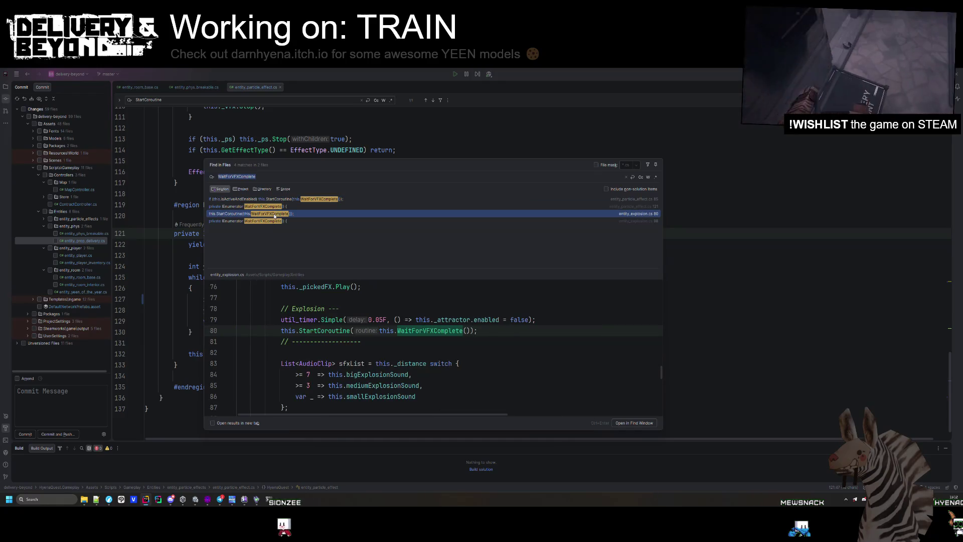
pyautogui.click(269, 222)
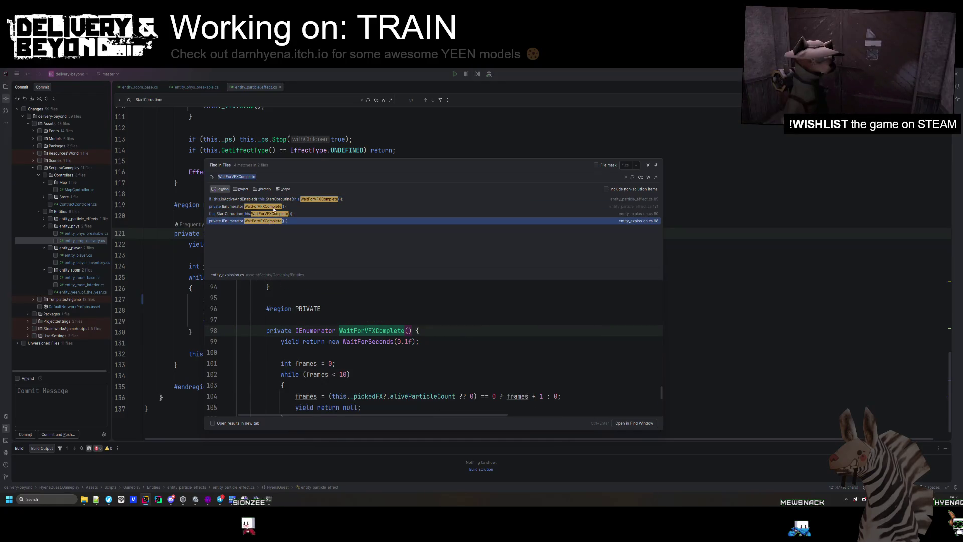
pyautogui.click(276, 207)
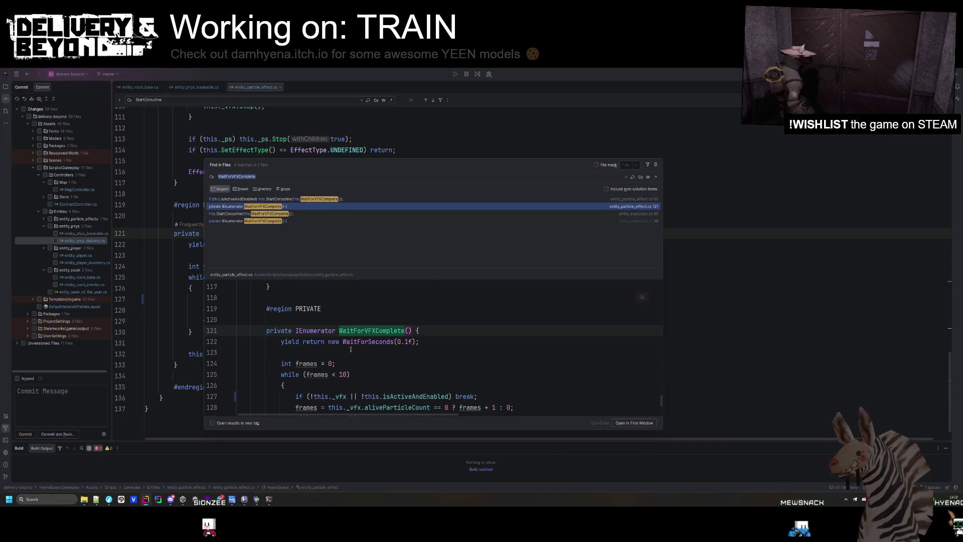
pyautogui.scroll(-2, 275, 351)
pyautogui.click(275, 394)
pyautogui.scroll(2, 276, 351)
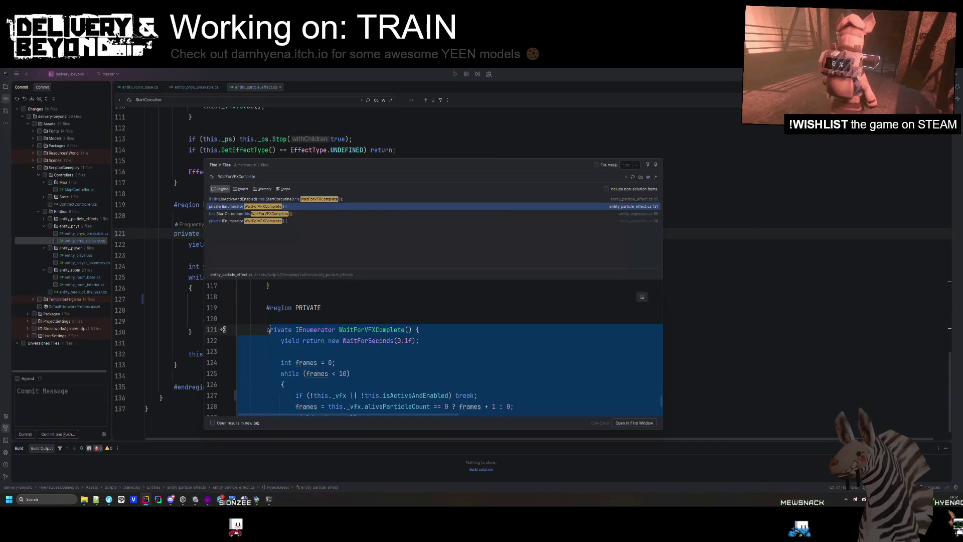
pyautogui.click(284, 221)
pyautogui.scroll(-3, 293, 351)
pyautogui.moveTo(436, 396)
pyautogui.mouseDown()
pyautogui.moveTo(281, 341)
pyautogui.moveTo(266, 297)
pyautogui.mouseUp()
pyautogui.hotkey('ctrl', 'v')
pyautogui.scroll(5, 351, 351)
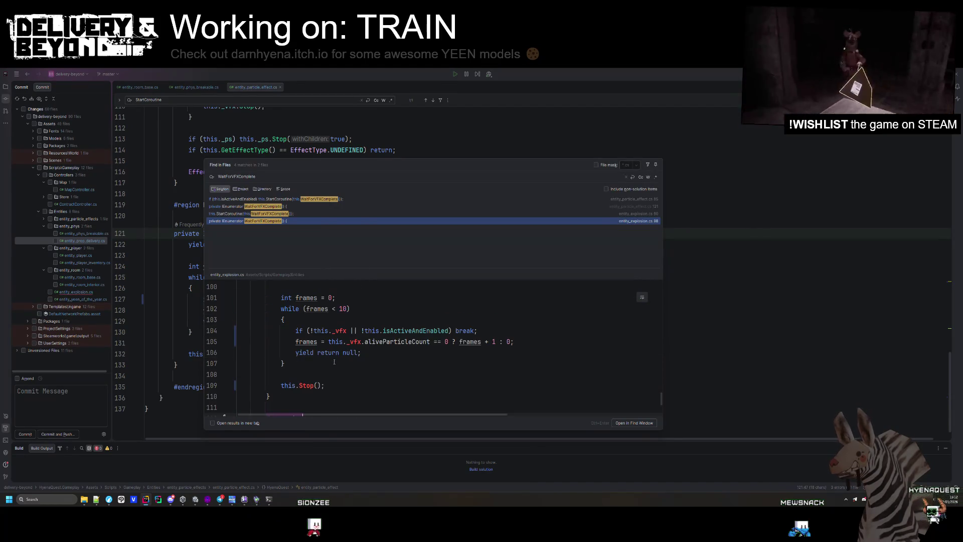
pyautogui.hotkey('ctrl', 'z')
pyautogui.hotkey('ctrl', 'z')
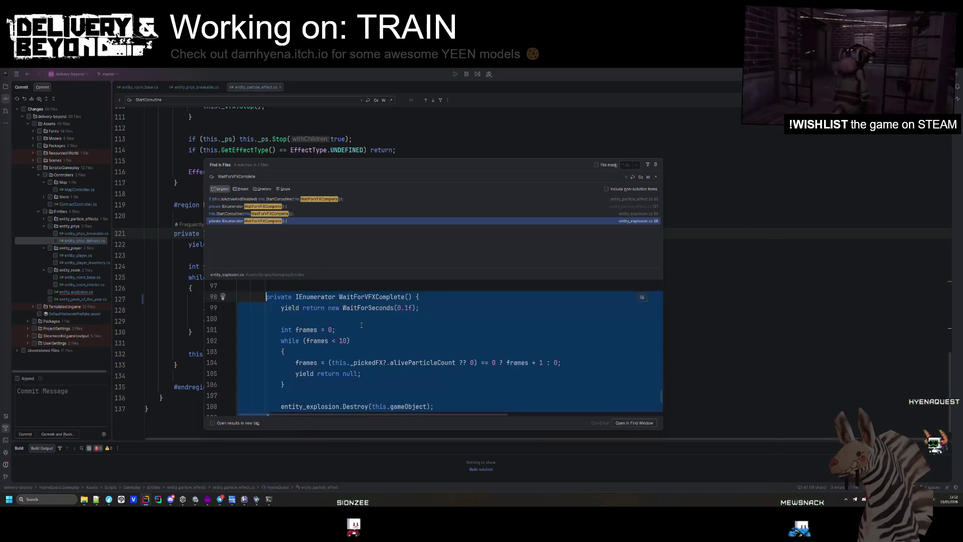
# Step: Open entity_explosion.cs and replace _vfx with _pickedFX in the new guard line
pyautogui.doubleClick(282, 221)
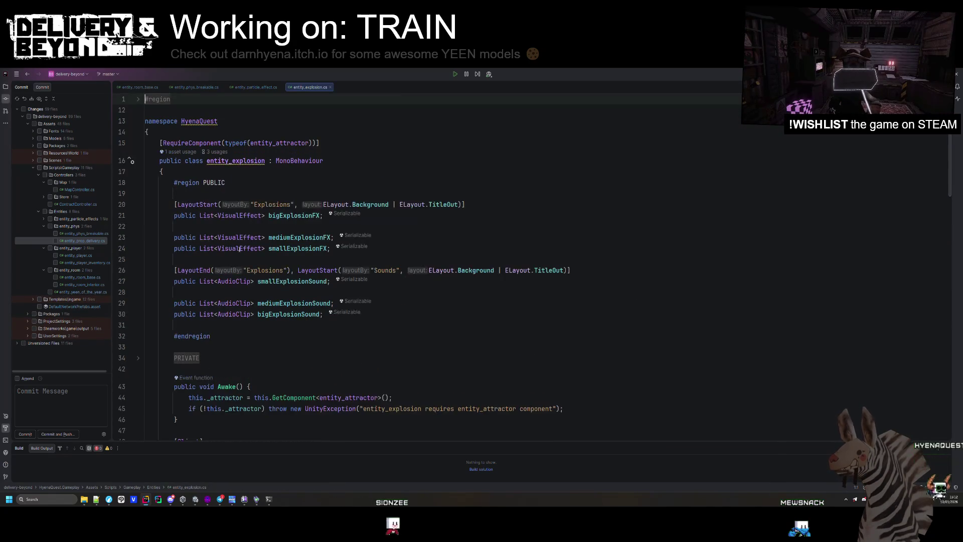
pyautogui.click(240, 275)
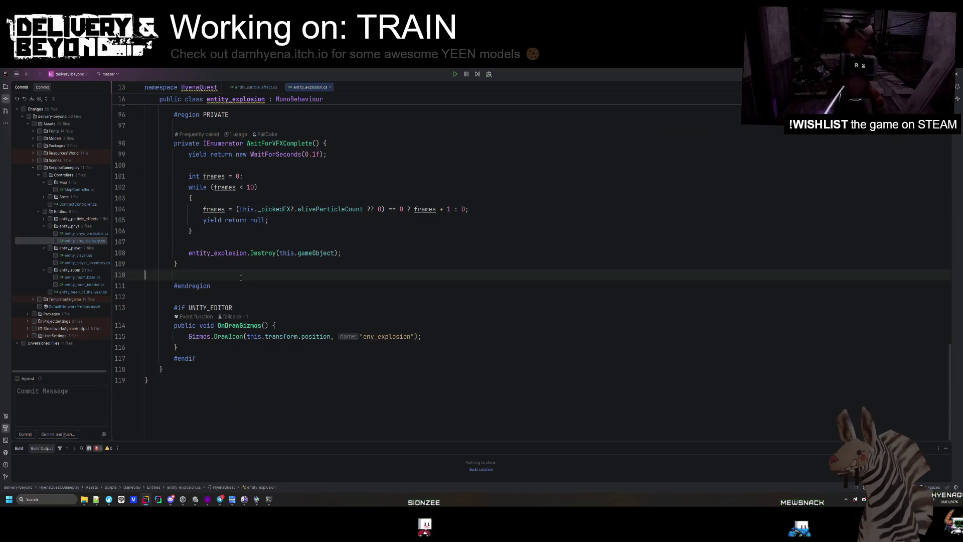
pyautogui.scroll(8, 240, 278)
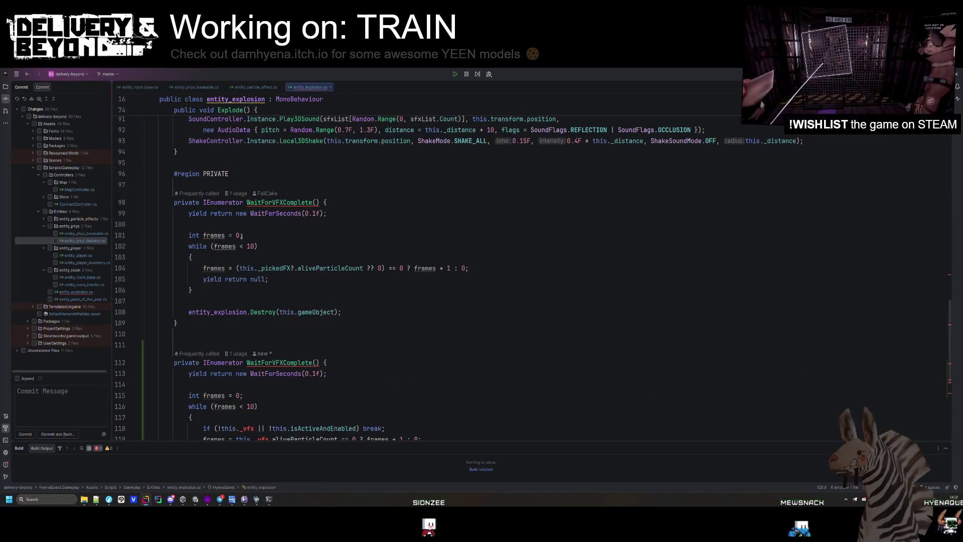
pyautogui.scroll(-3, 301, 226)
pyautogui.click(328, 202)
pyautogui.doubleClick(275, 202)
pyautogui.hotkey('ctrl', 'c')
pyautogui.doubleClick(247, 362)
pyautogui.hotkey('ctrl', 'v')
pyautogui.click(265, 373)
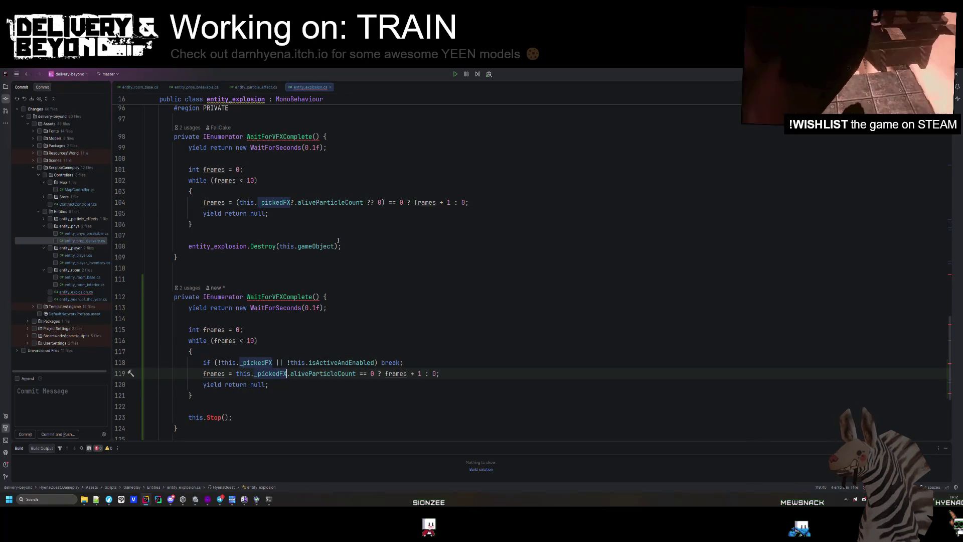
# Step: Swap this.Stop() for the Destroy call and delete the old WaitForVFXComplete
pyautogui.moveTo(343, 246); pyautogui.dragTo(351, 239)
pyautogui.hotkey('ctrl', 'c')
pyautogui.moveTo(246, 413); pyautogui.dragTo(146, 406)
pyautogui.hotkey('ctrl', 'v')
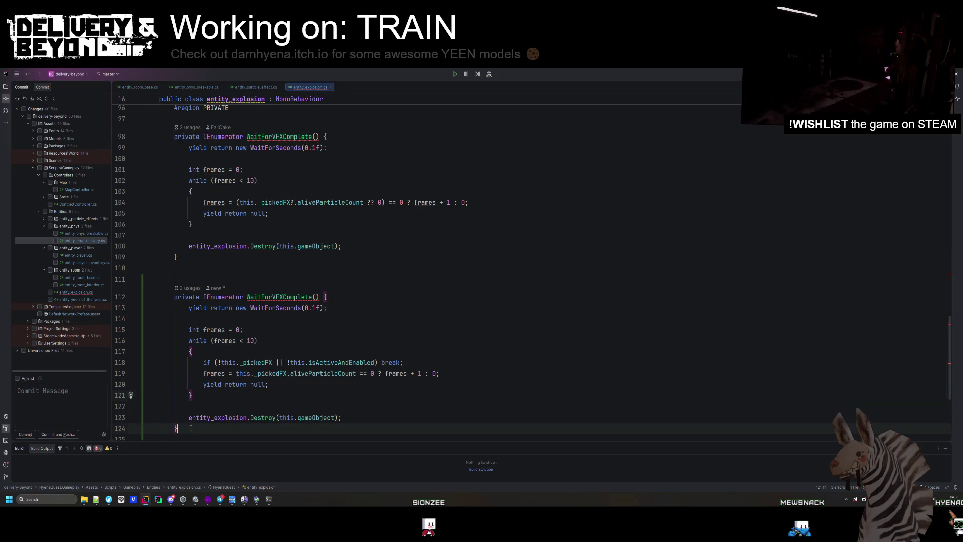
pyautogui.scroll(1, 236, 207)
pyautogui.moveTo(191, 268)
pyautogui.mouseDown()
pyautogui.moveTo(235, 207)
pyautogui.moveTo(304, 146)
pyautogui.mouseUp()
pyautogui.press('BackSpace')
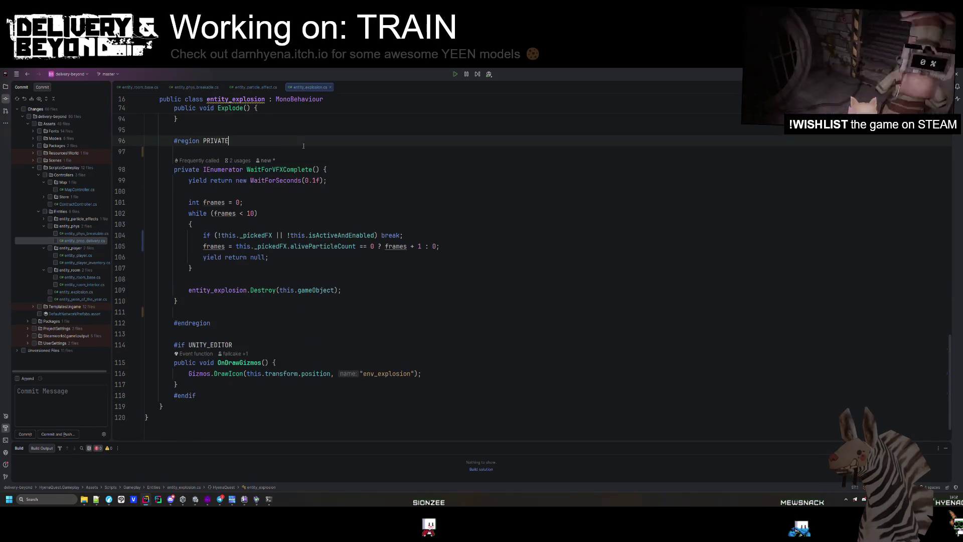
pyautogui.click(341, 235)
pyautogui.scroll(5, 345, 261)
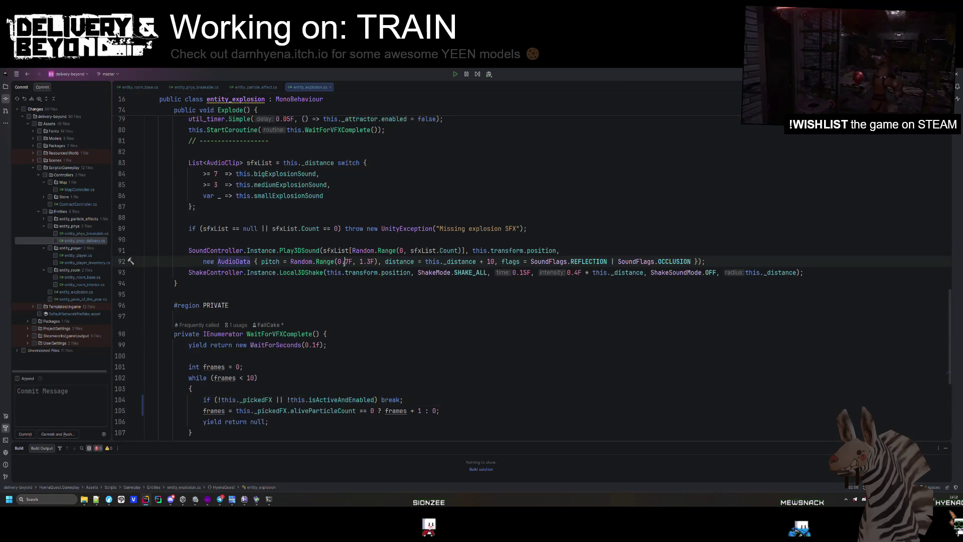
# Step: Review the entity_spark errors in Player.log and select the lost-connection message
pyautogui.hotkey('alt', 'Tab')
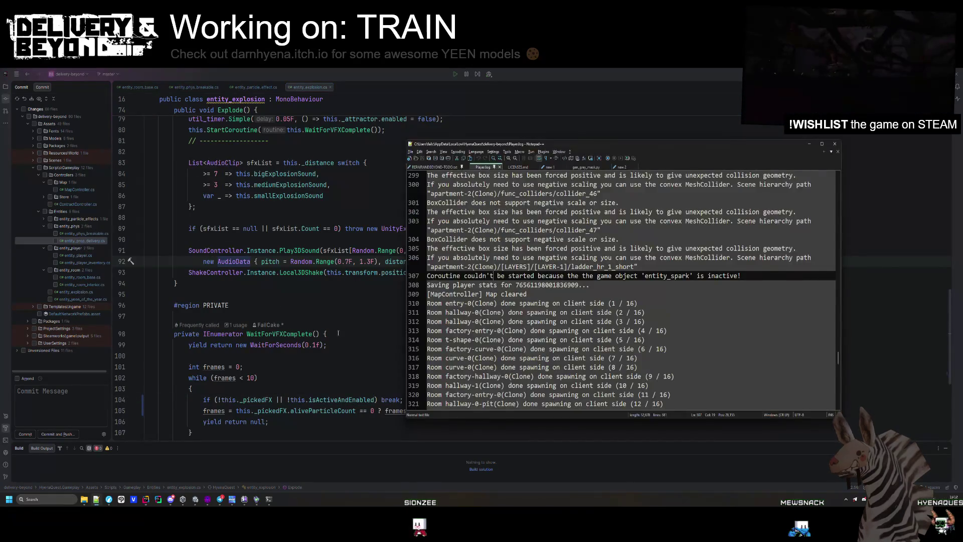
pyautogui.click(352, 355)
pyautogui.hotkey('alt', 'Tab')
pyautogui.scroll(-3, 524, 292)
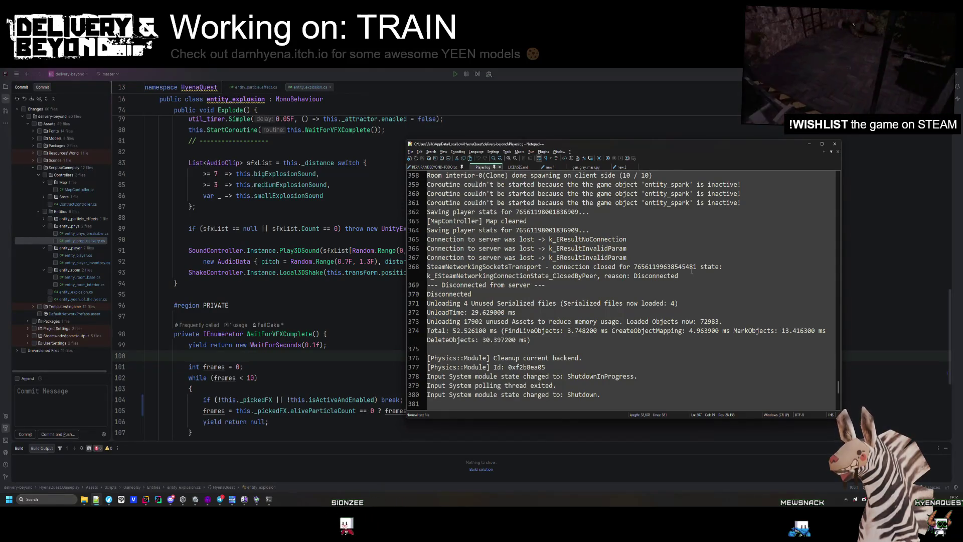
pyautogui.scroll(2, 657, 249)
pyautogui.moveTo(733, 257); pyautogui.dragTo(657, 249)
pyautogui.hotkey('shift', 'Up')
pyautogui.hotkey('shift', 'Home')
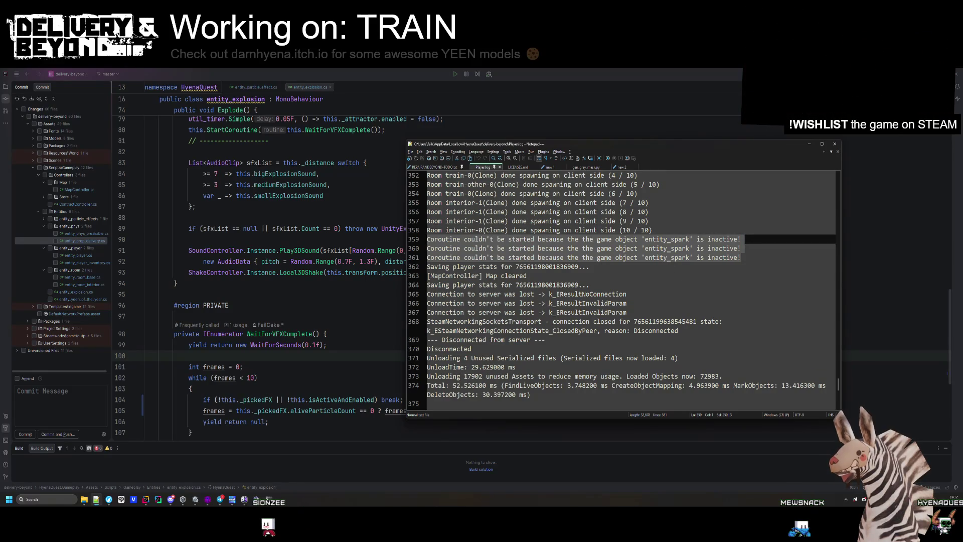
pyautogui.moveTo(427, 303); pyautogui.dragTo(537, 302)
# Step: Search the project for the lost-connection text, find nothing, and reopen the Downloads aaa folder
pyautogui.click(298, 294)
pyautogui.hotkey('ctrl', 'shift', 'f')
pyautogui.hotkey('ctrl', 'v')
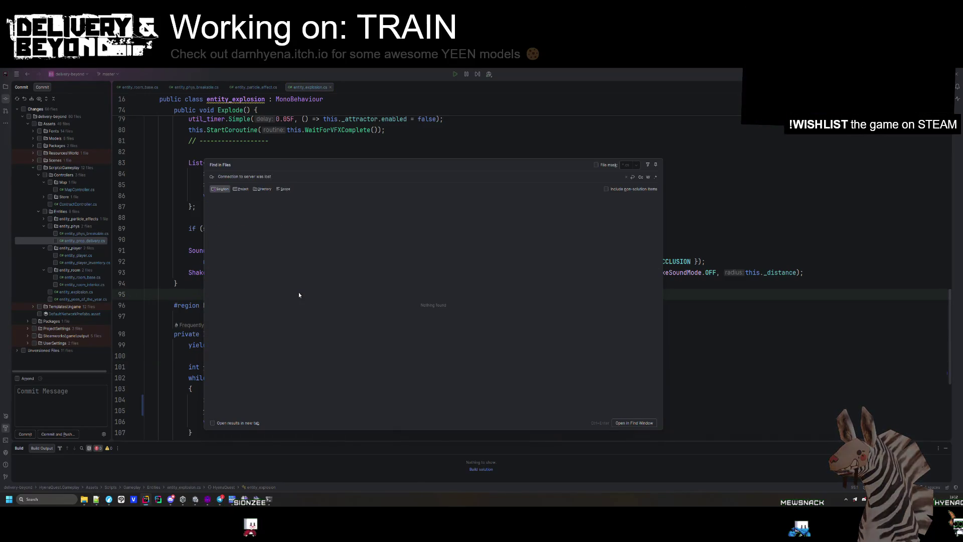
pyautogui.press('Escape')
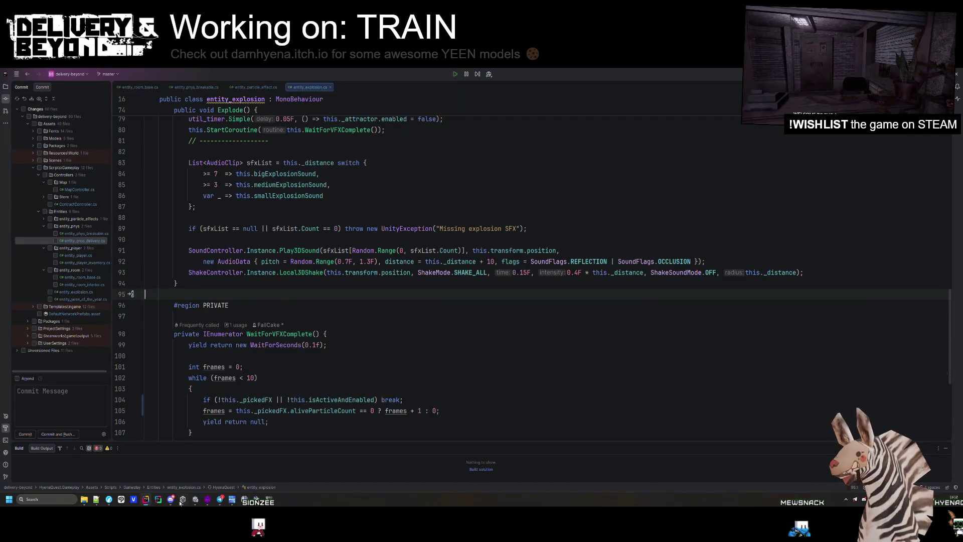
pyautogui.click(84, 499)
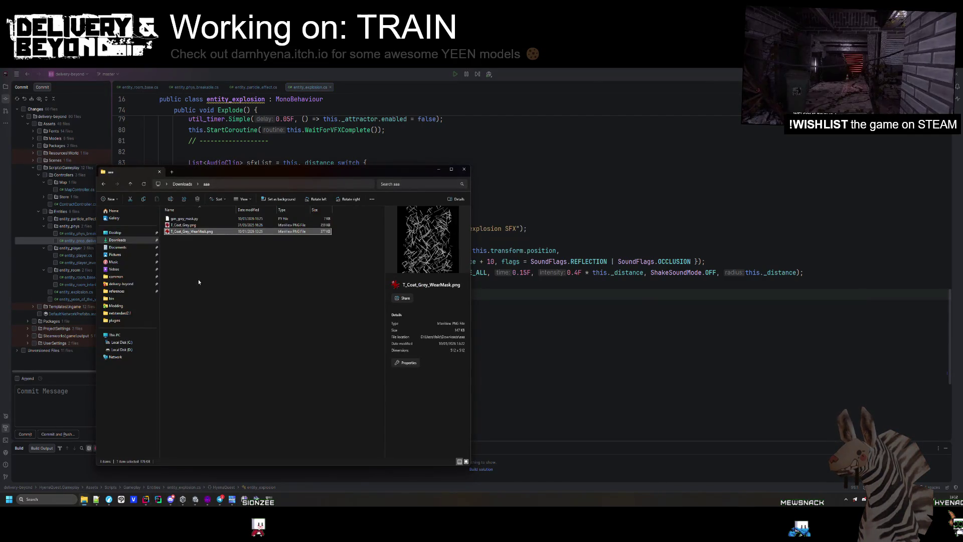
pyautogui.hotkey('alt', 'Up')
pyautogui.press('Return')
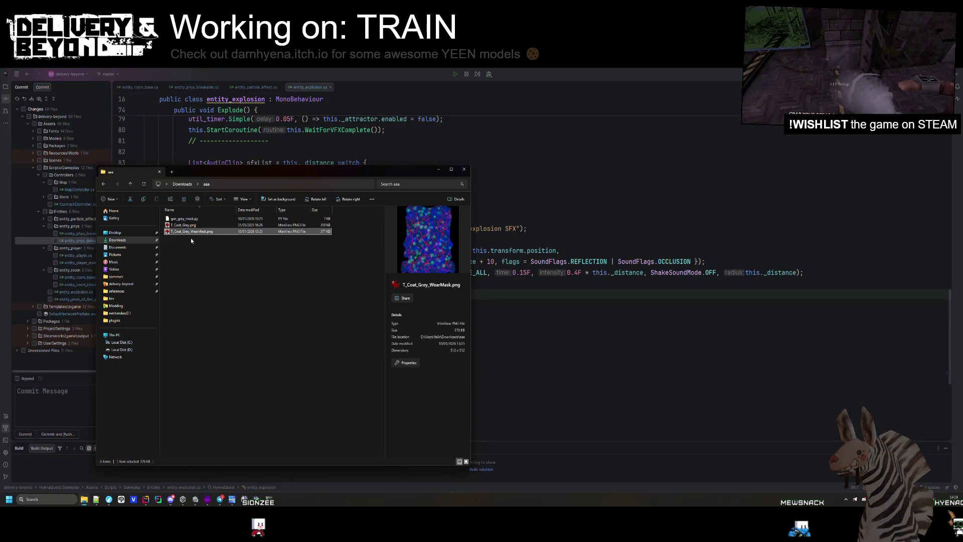
pyautogui.click(541, 250)
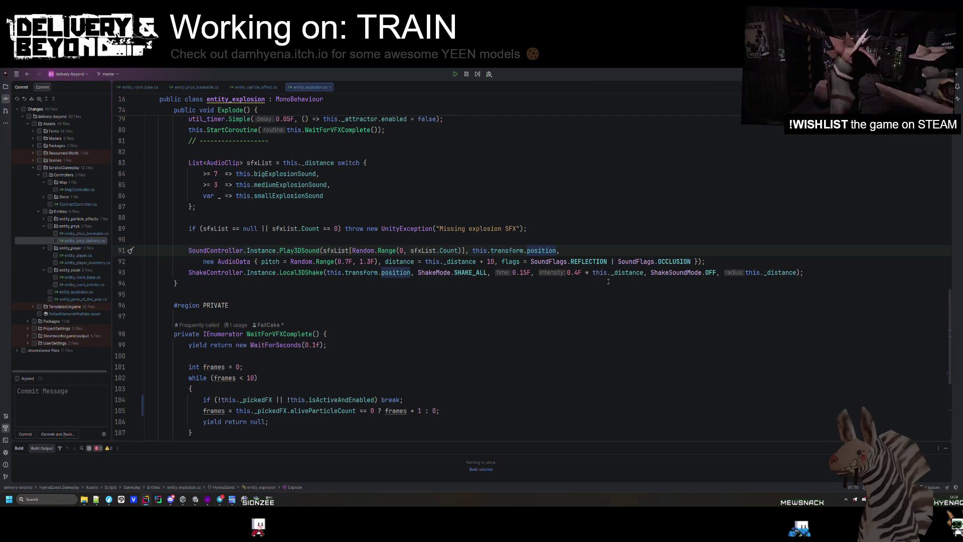
pyautogui.scroll(15, 531, 291)
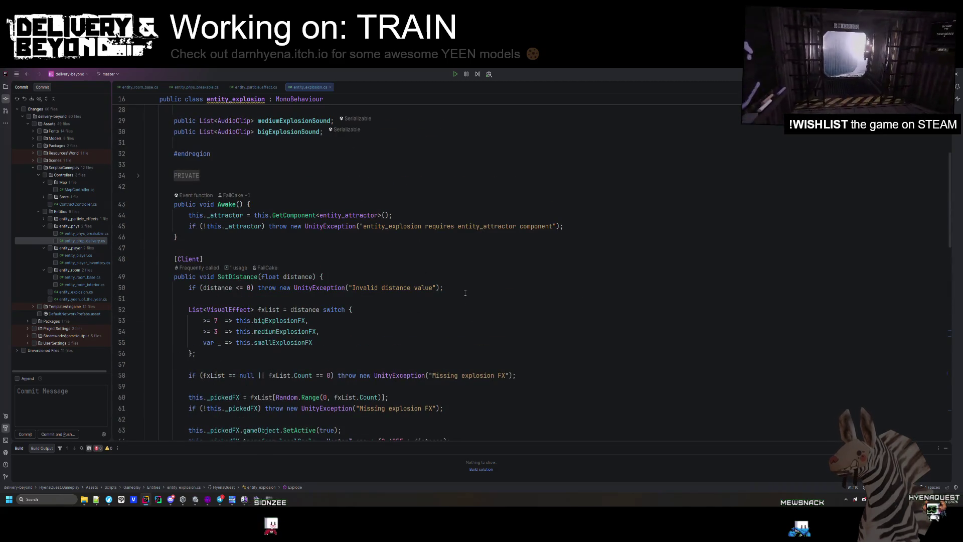
# Step: Check diffs for entity_yeen_of_the_year.cs, MapController.cs, ContractController.cs and StoreController.cs, then go back to Unity
pyautogui.click(253, 88)
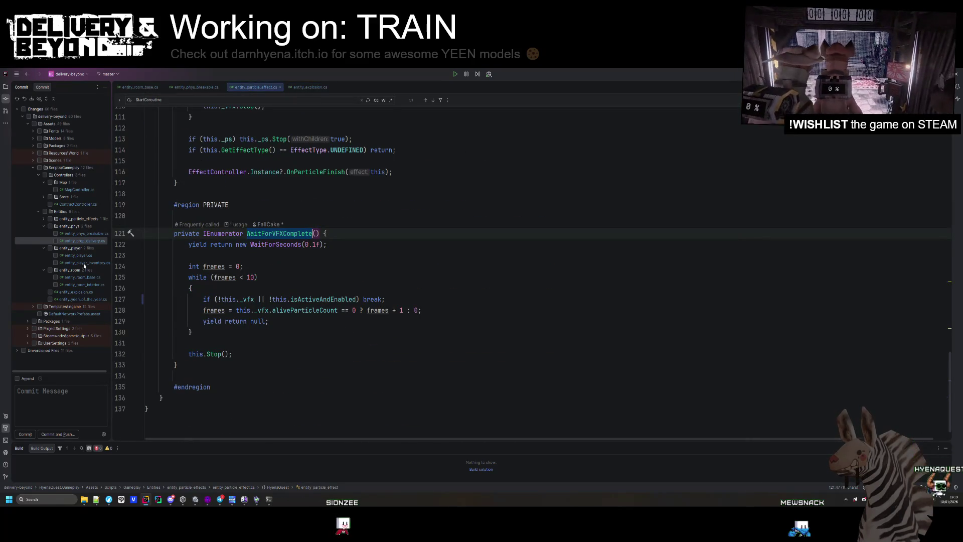
pyautogui.doubleClick(63, 299)
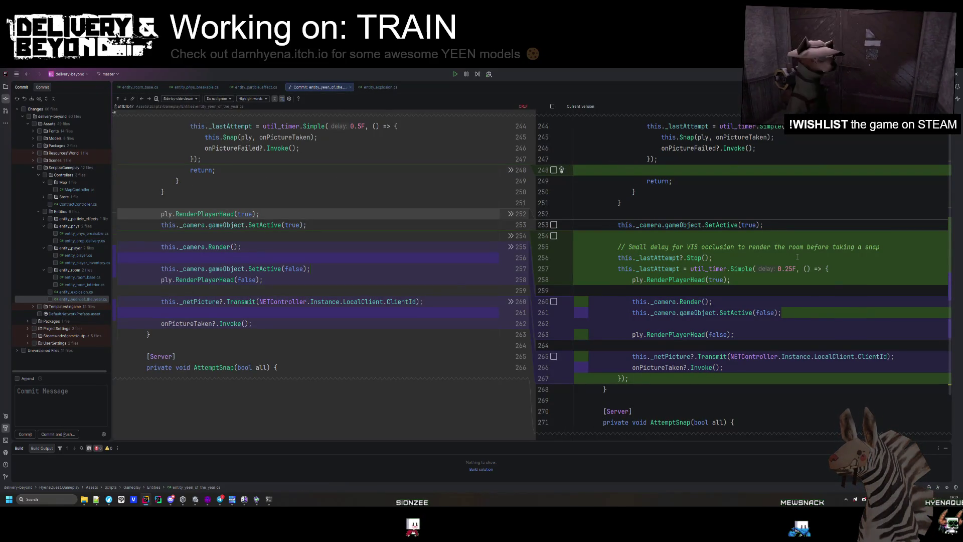
pyautogui.doubleClick(78, 190)
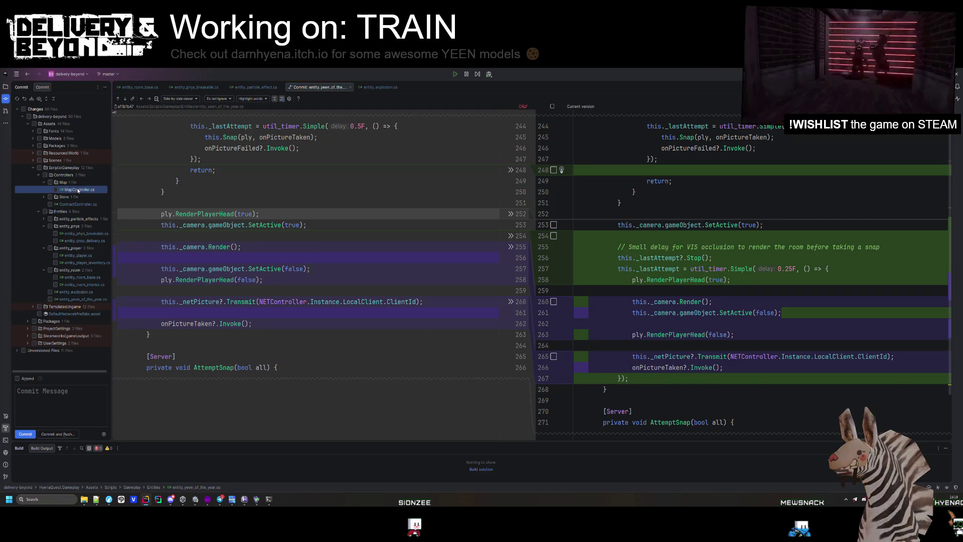
pyautogui.doubleClick(74, 204)
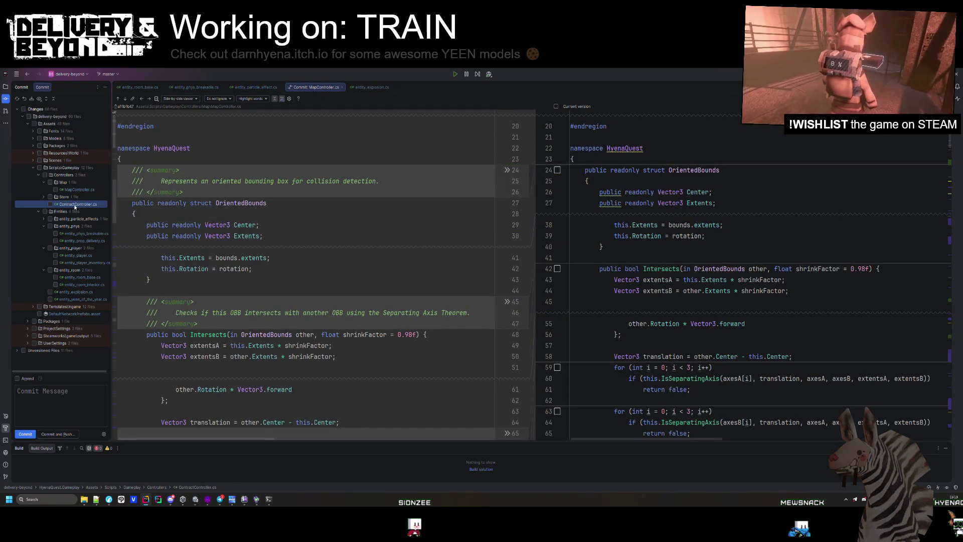
pyautogui.click(45, 198)
pyautogui.doubleClick(65, 205)
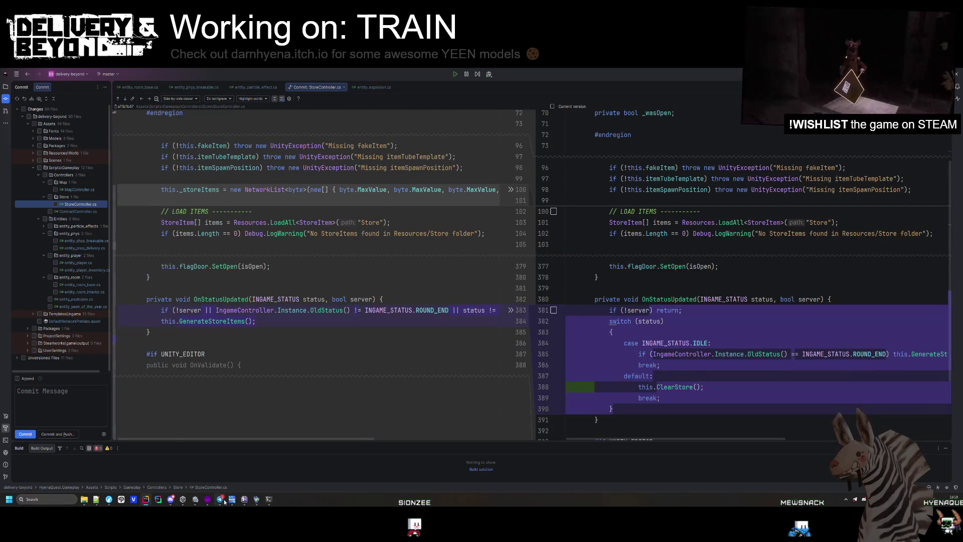
pyautogui.click(195, 500)
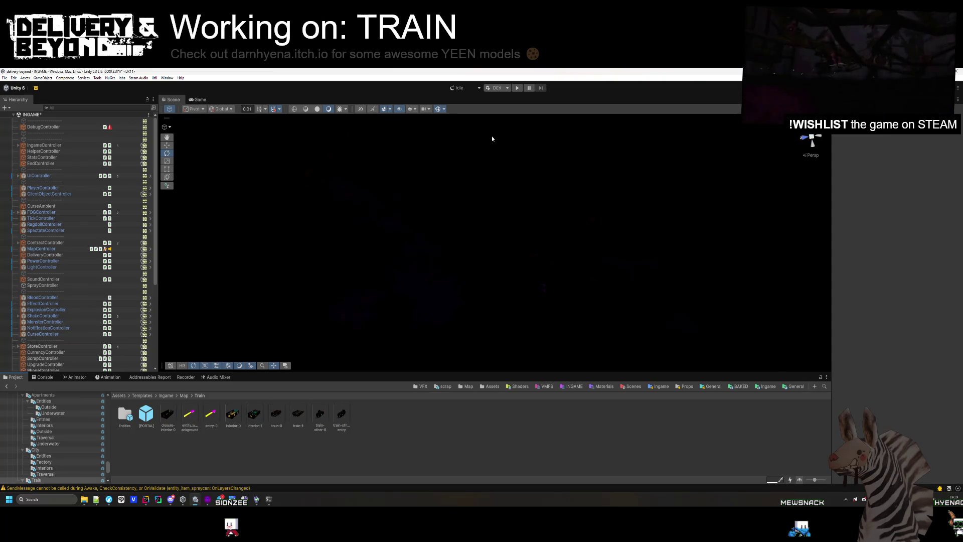
# Step: Tick Override Ingame Generation on DebugController, deselect it, and enter Play mode
pyautogui.click(69, 127)
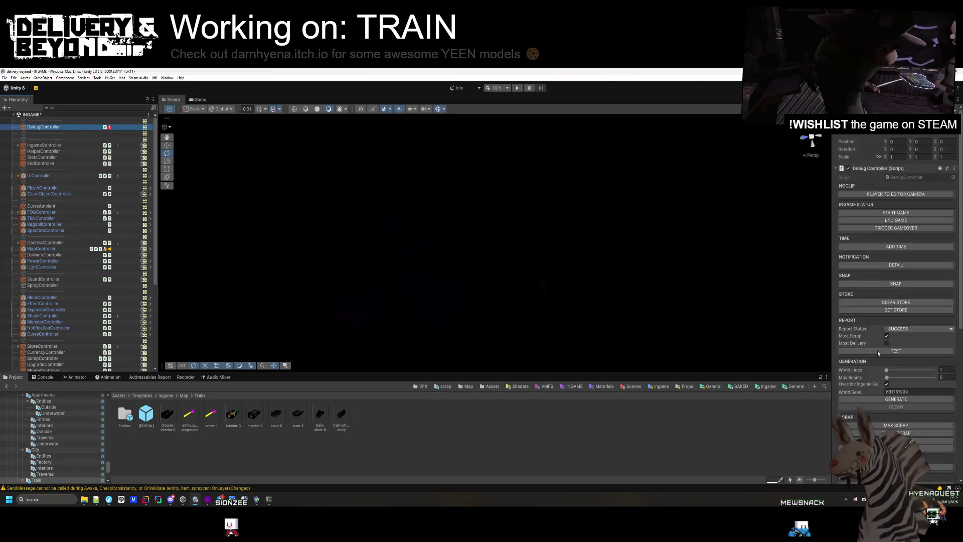
pyautogui.click(886, 383)
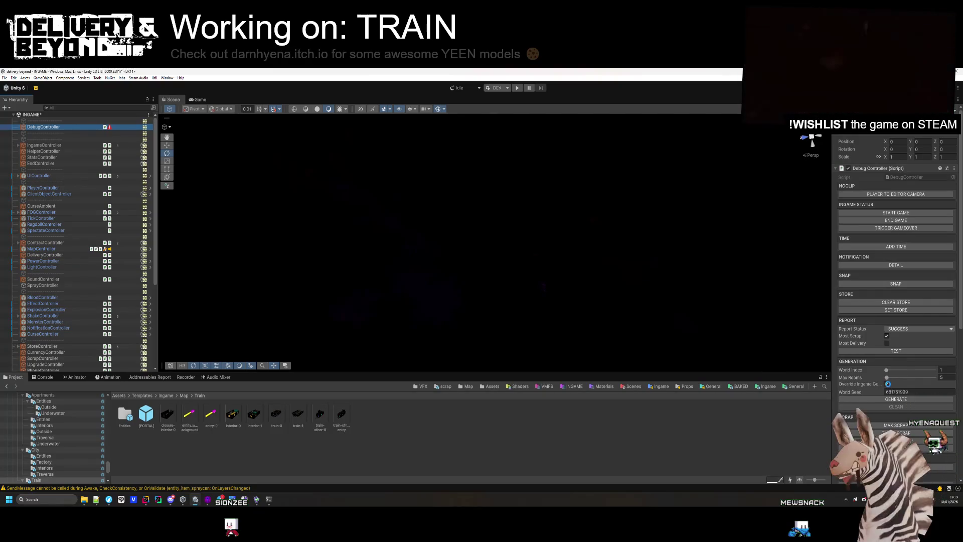
pyautogui.click(769, 436)
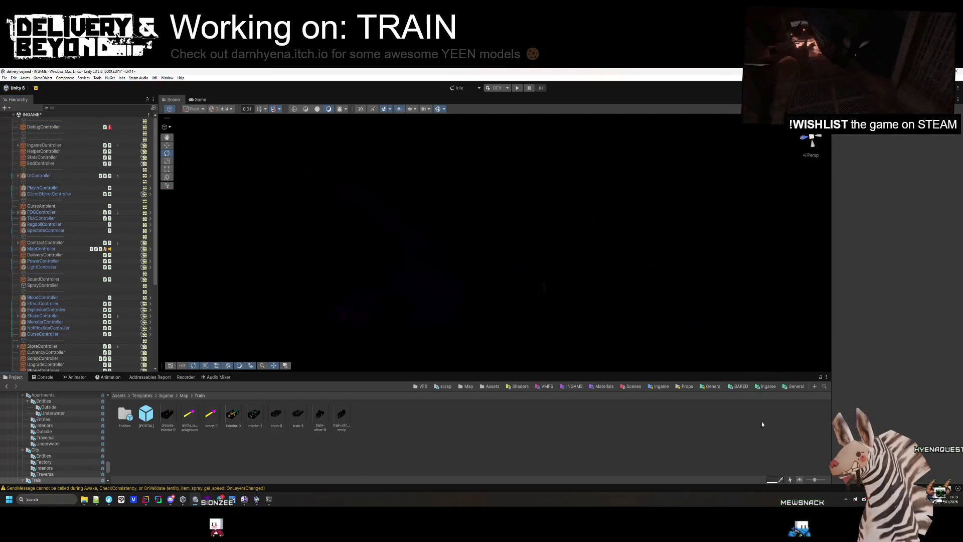
pyautogui.click(517, 88)
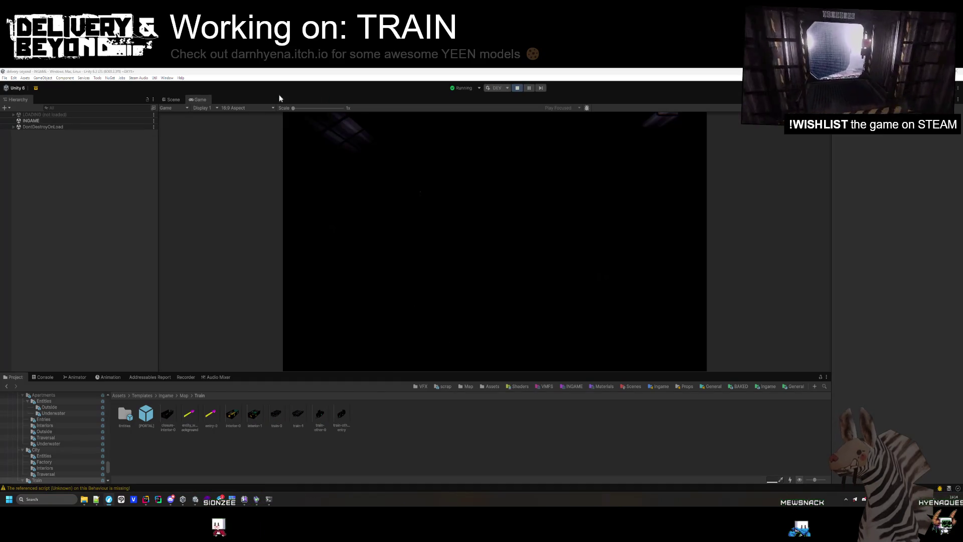
# Step: Enlarge the Game view, focus the game, and walk forward with W toward the TRAIN corridor
pyautogui.moveTo(691, 374); pyautogui.dragTo(691, 451)
pyautogui.click(701, 412)
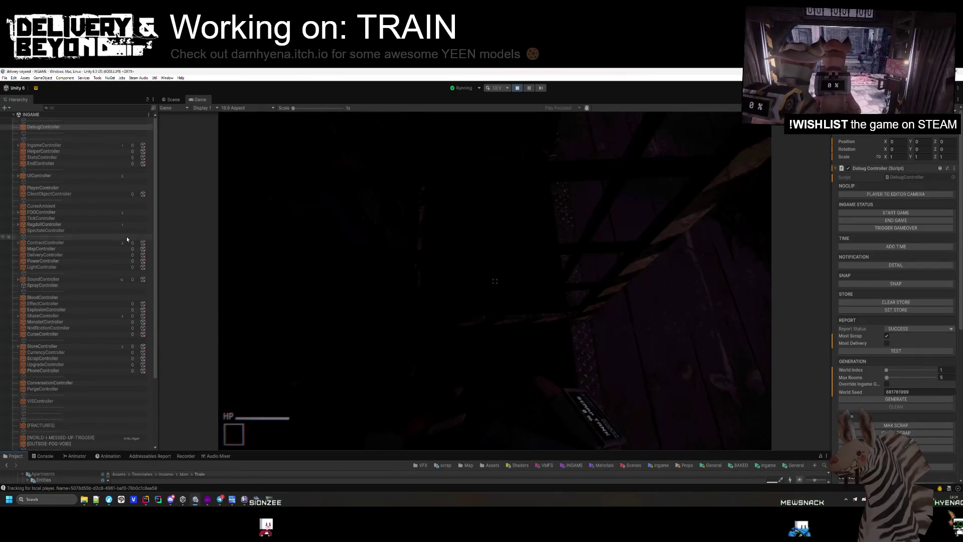
pyautogui.press('w')
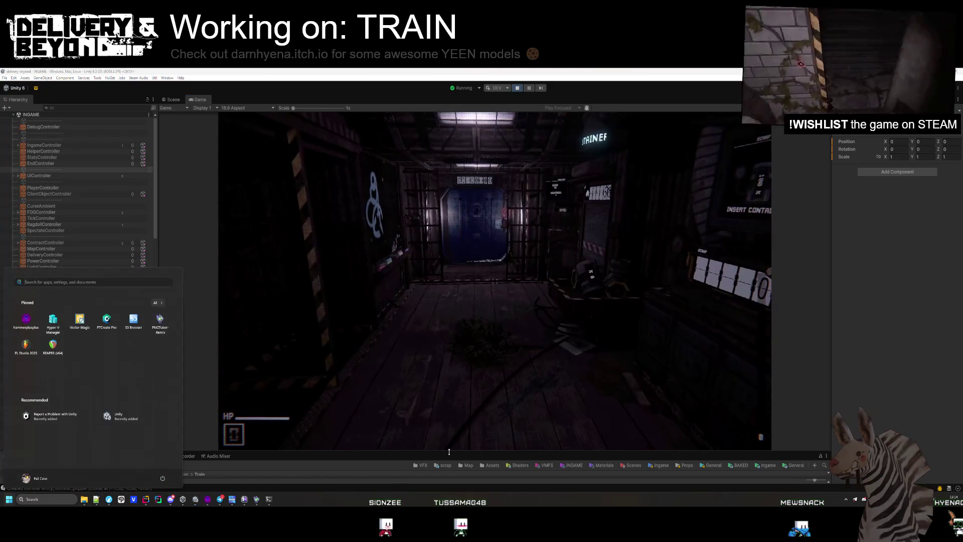
# Step: Show the Console log, then walk into the rug room and collect the scrap near the bench
pyautogui.click(43, 456)
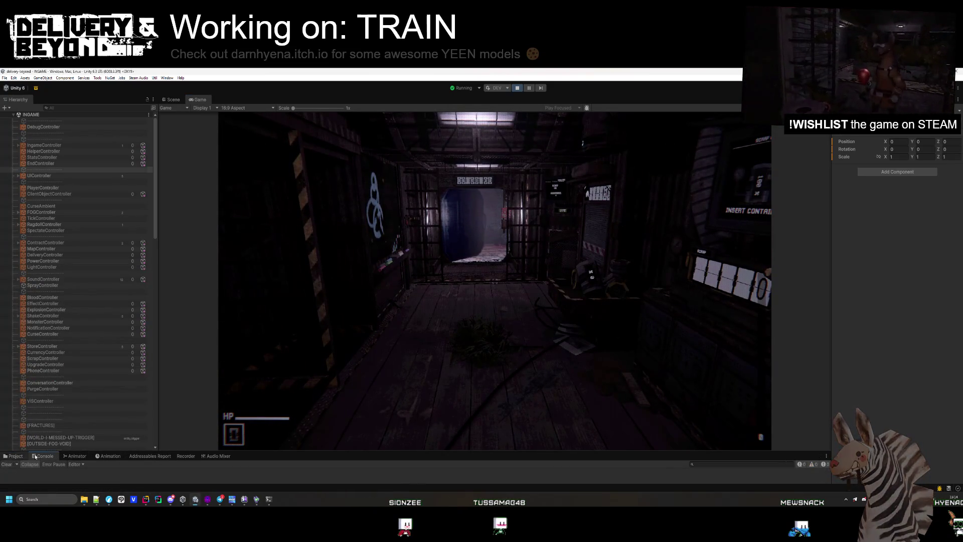
pyautogui.press('w')
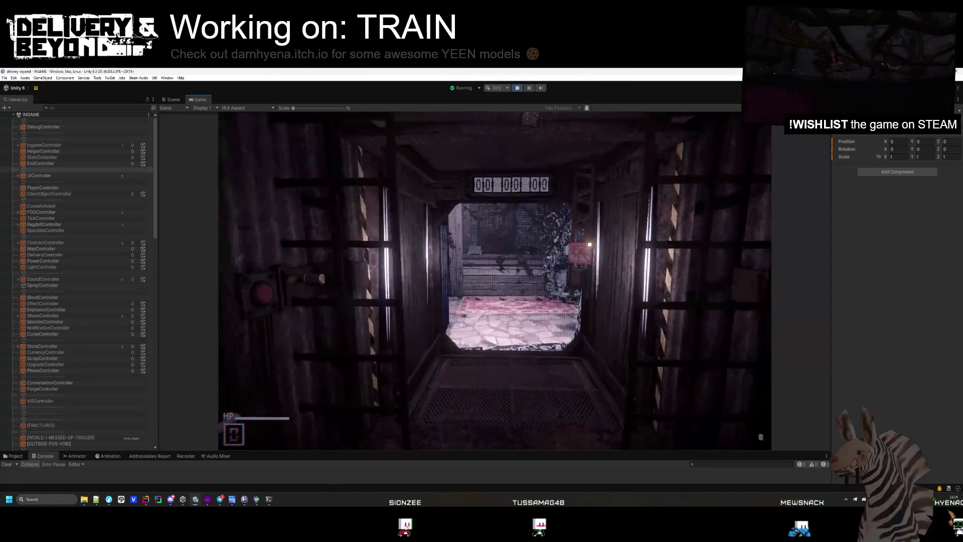
pyautogui.press('s')
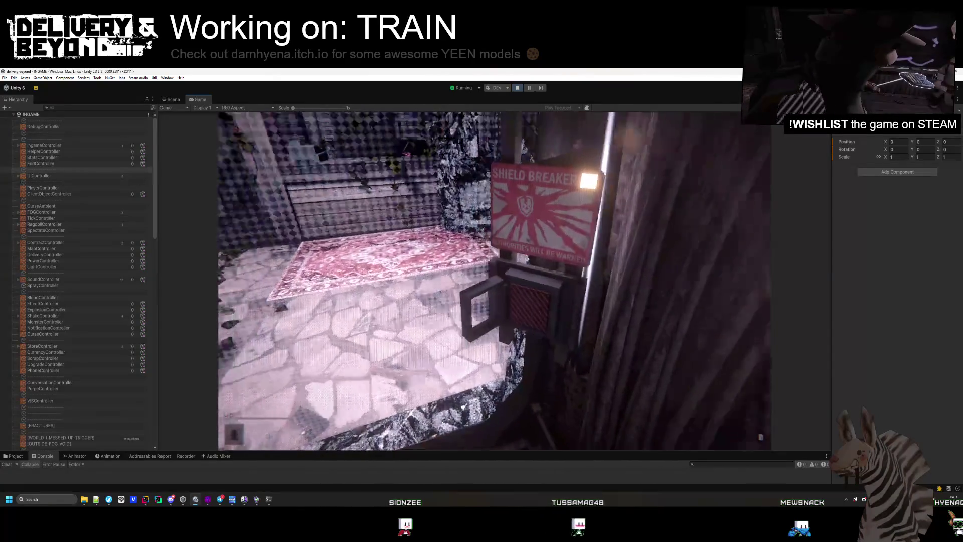
pyautogui.press('s')
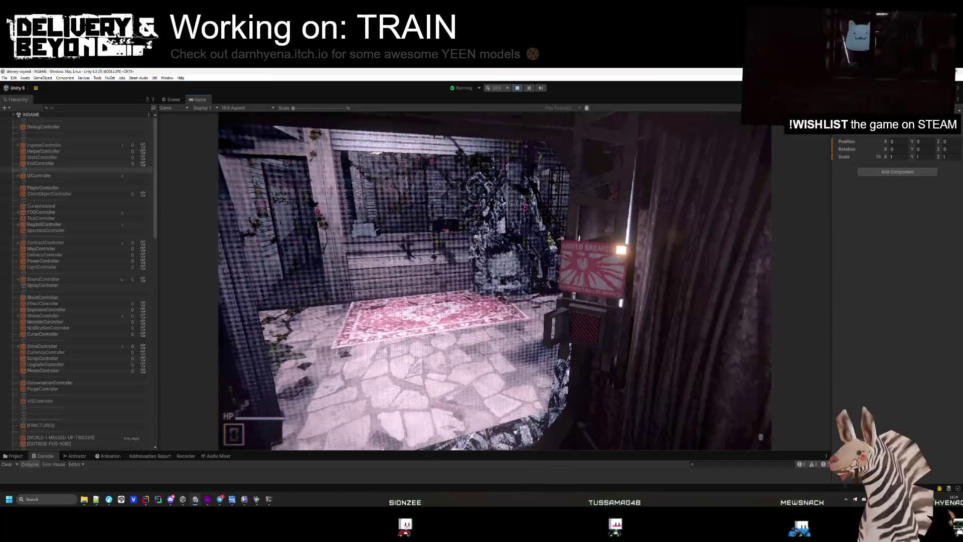
pyautogui.press('w')
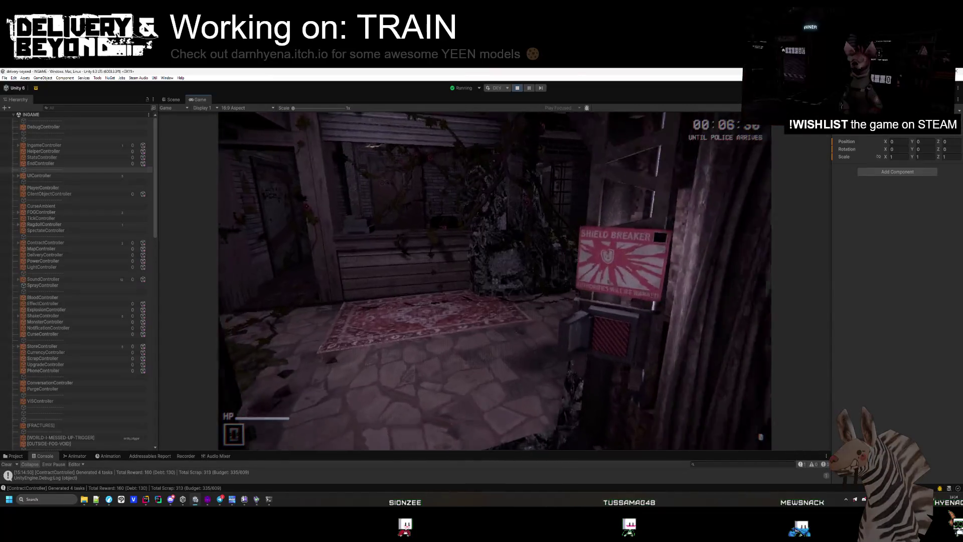
pyautogui.press('e')
pyautogui.press('w')
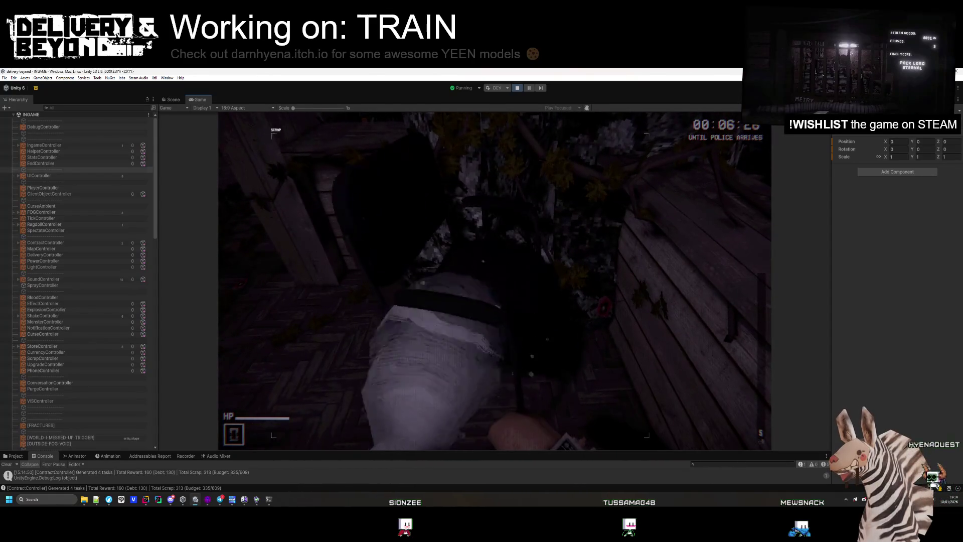
pyautogui.press('e')
# Step: Walk the stone path past the traffic cone and trash bin toward the laser-barred doorway
pyautogui.press('w')
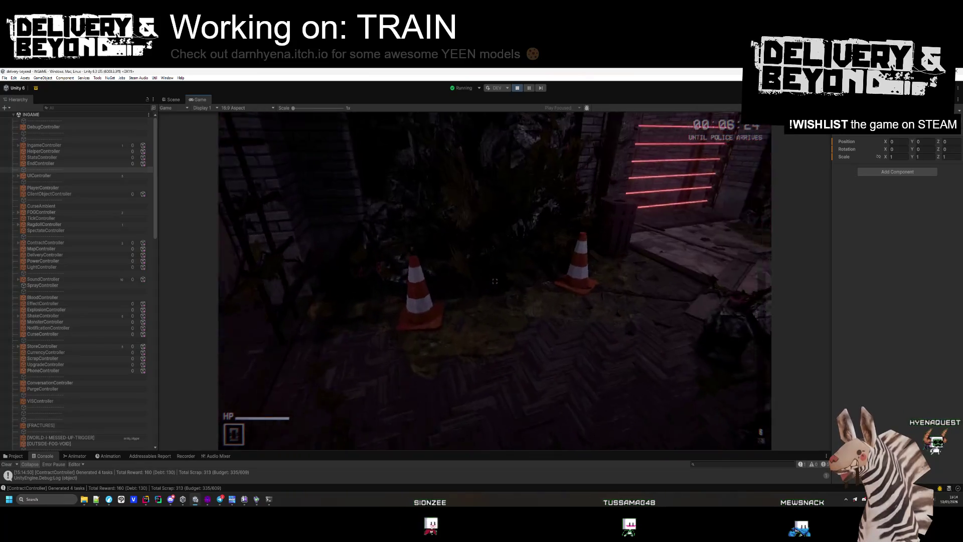
pyautogui.press('w')
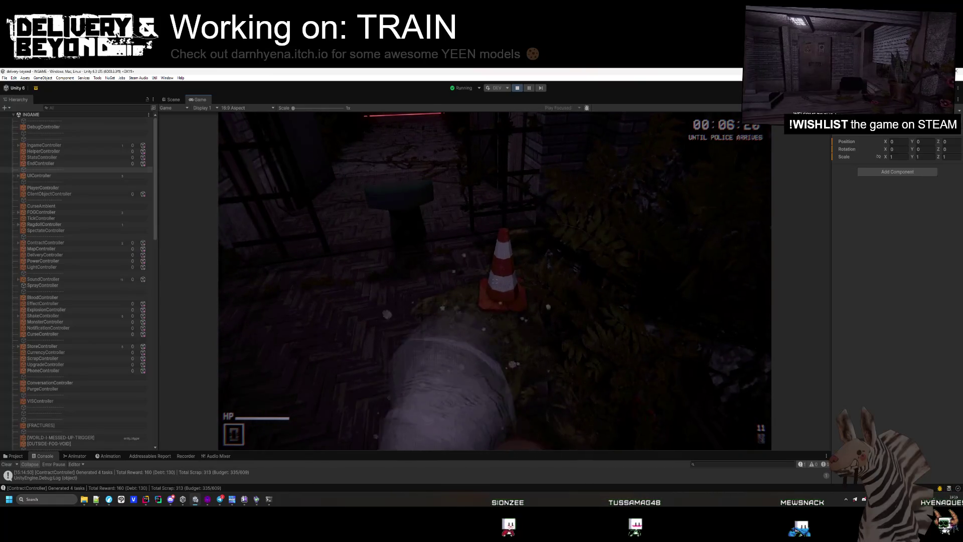
pyautogui.press('w')
pyautogui.press('w')
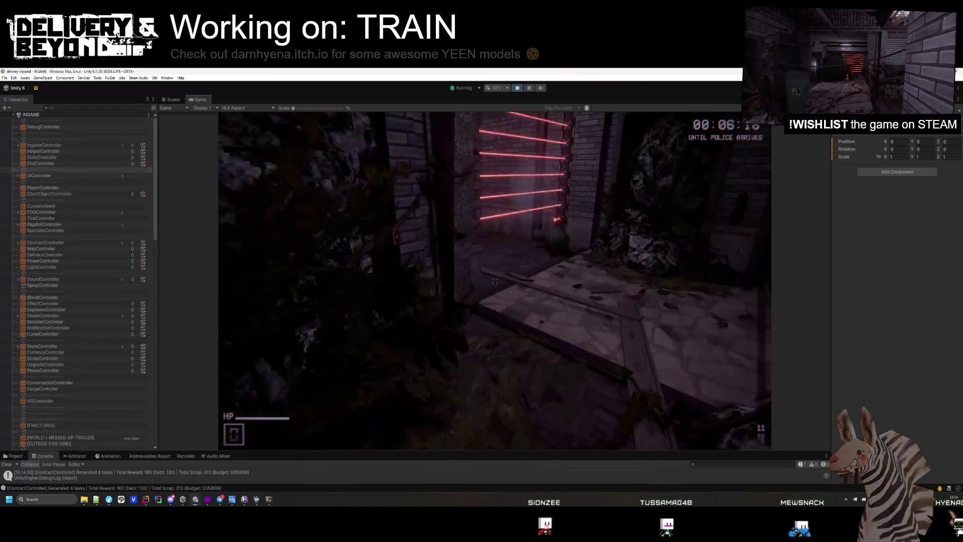
pyautogui.press('w')
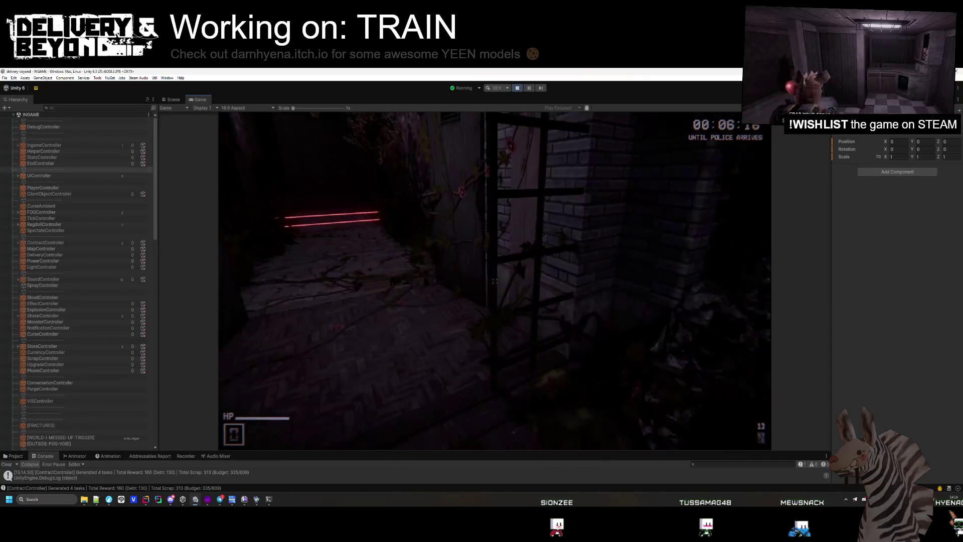
pyautogui.press('w')
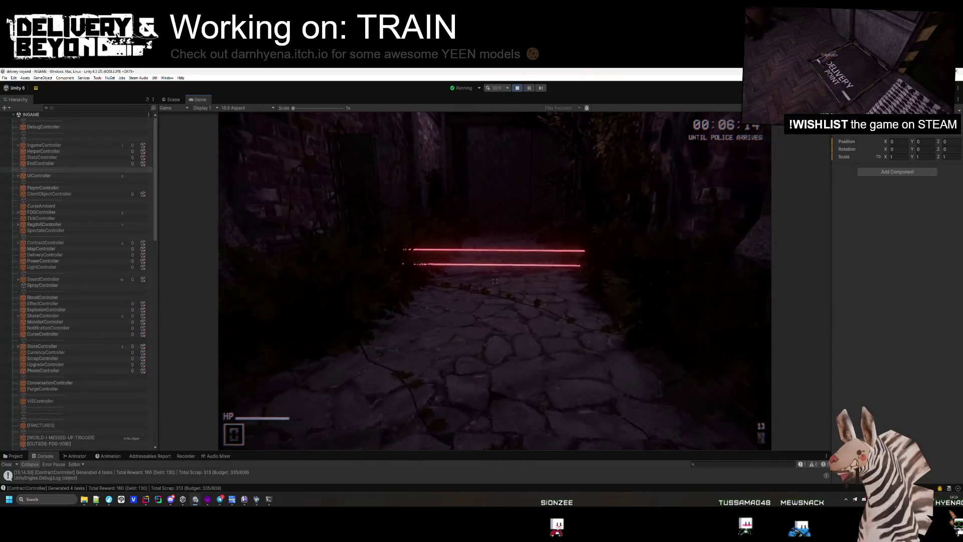
pyautogui.press('w')
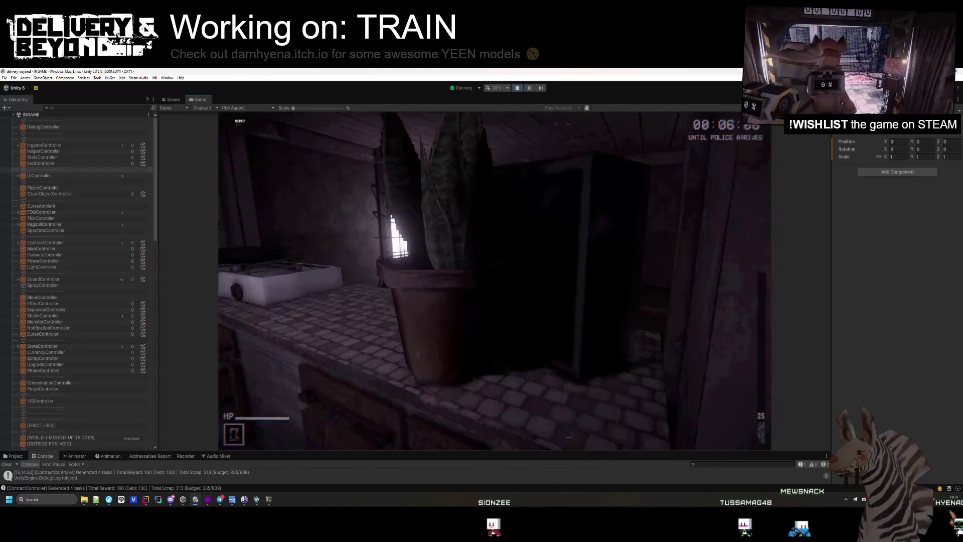
# Step: Gather scrap along the kitchen counter, in the bedroom and in the corridor, reaching 232 total
pyautogui.press('s')
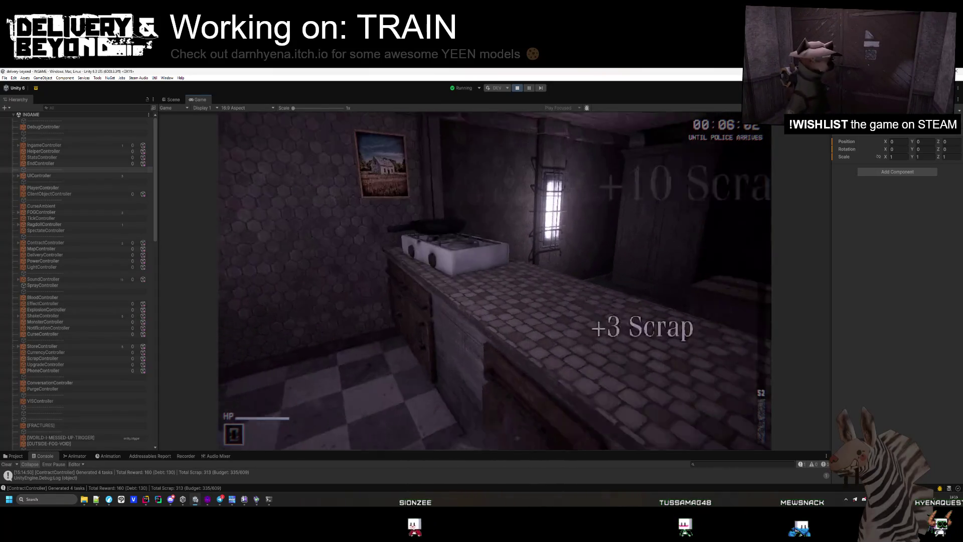
pyautogui.press('e')
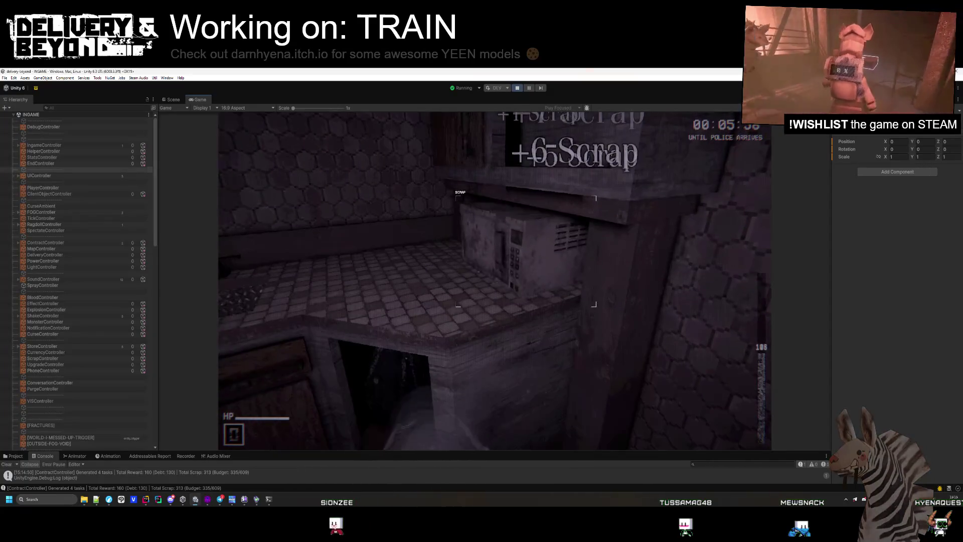
pyautogui.press('e')
pyautogui.press('e')
pyautogui.press('w')
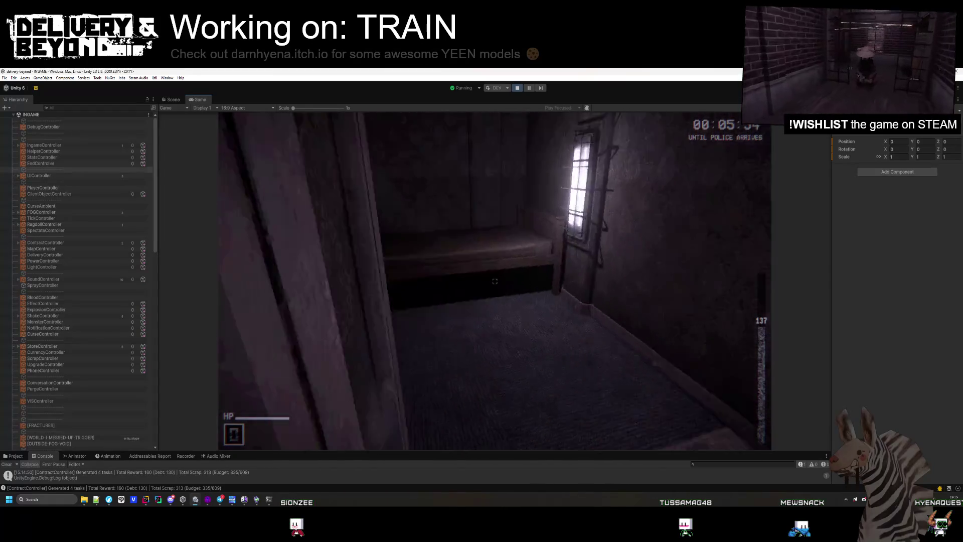
pyautogui.press('e')
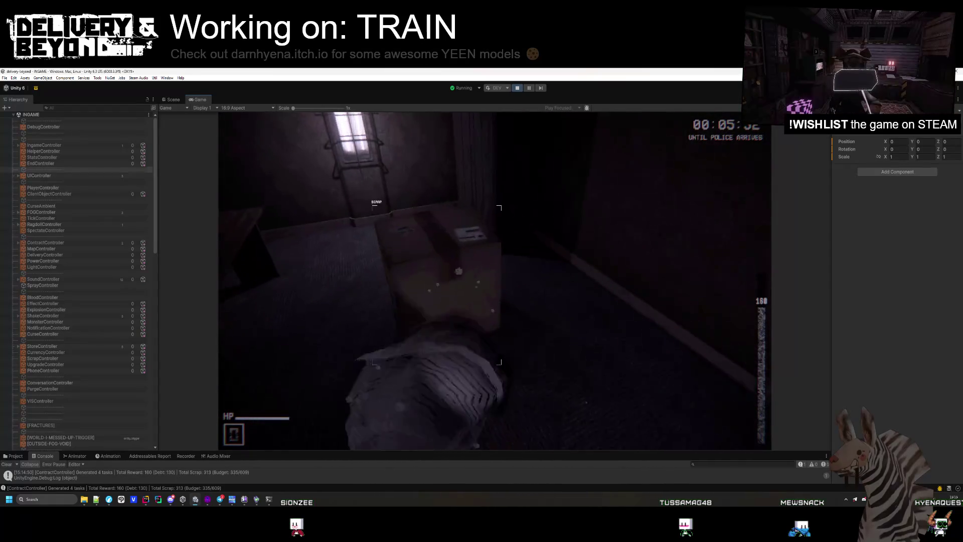
pyautogui.press('e')
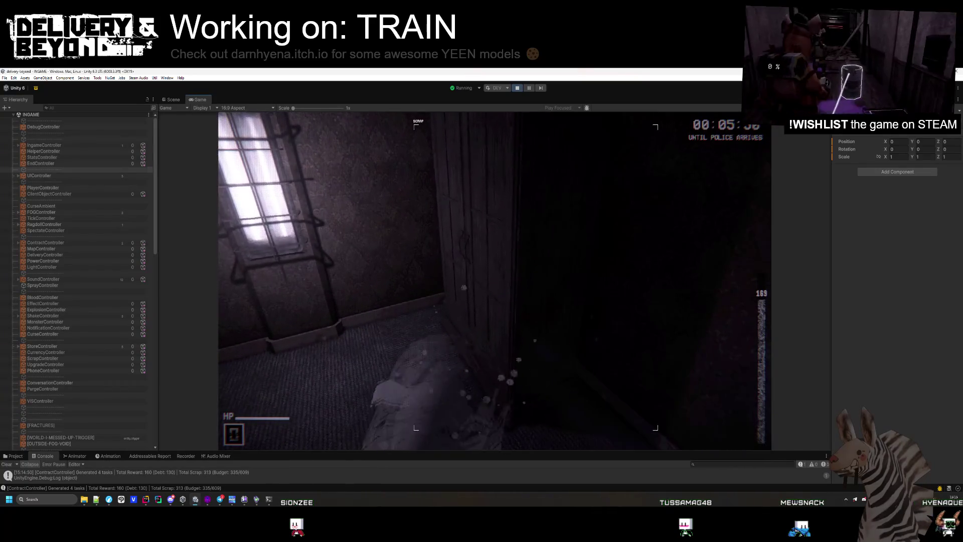
pyautogui.press('e')
pyautogui.press('w')
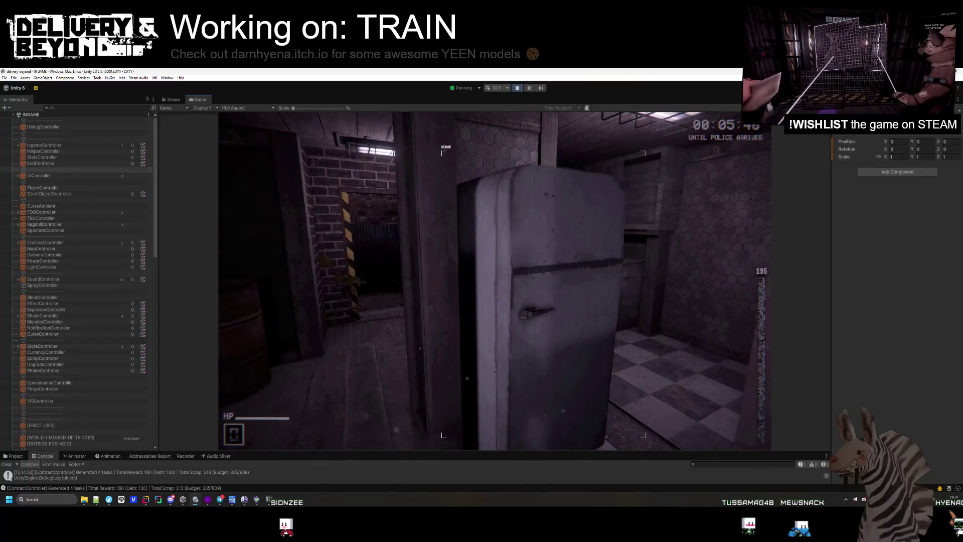
pyautogui.press('e')
# Step: Carry the board from the brick room out to the laser wall, drop it, and re-enter the train car
pyautogui.press('w')
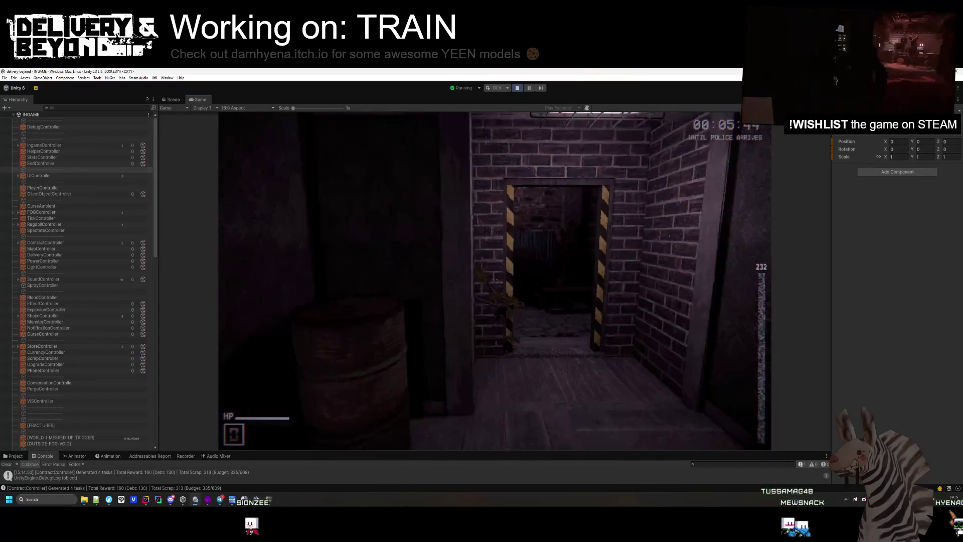
pyautogui.press('w')
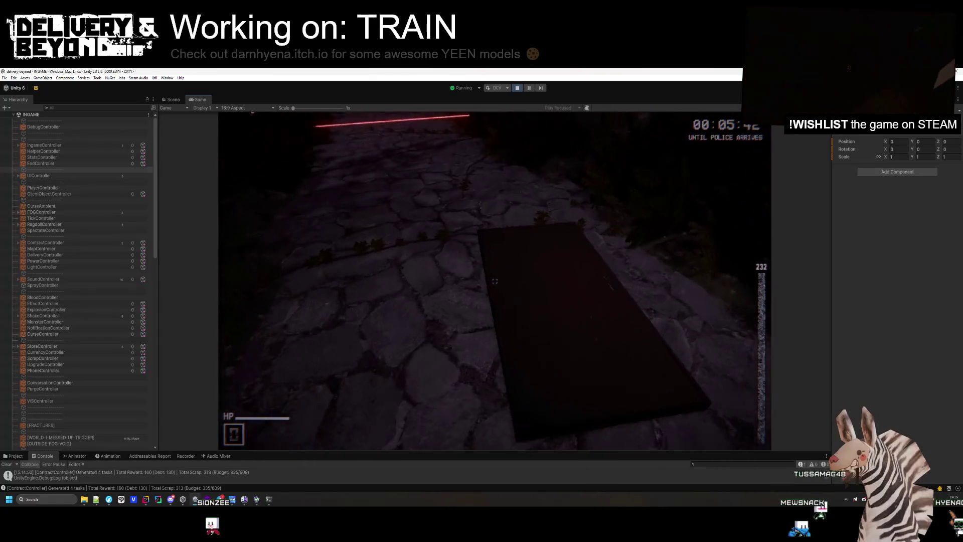
pyautogui.press('w')
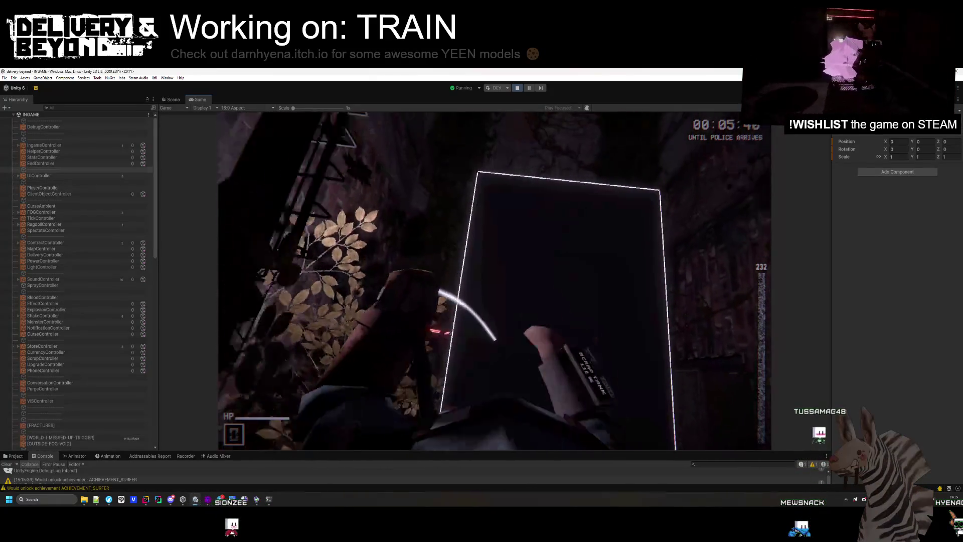
pyautogui.press('w')
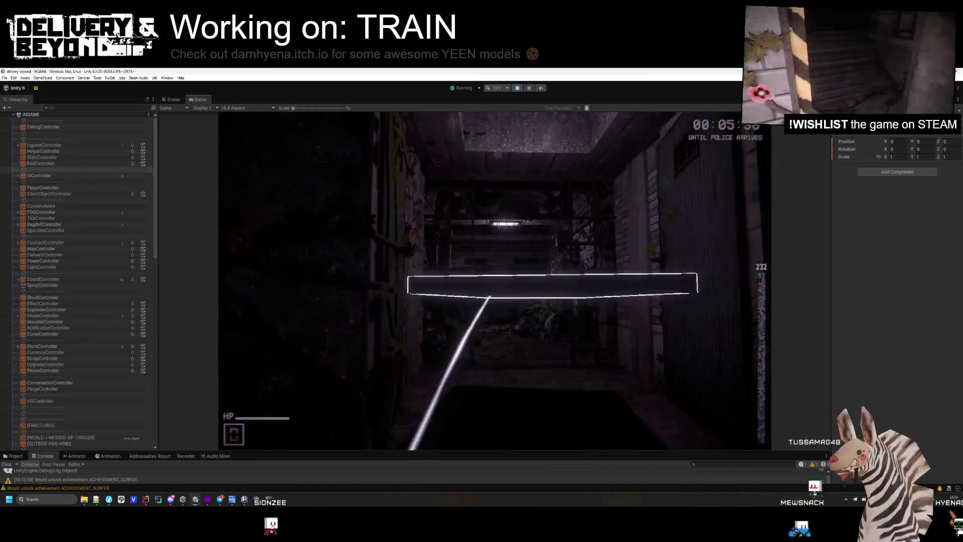
pyautogui.press('w')
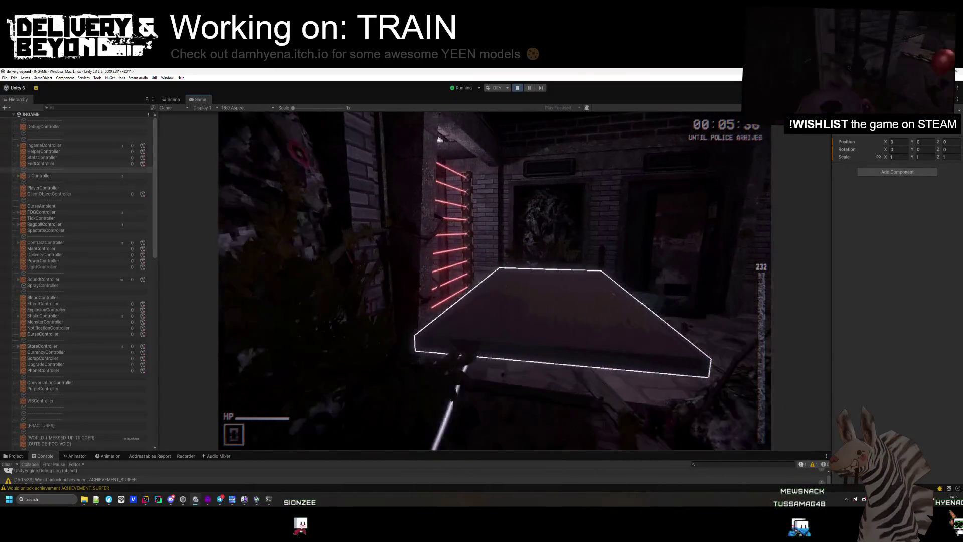
pyautogui.press('s')
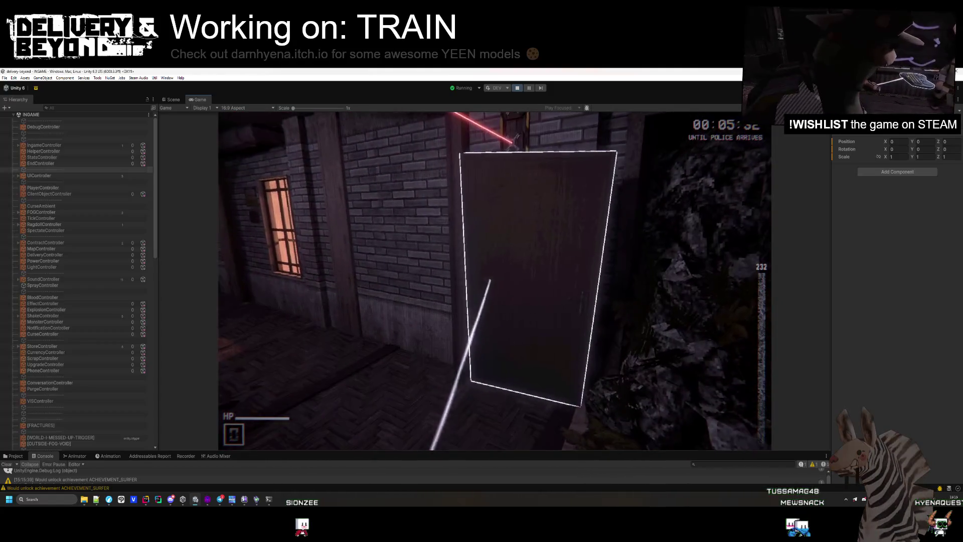
pyautogui.click(495, 281)
pyautogui.press('w')
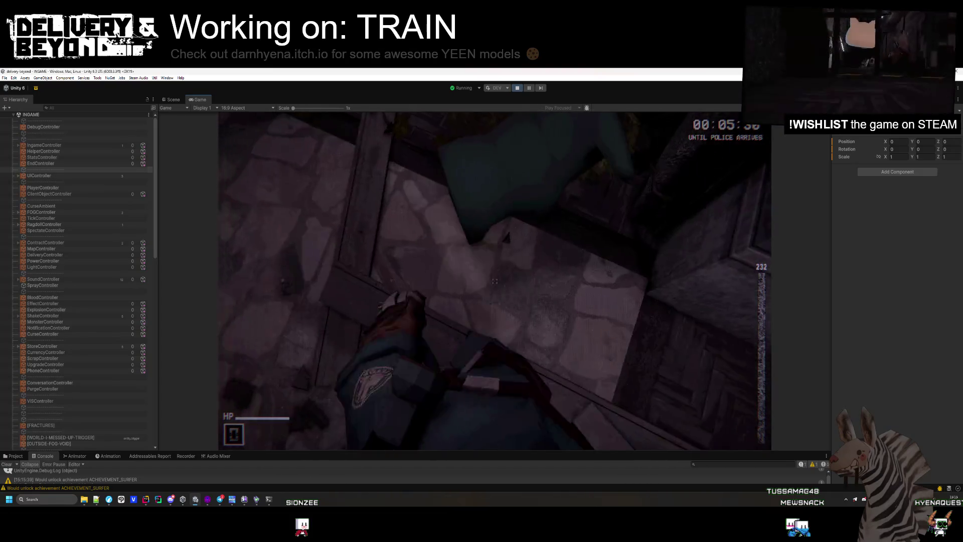
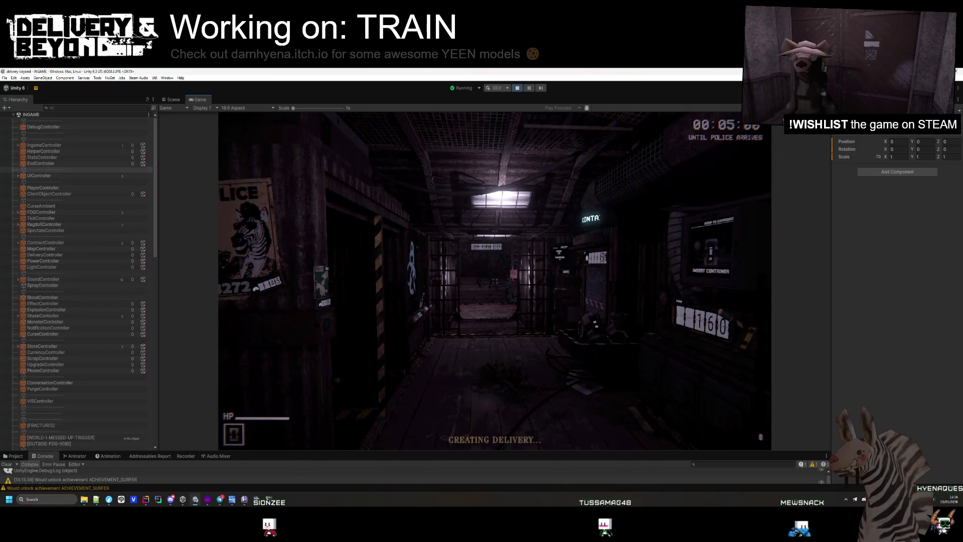
# Step: Grab the delivered item from the pad to finish the delivery with a full bonus
pyautogui.press('e')
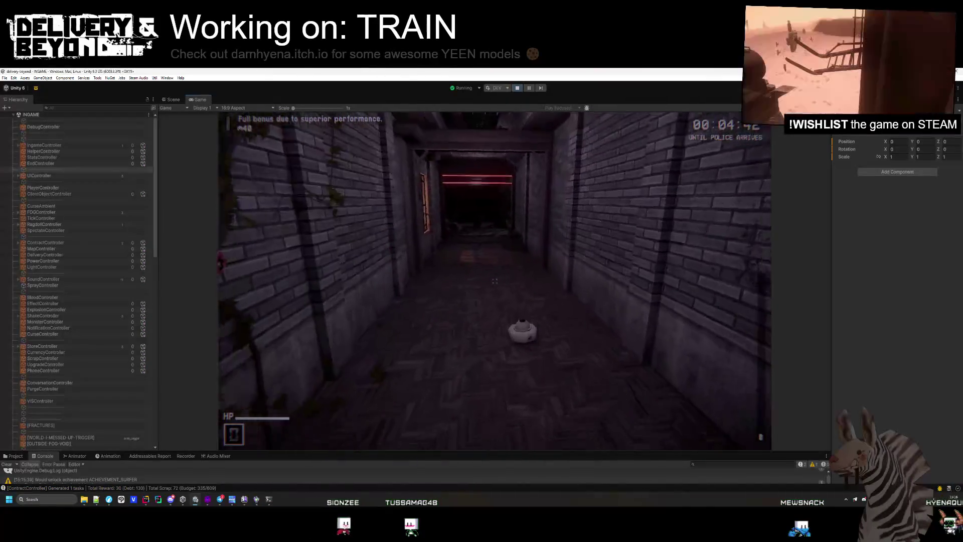
# Step: Walk through the train corridor to the delivery keypad and order delivery 2611
pyautogui.press('w')
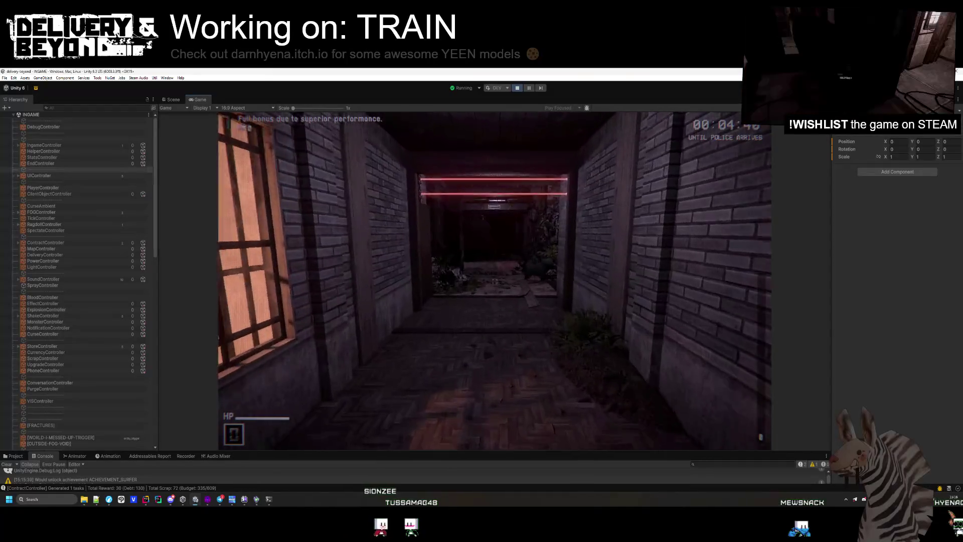
pyautogui.press('w')
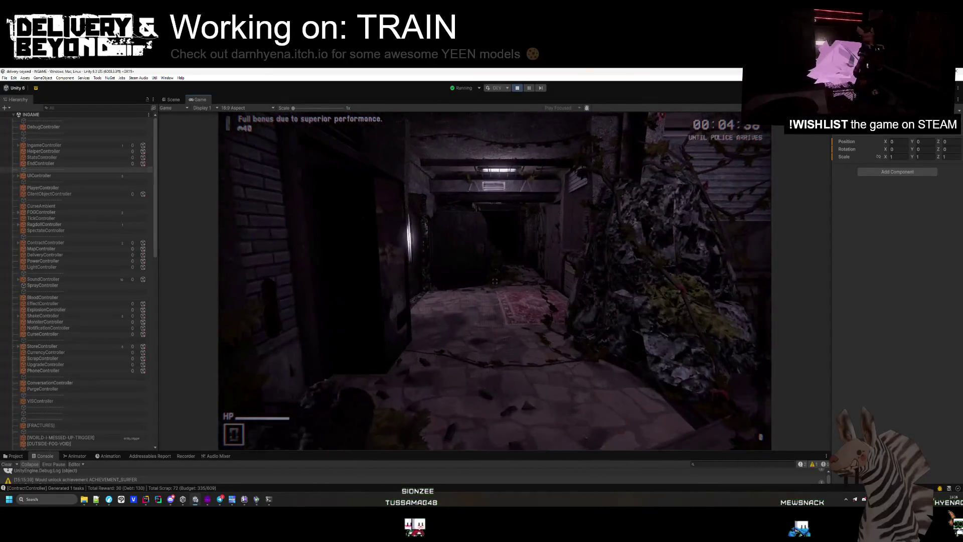
pyautogui.press('w')
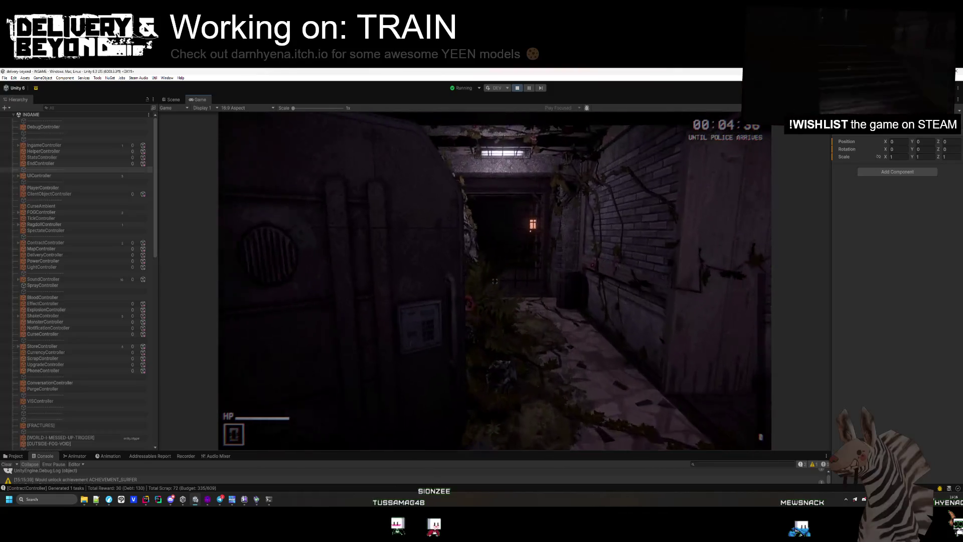
pyautogui.press('w')
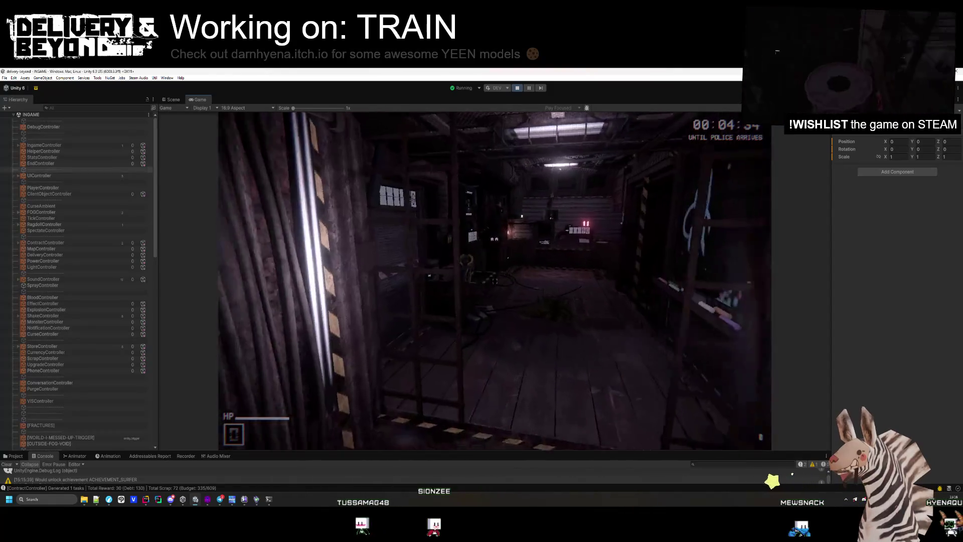
pyautogui.press('w')
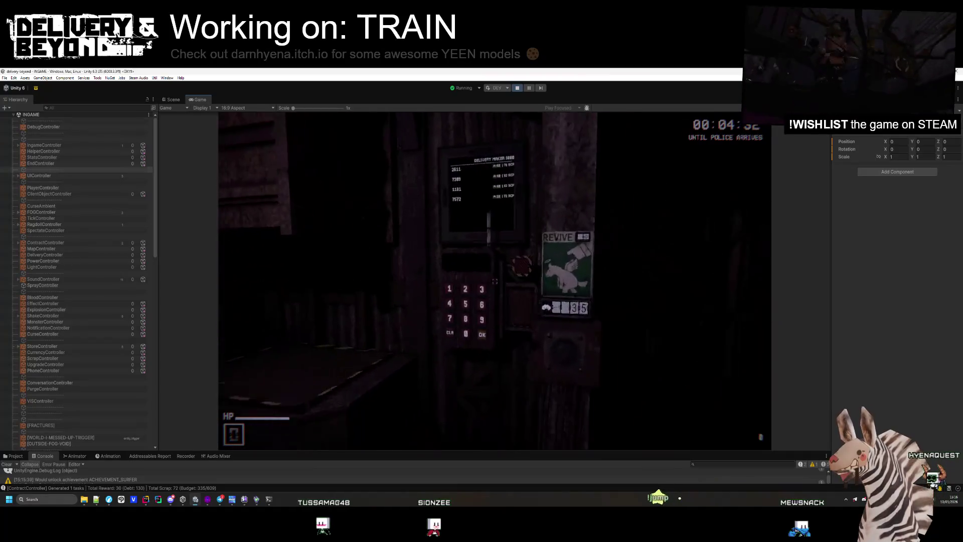
pyautogui.click(495, 282)
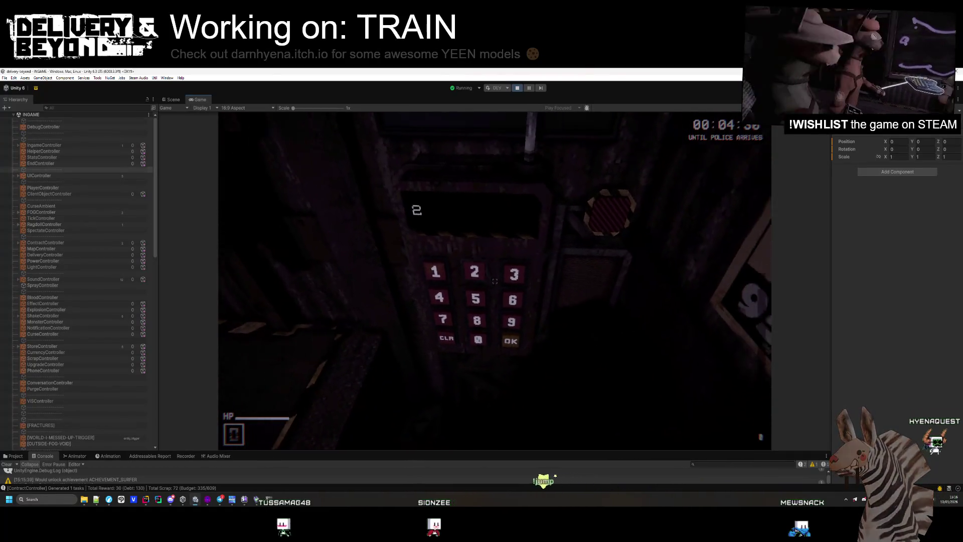
pyautogui.click(494, 282)
pyautogui.click(494, 281)
pyautogui.click(494, 282)
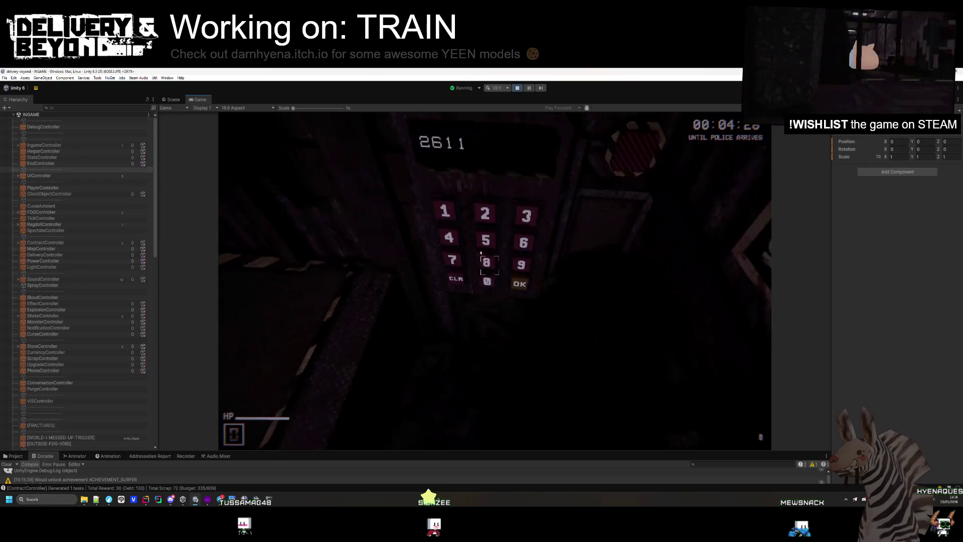
pyautogui.click(495, 282)
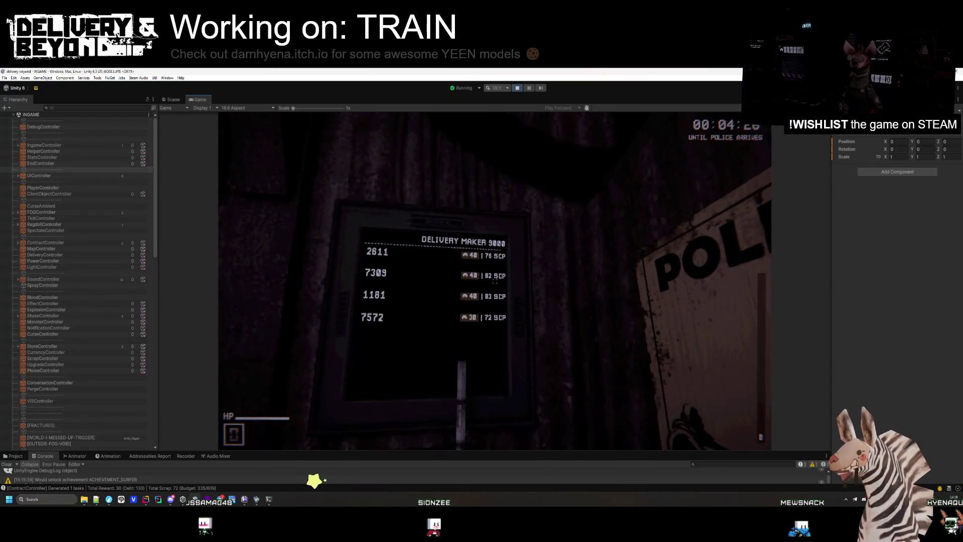
# Step: Walk to the delivery pad and carry the camera item through the gate
pyautogui.press('s')
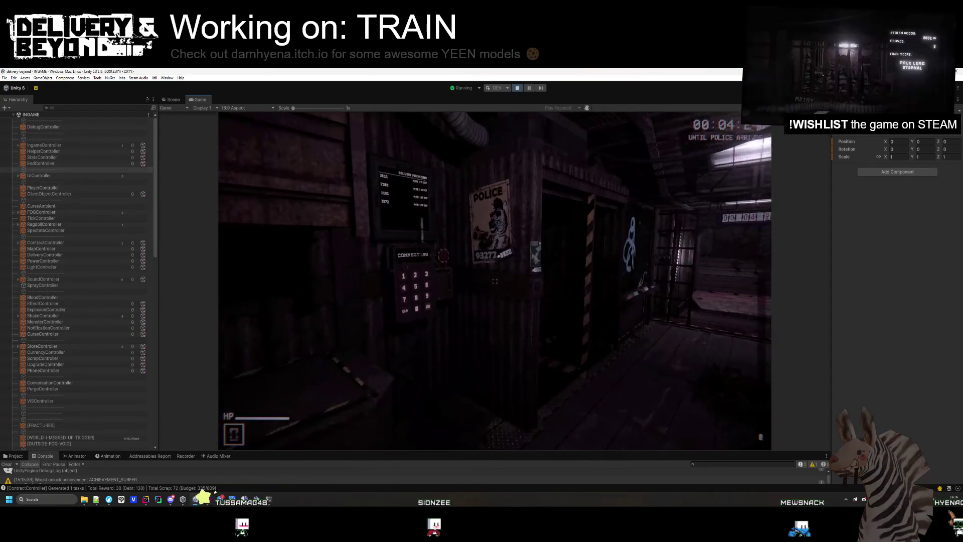
pyautogui.press('w')
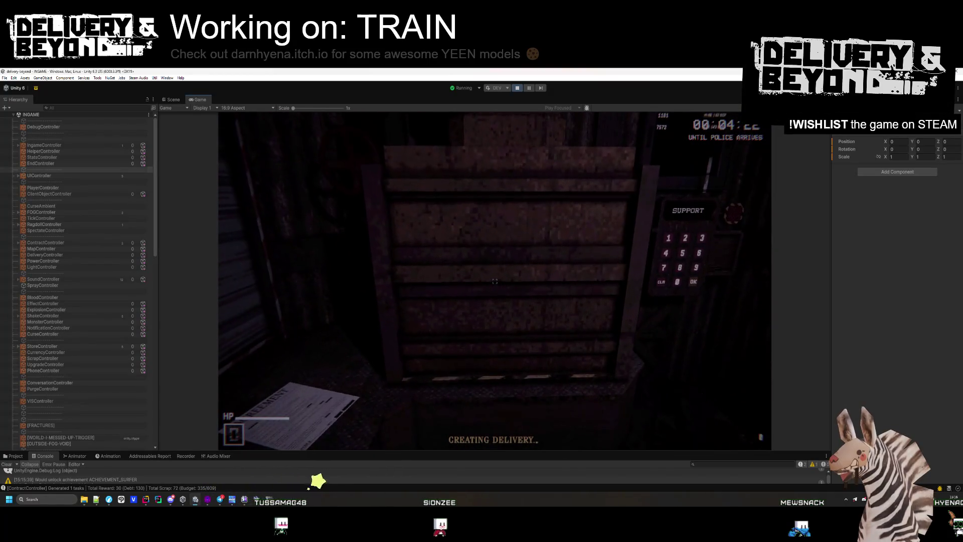
pyautogui.press('w')
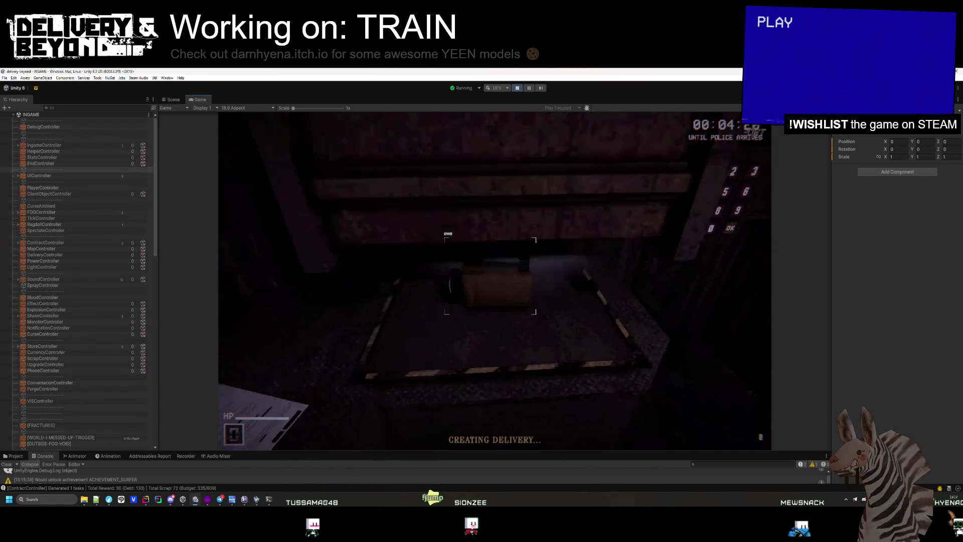
pyautogui.press('w')
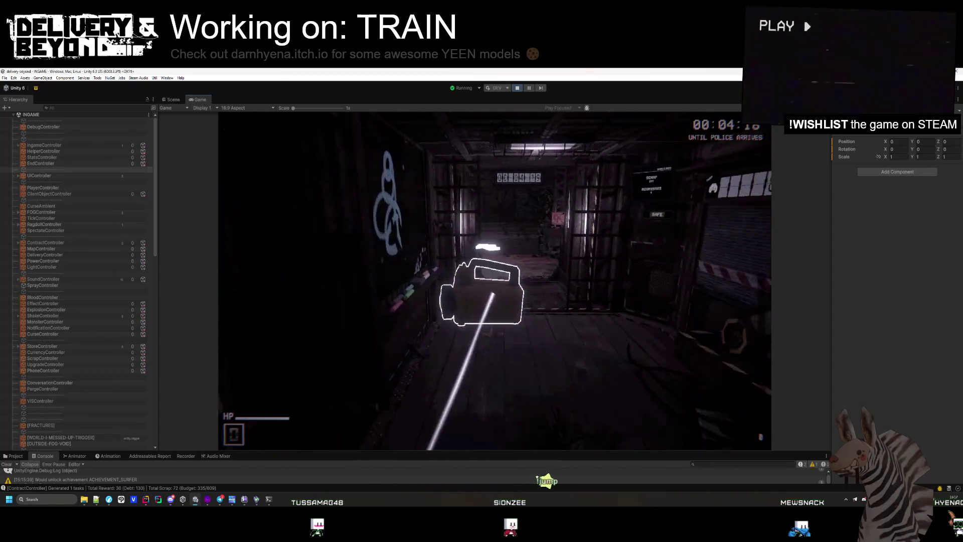
# Step: Carry the camera through the alley and courtyard and drop it on the delivery mat for +40
pyautogui.press('w')
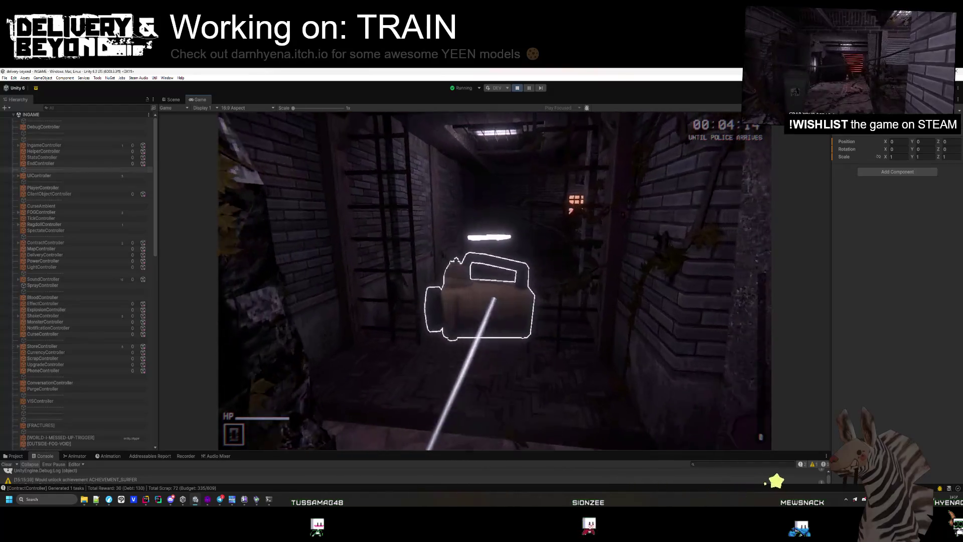
pyautogui.press('w')
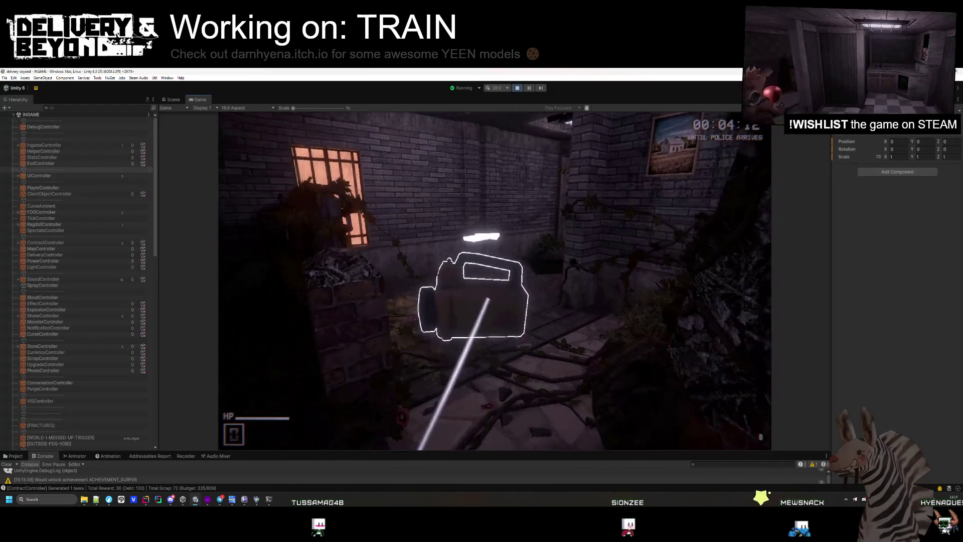
pyautogui.press('w')
pyautogui.press('w')
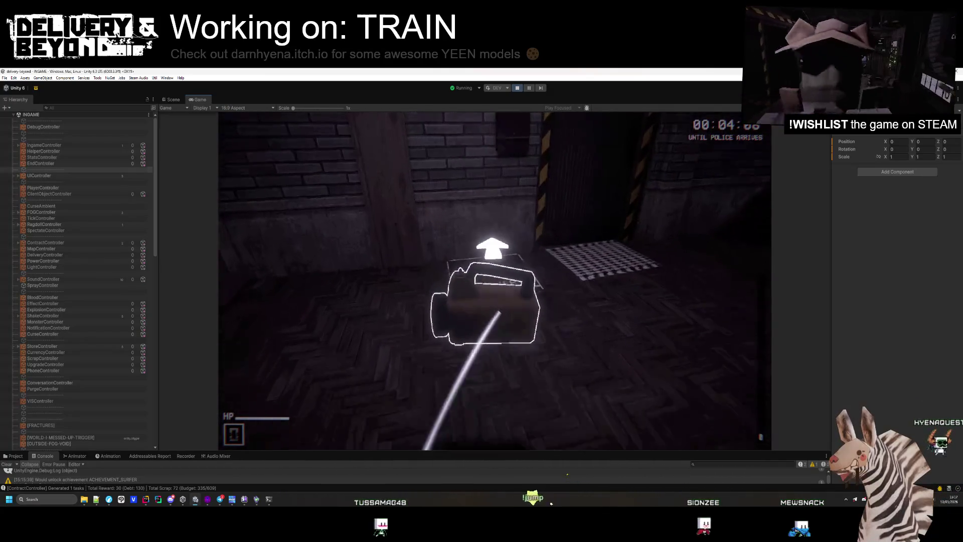
pyautogui.press('g')
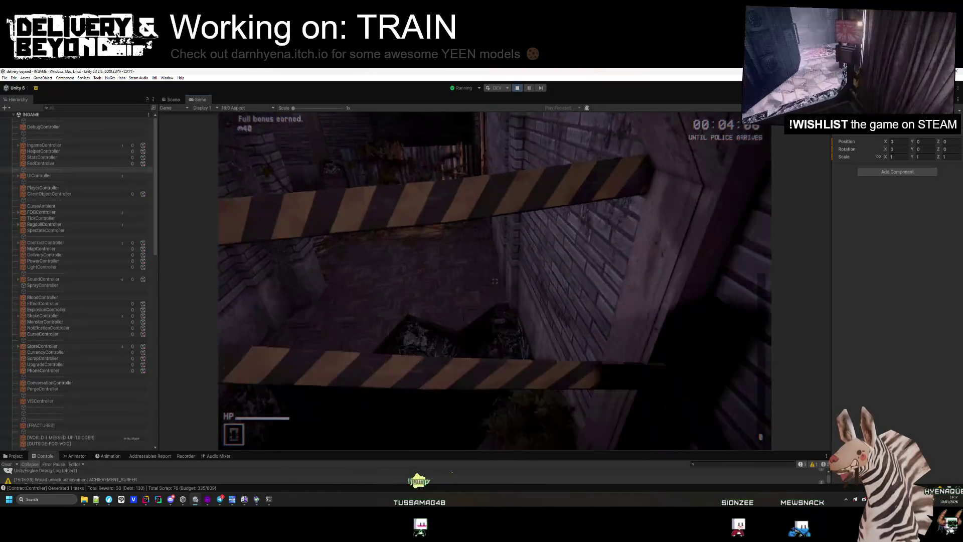
# Step: Walk back through the brick room and doorway into the lit scrap room
pyautogui.press('w')
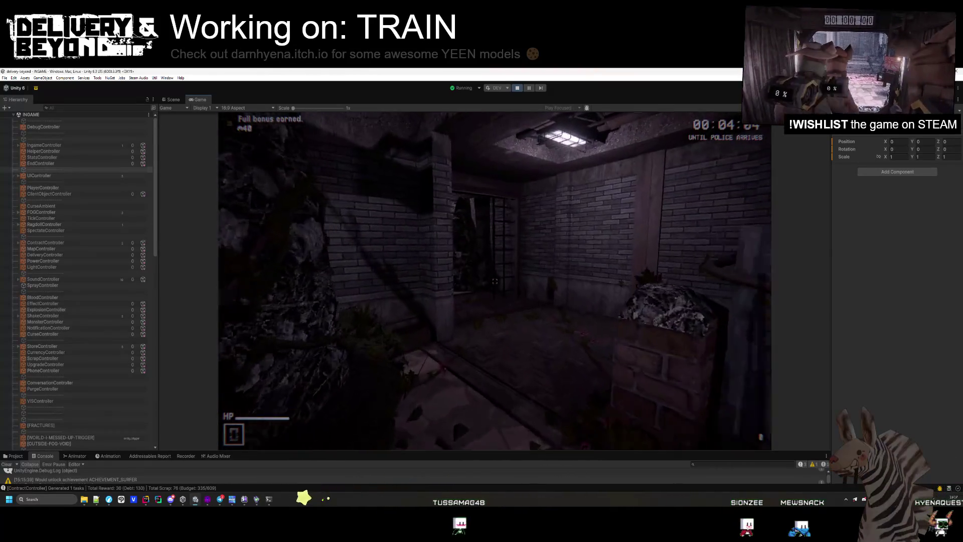
pyautogui.press('w')
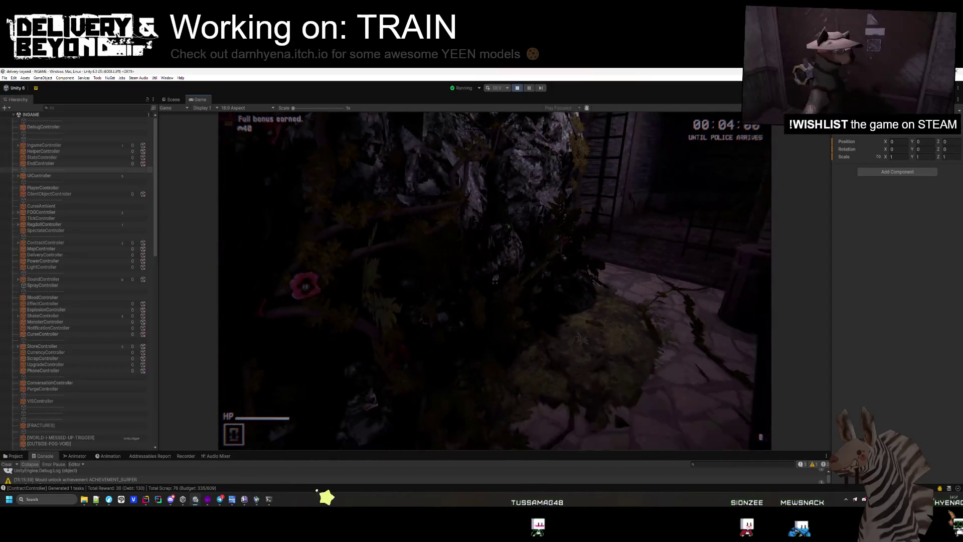
pyautogui.press('w')
pyautogui.press('w')
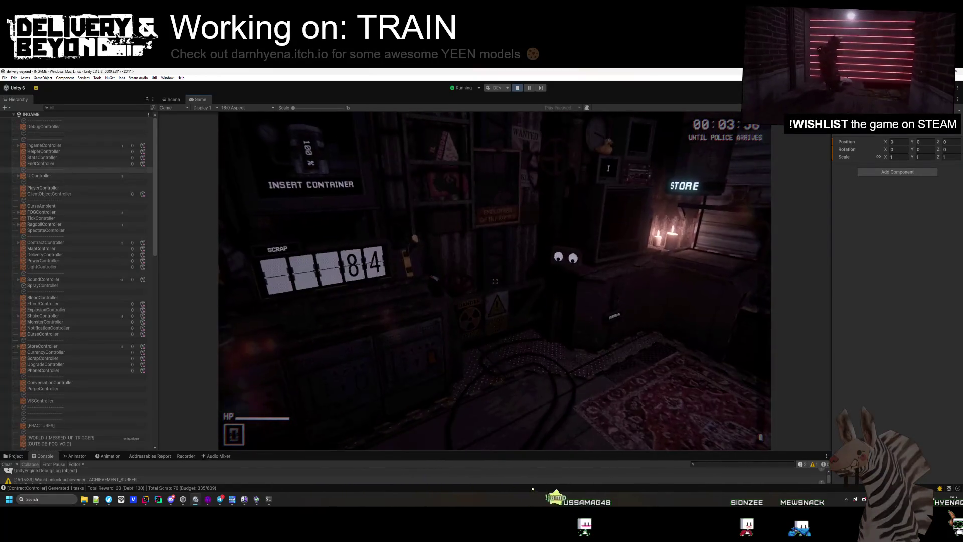
# Step: Check the Delivery Maker list, confirm another 2611 order, and pick up the delivered box
pyautogui.press('w')
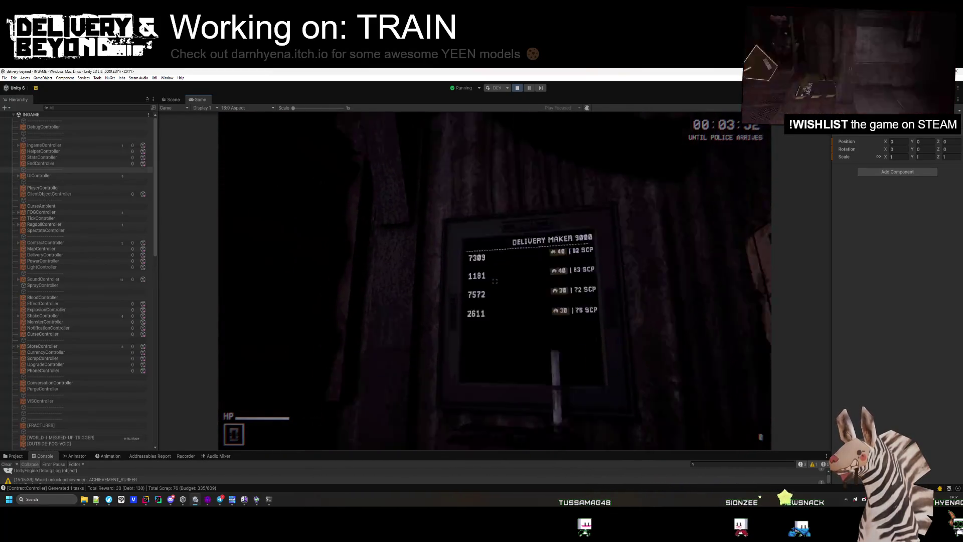
pyautogui.press('s')
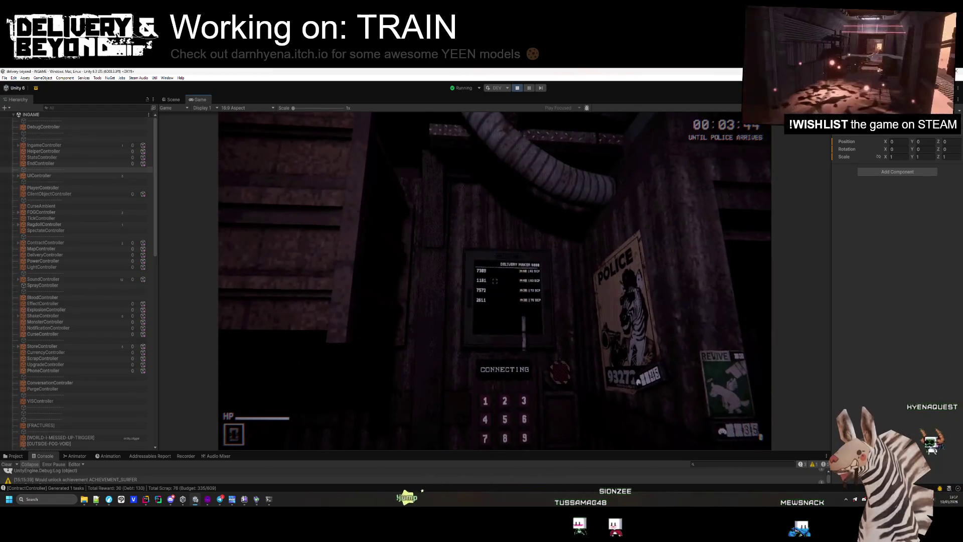
pyautogui.click(495, 281)
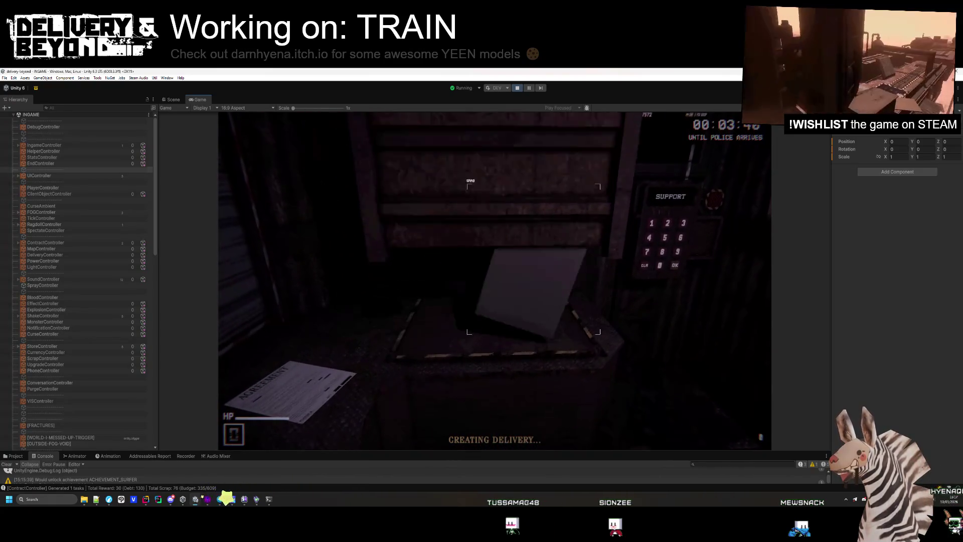
pyautogui.click(496, 281)
# Step: Carry the box through the courtyard to the dark corner and set it down for +38
pyautogui.press('w')
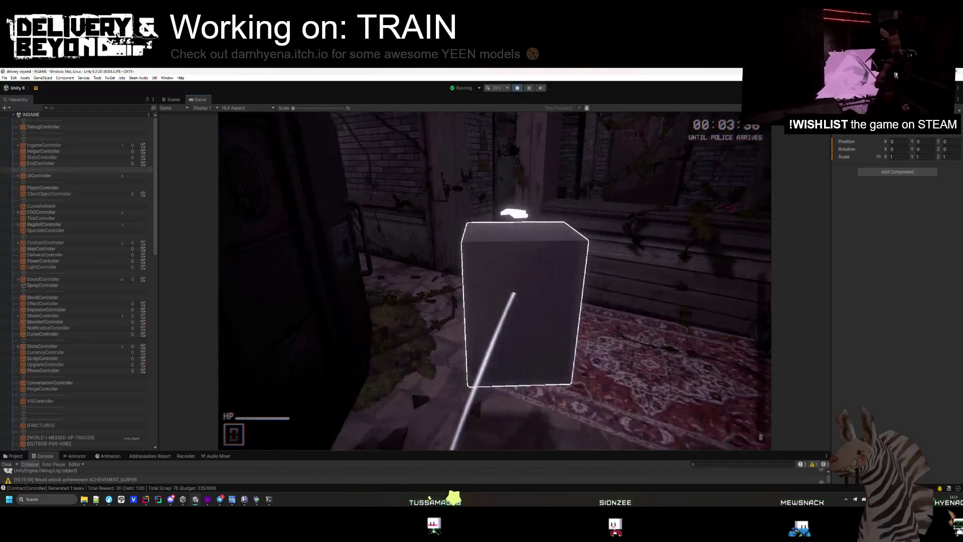
pyautogui.press('w')
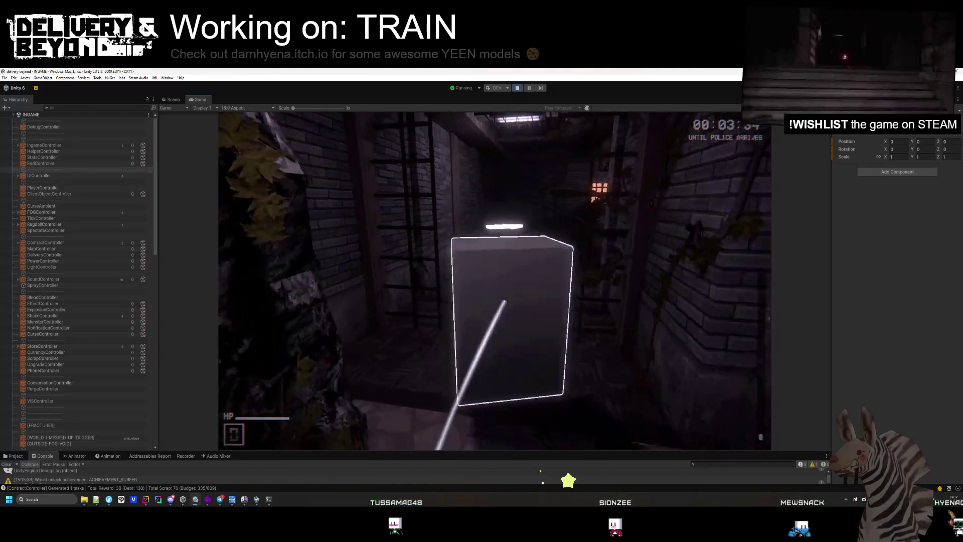
pyautogui.press('w')
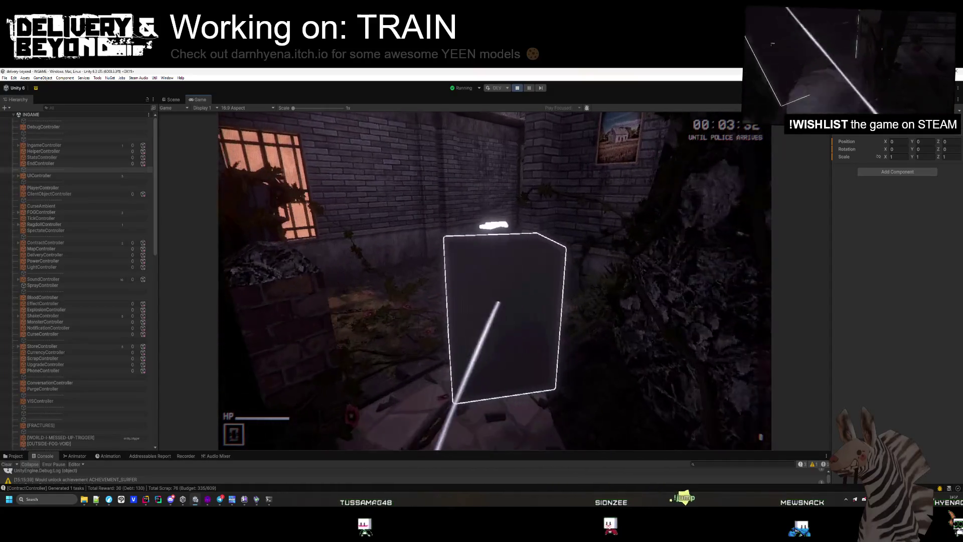
pyautogui.press('w')
pyautogui.press('w')
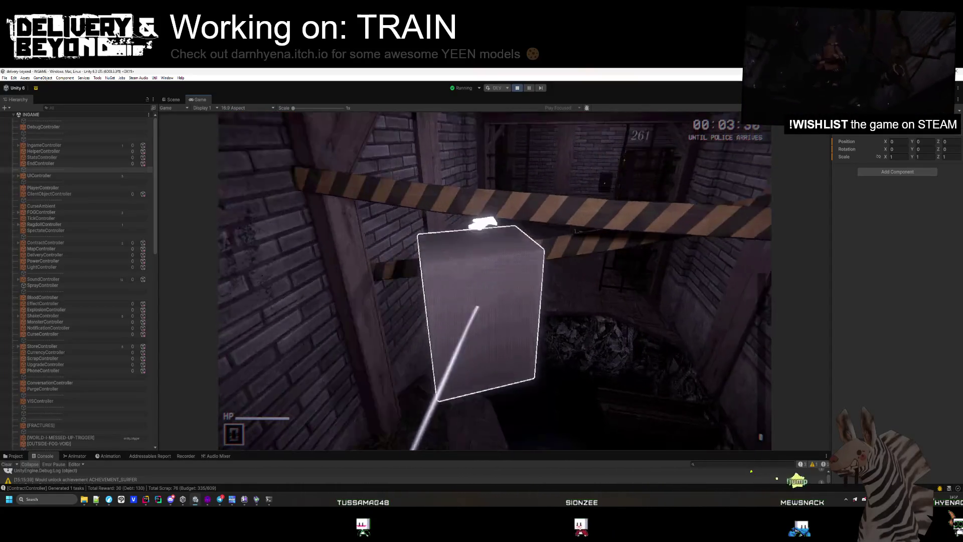
pyautogui.press('e')
pyautogui.press('w')
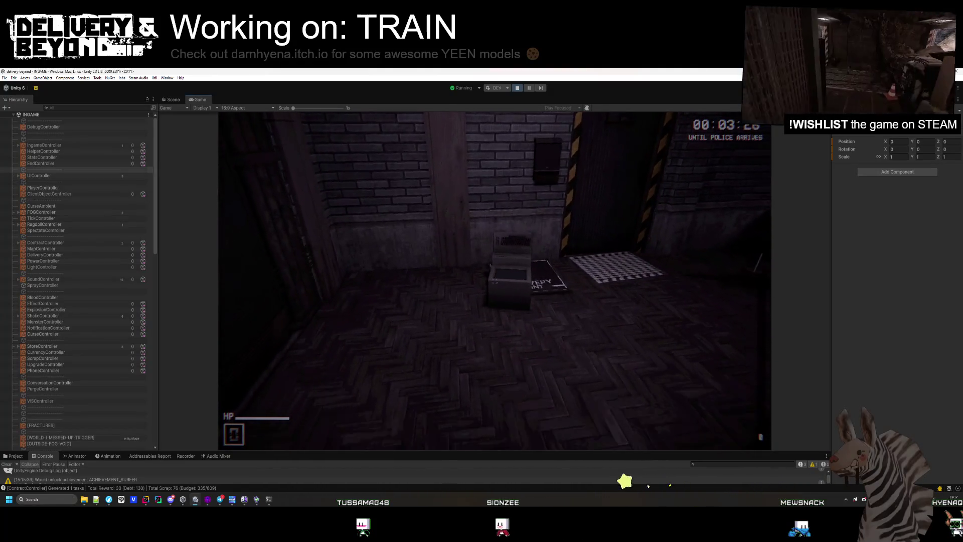
pyautogui.press('s')
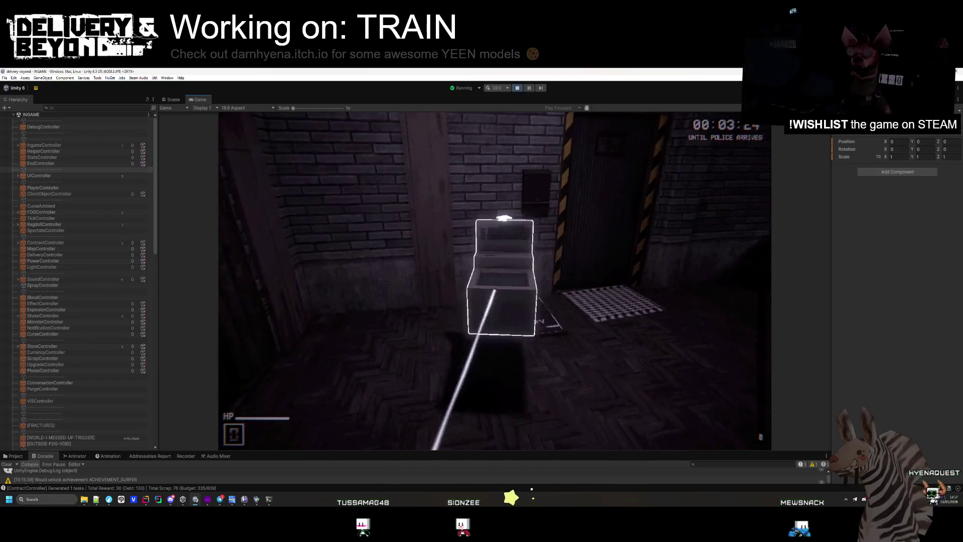
# Step: Walk down the side corridor past the rubble ledge toward the checkered-mat doorway
pyautogui.press('d')
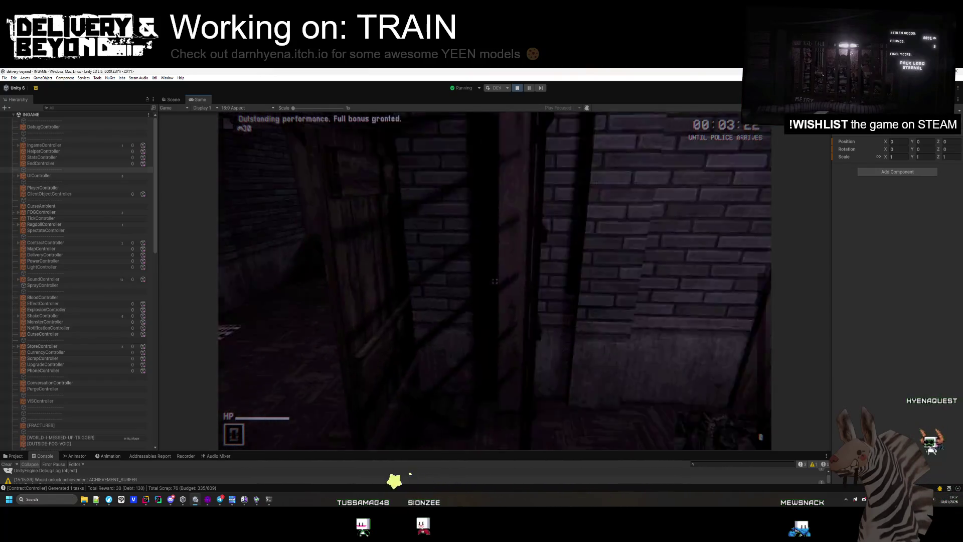
pyautogui.press('w')
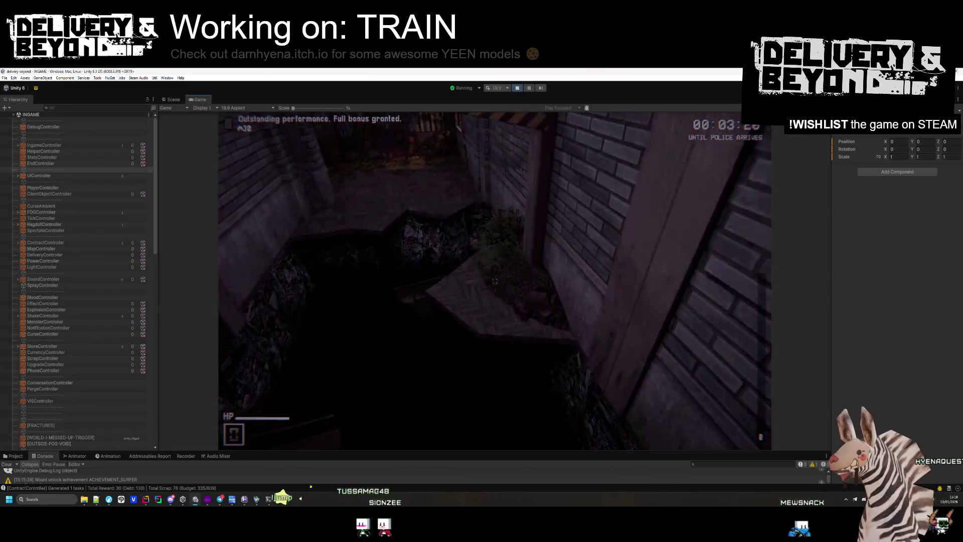
pyautogui.press('w')
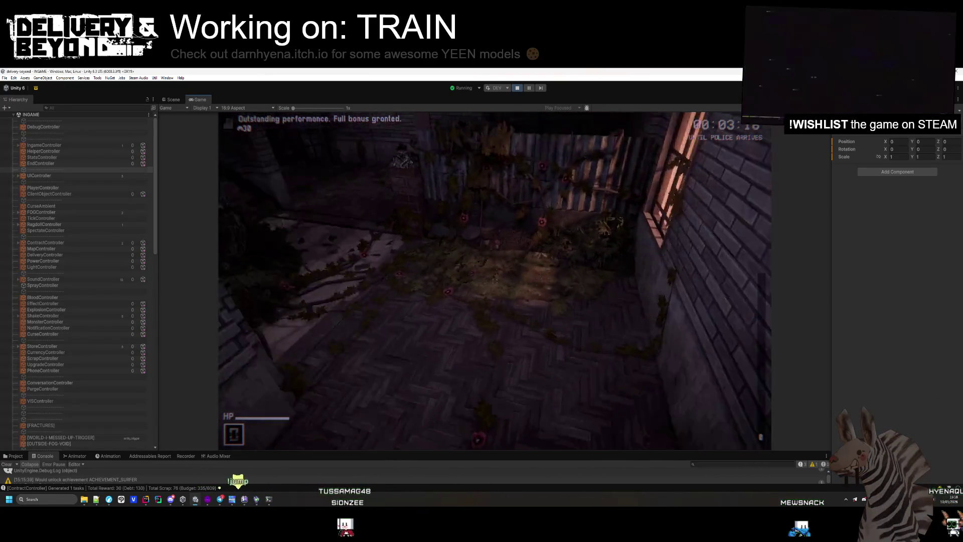
pyautogui.press('w')
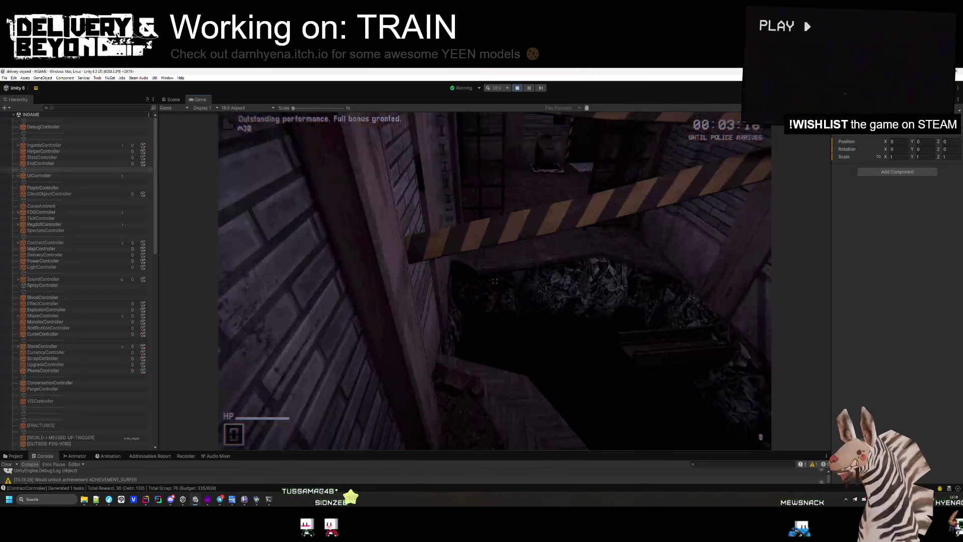
pyautogui.press('w')
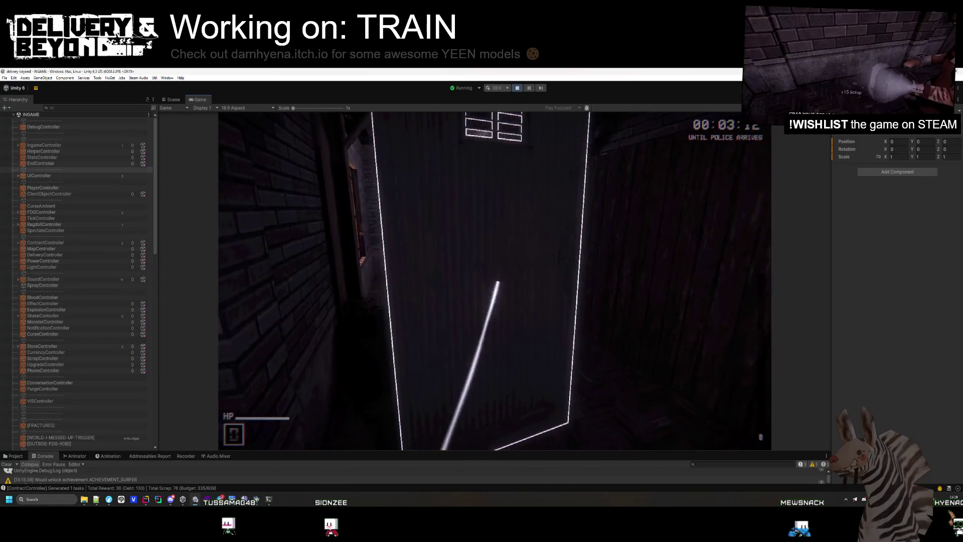
# Step: Pick up the scrap tank and collect the scrap pipe and alley scrap
pyautogui.press('w')
pyautogui.press('w')
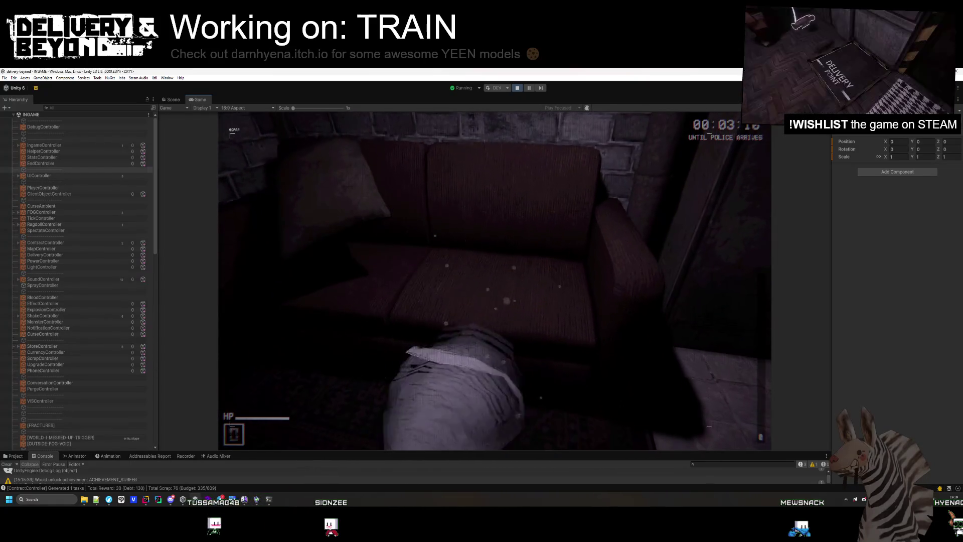
pyautogui.press('w')
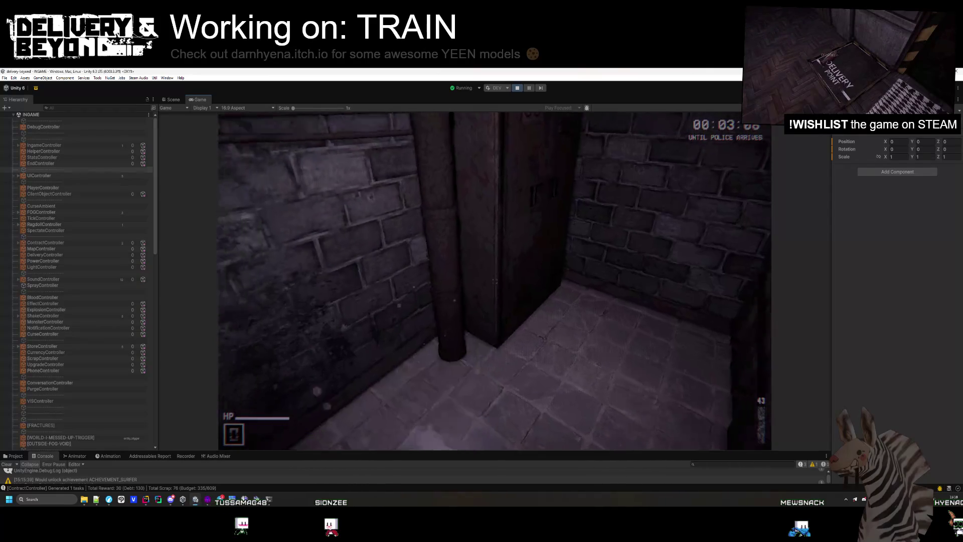
pyautogui.press('w')
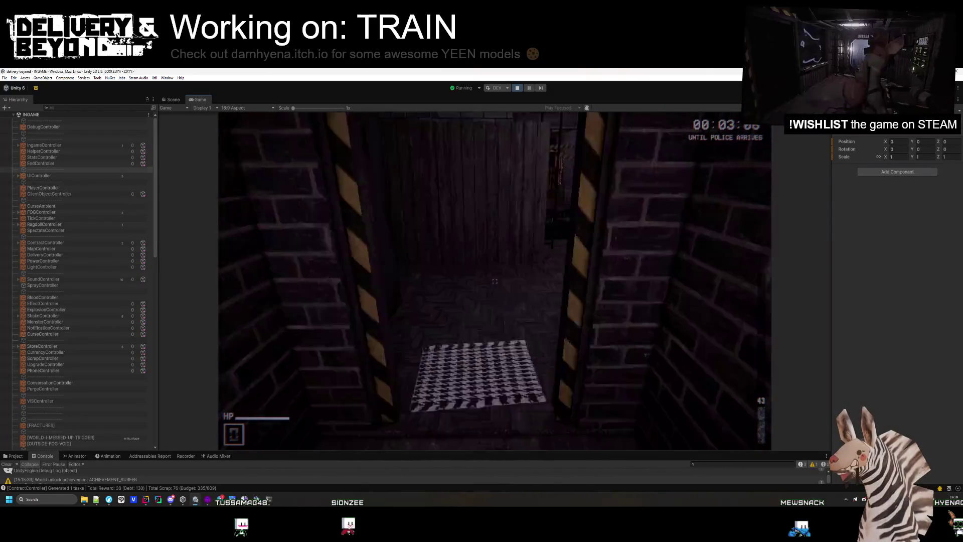
pyautogui.press('w')
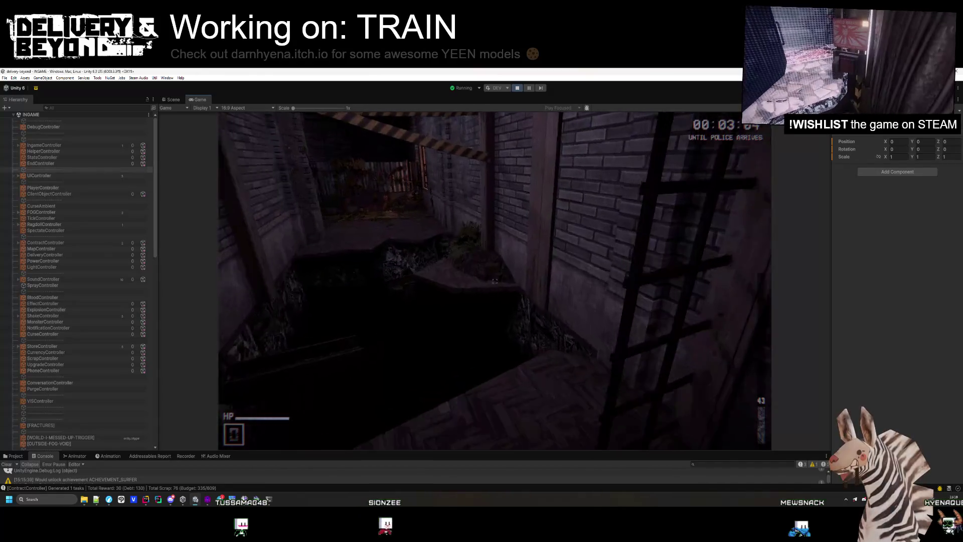
pyautogui.press('w')
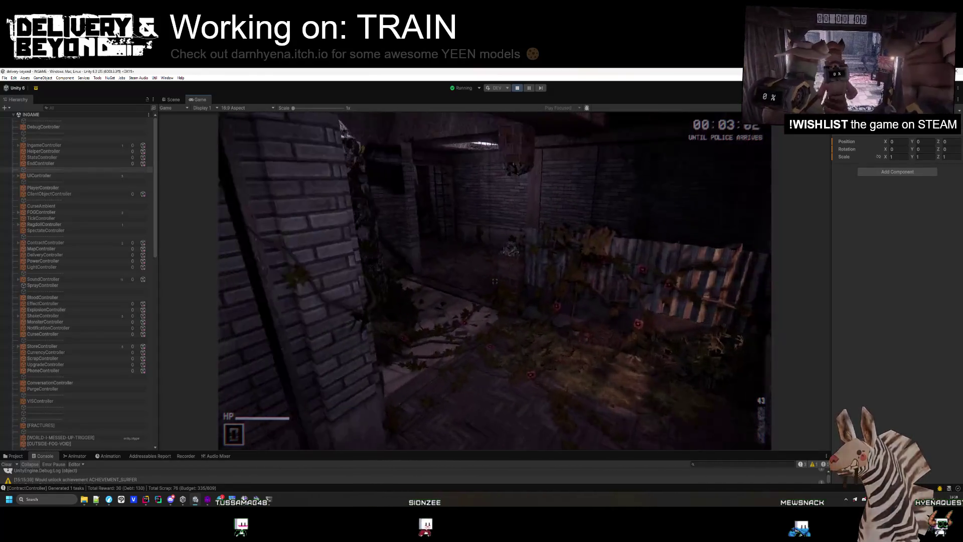
pyautogui.press('w')
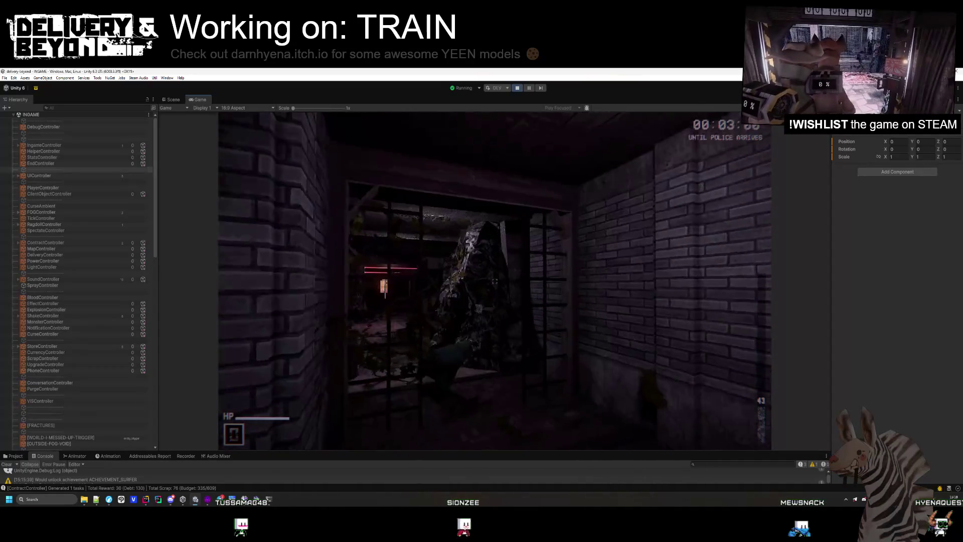
pyautogui.press('w')
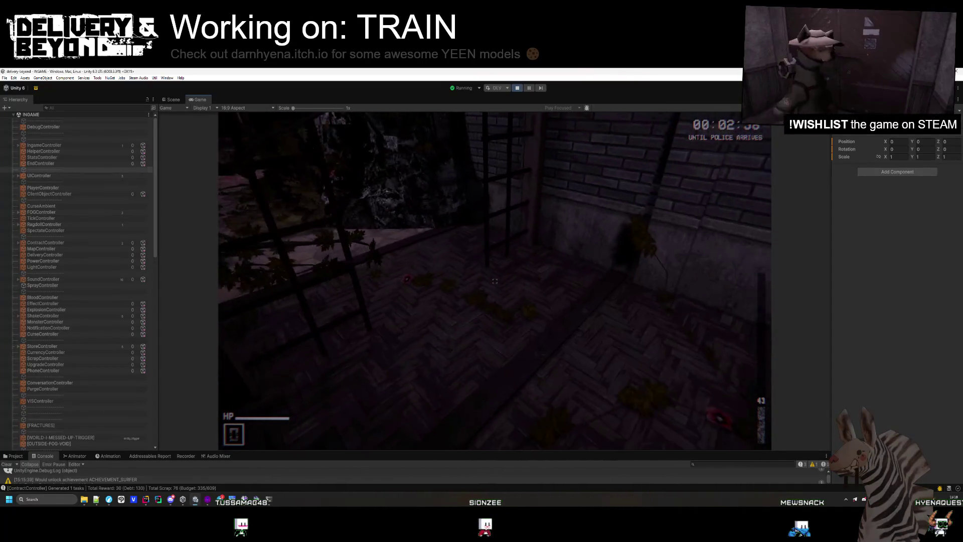
pyautogui.press('e')
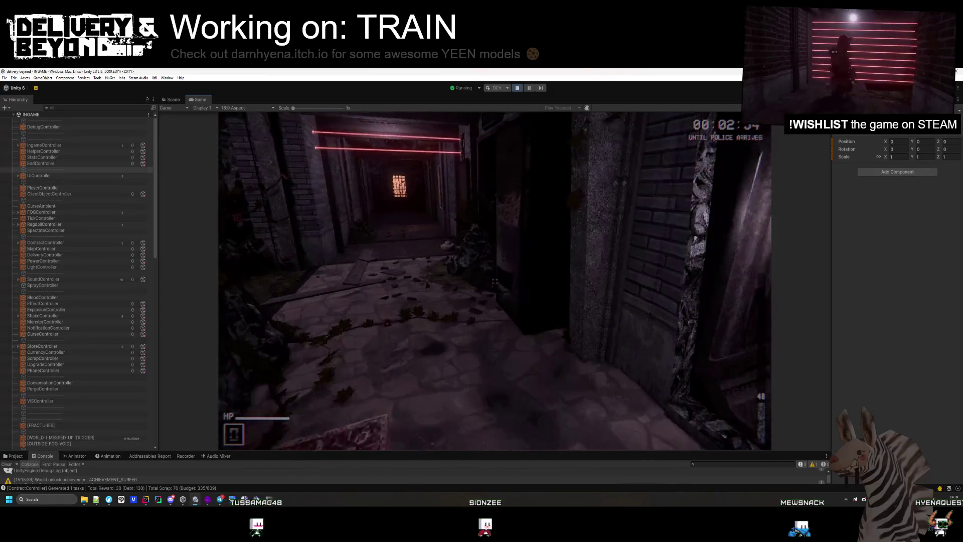
pyautogui.press('e')
# Step: Walk through the dim room and brick corridors, backing out of the red-laser alley
pyautogui.press('w')
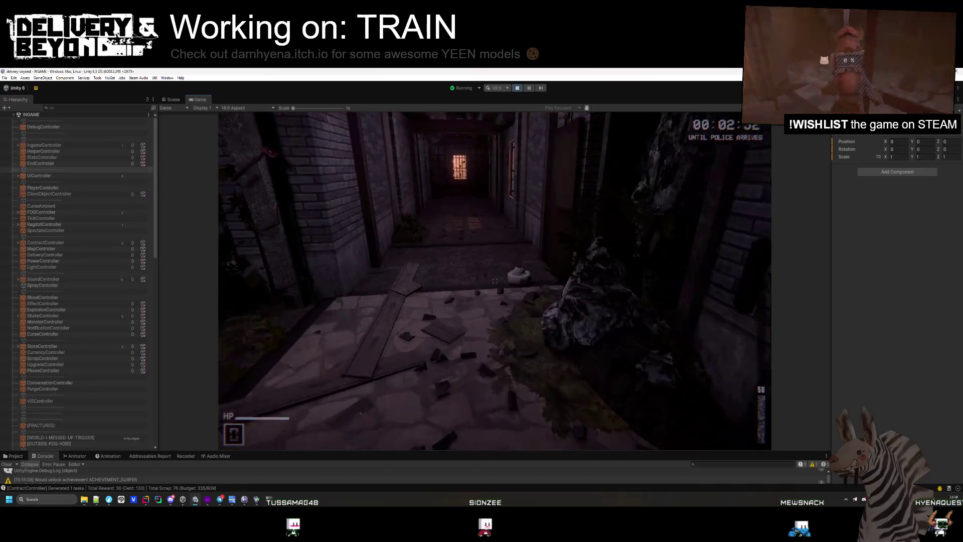
pyautogui.press('w')
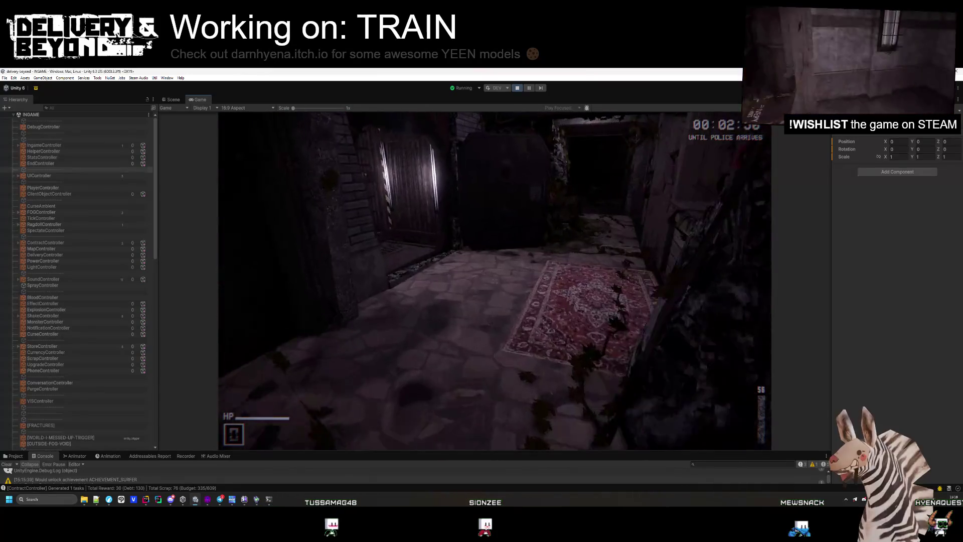
pyautogui.press('w')
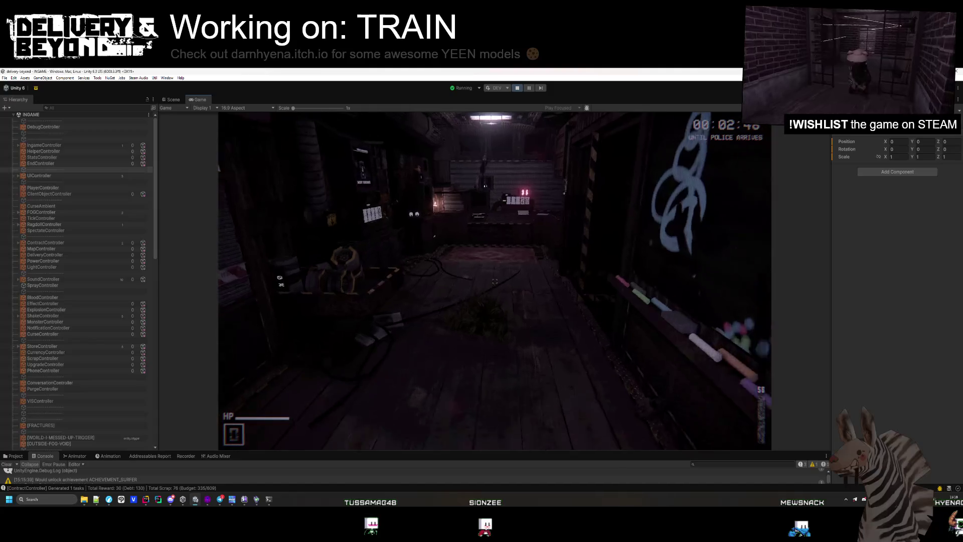
pyautogui.press('w')
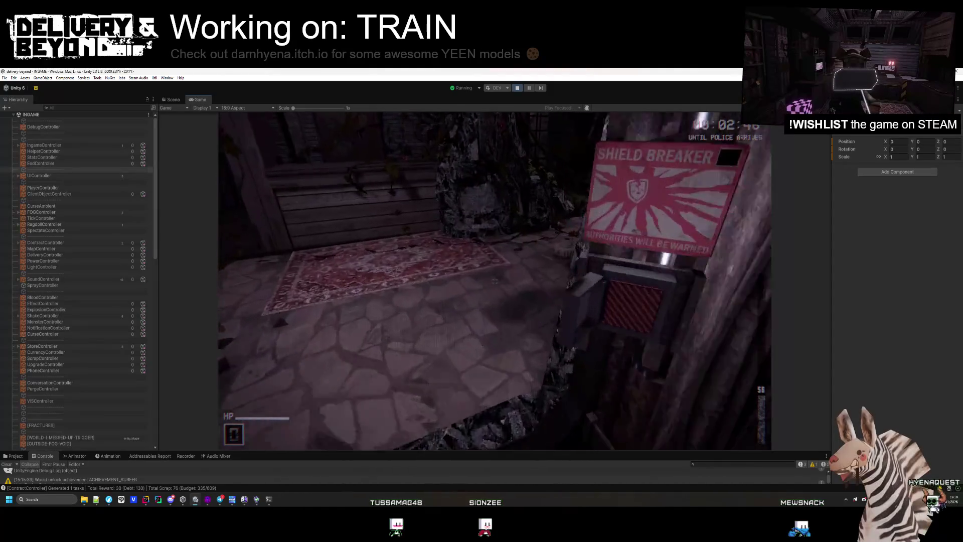
pyautogui.press('w')
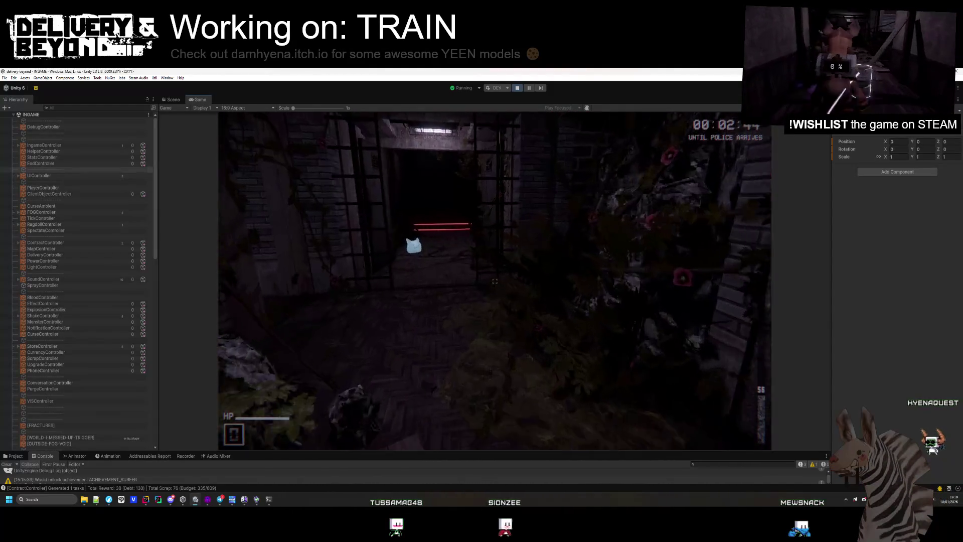
pyautogui.press('w')
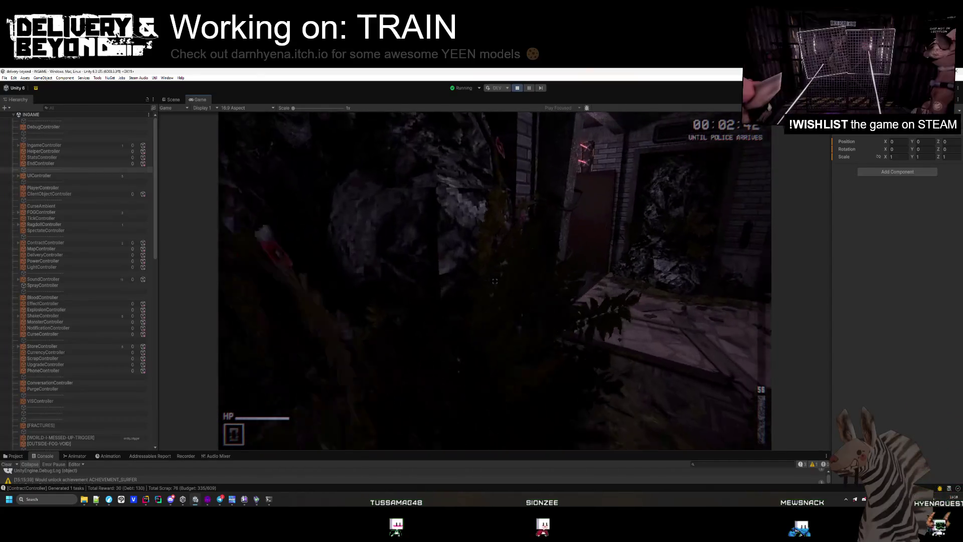
pyautogui.press('w')
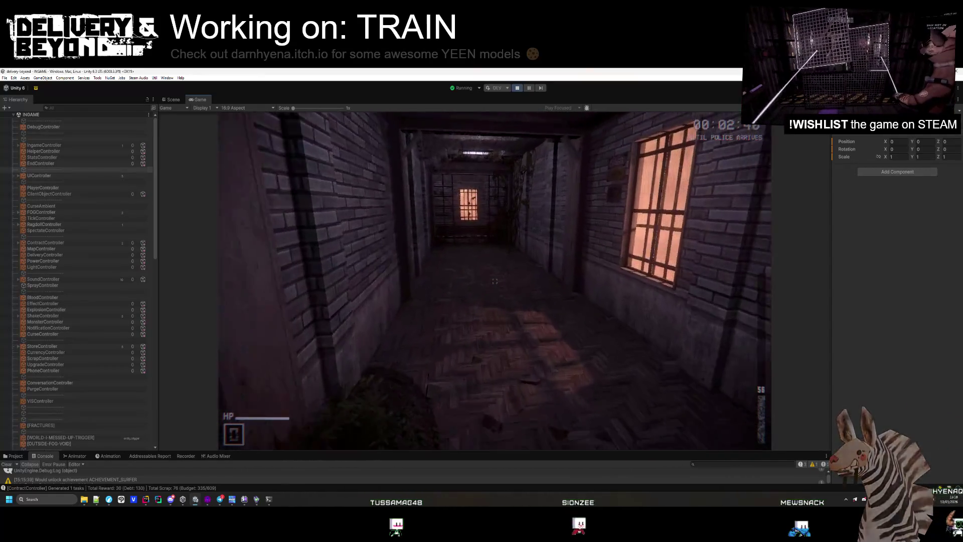
pyautogui.press('w')
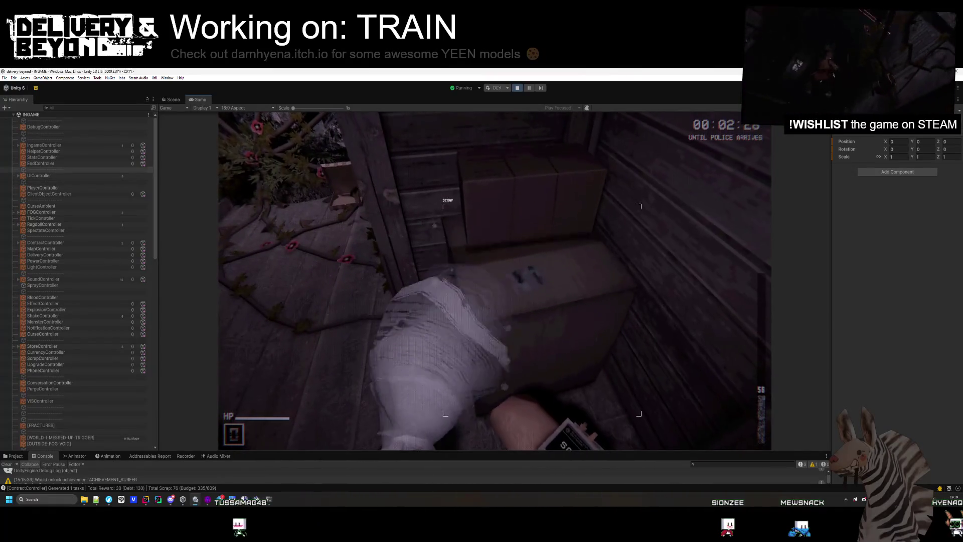
# Step: Vacuum up scrap in the tree corner, from the sack, checkered floor, and kitchen counter
pyautogui.press('e')
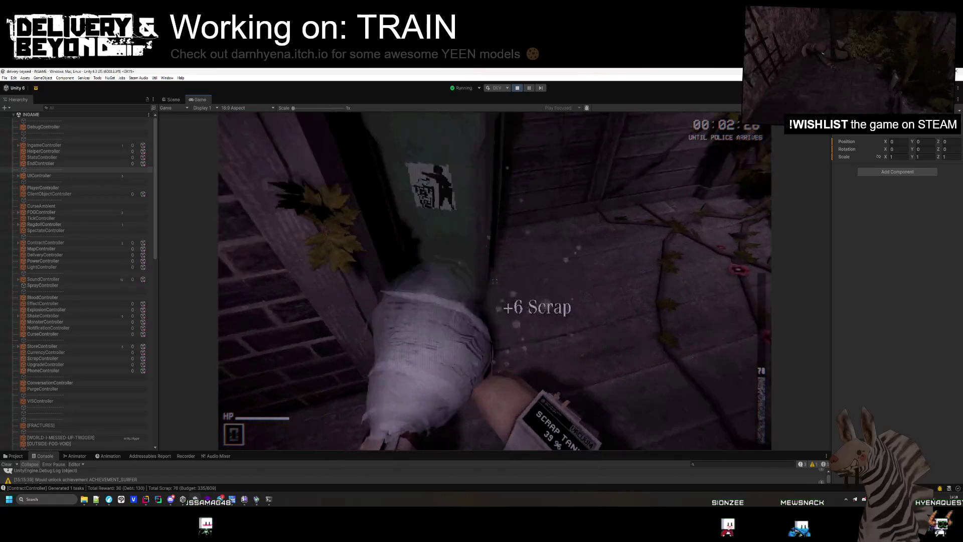
pyautogui.press('e')
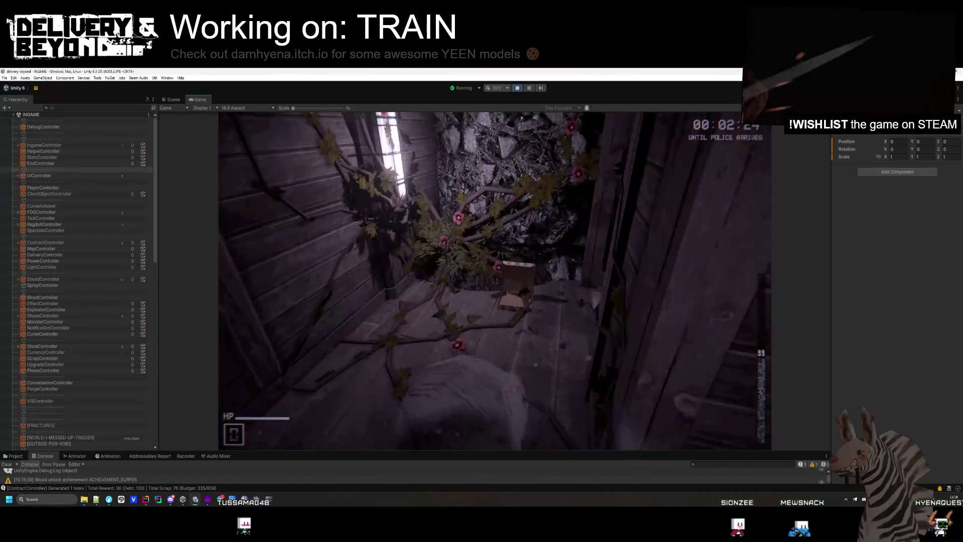
pyautogui.press('e')
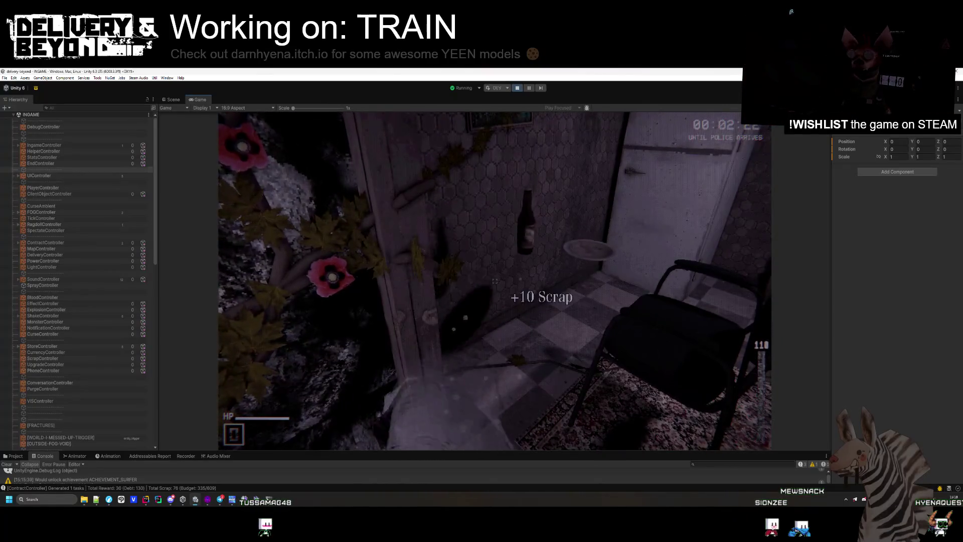
pyautogui.press('e')
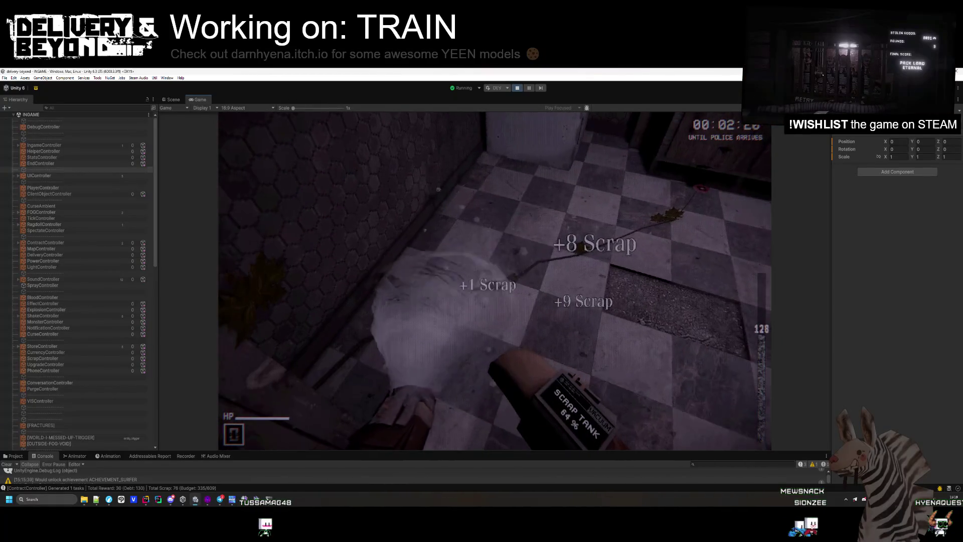
pyautogui.press('e')
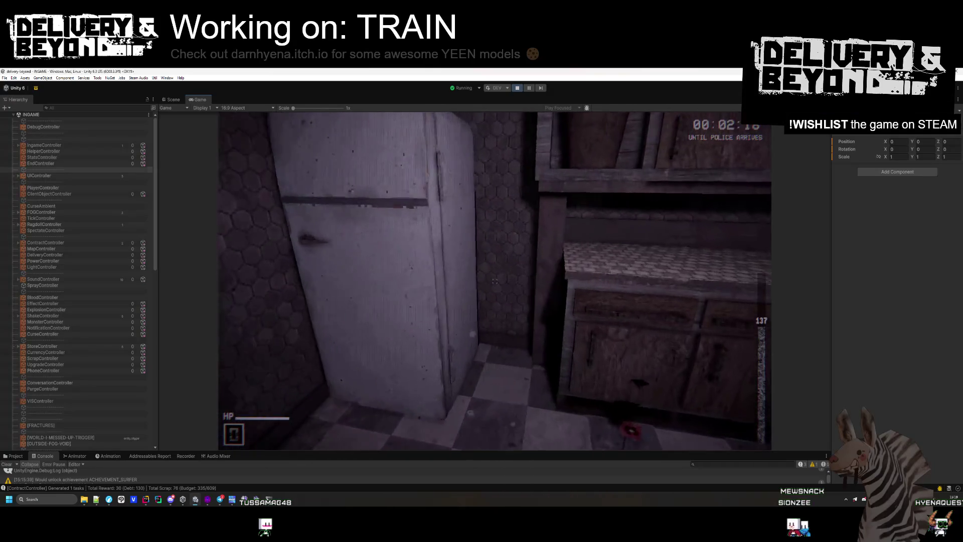
pyautogui.press('e')
pyautogui.press('e')
pyautogui.press('e')
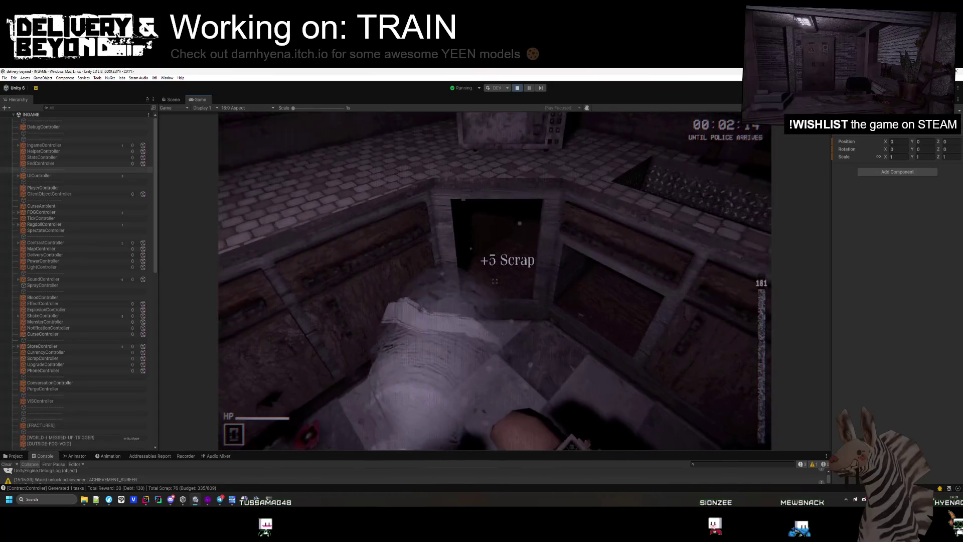
pyautogui.press('e')
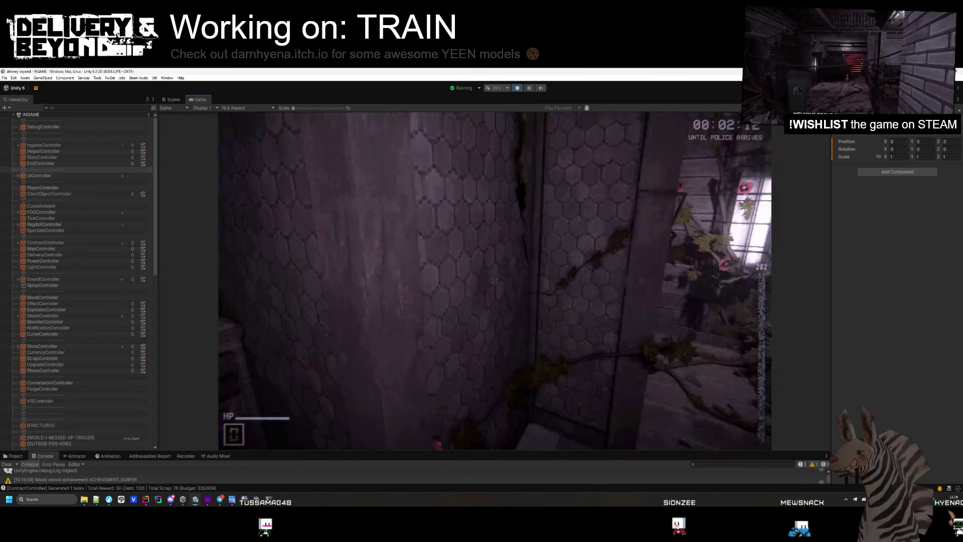
# Step: Return through the courtyard and corridor to the window over the track room
pyautogui.press('w')
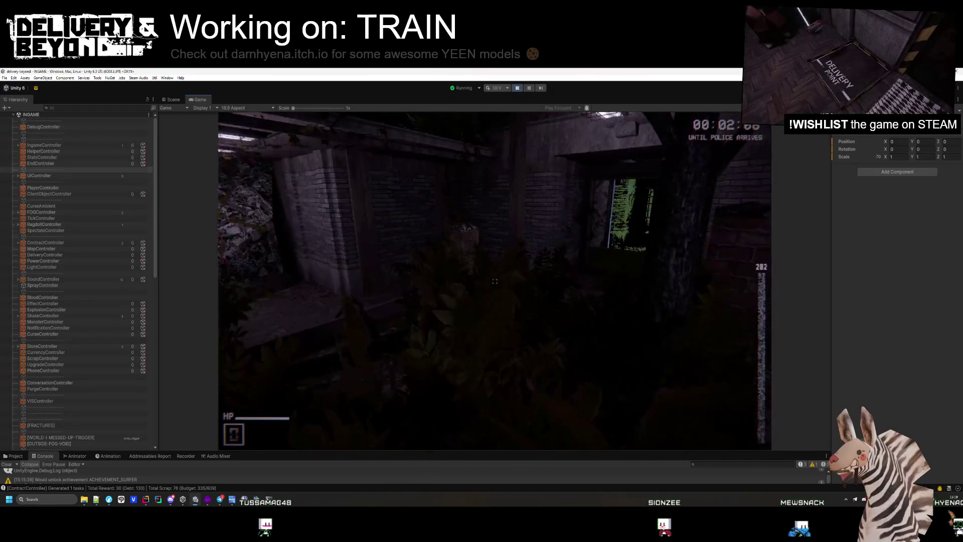
pyautogui.press('w')
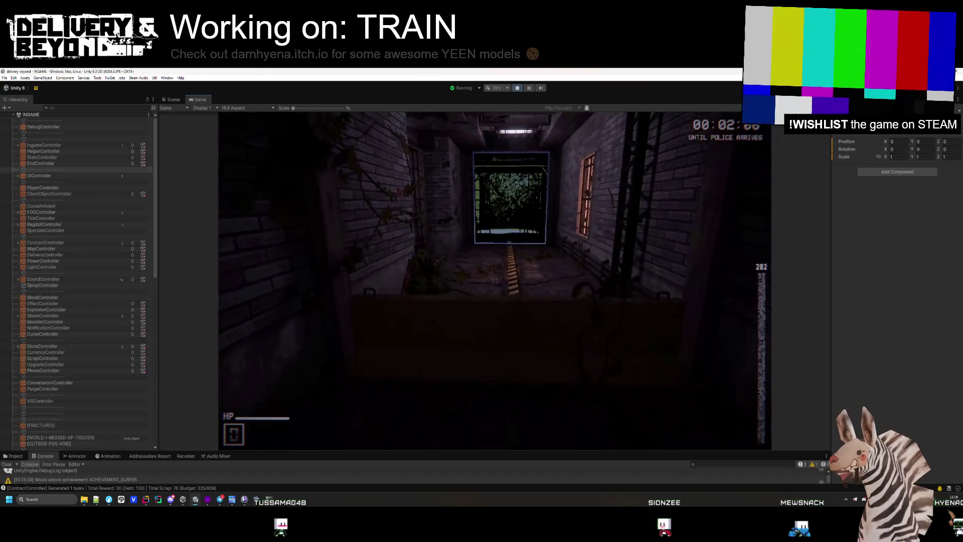
pyautogui.press('w')
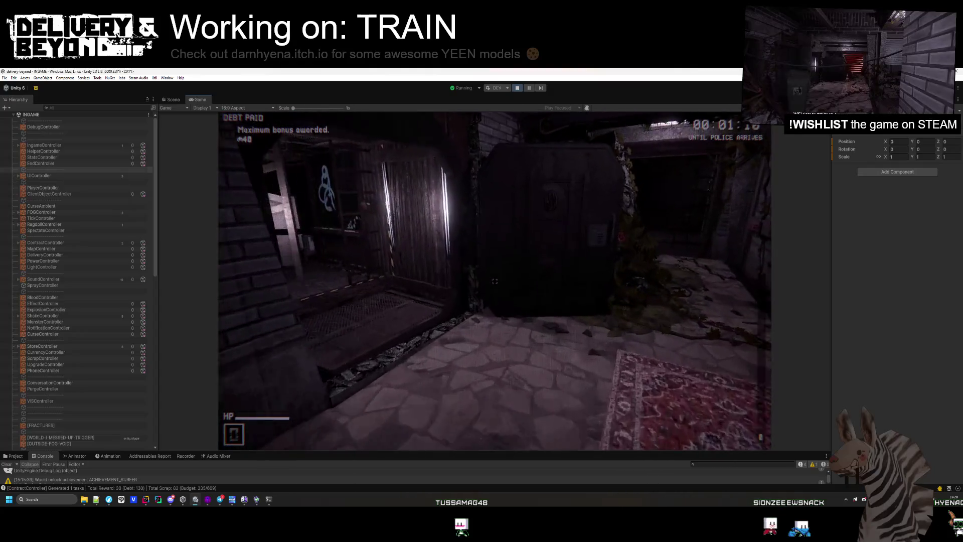
# Step: At the DEBT machine keypad, dial the Speed Dial number 683-024-5
pyautogui.press('w')
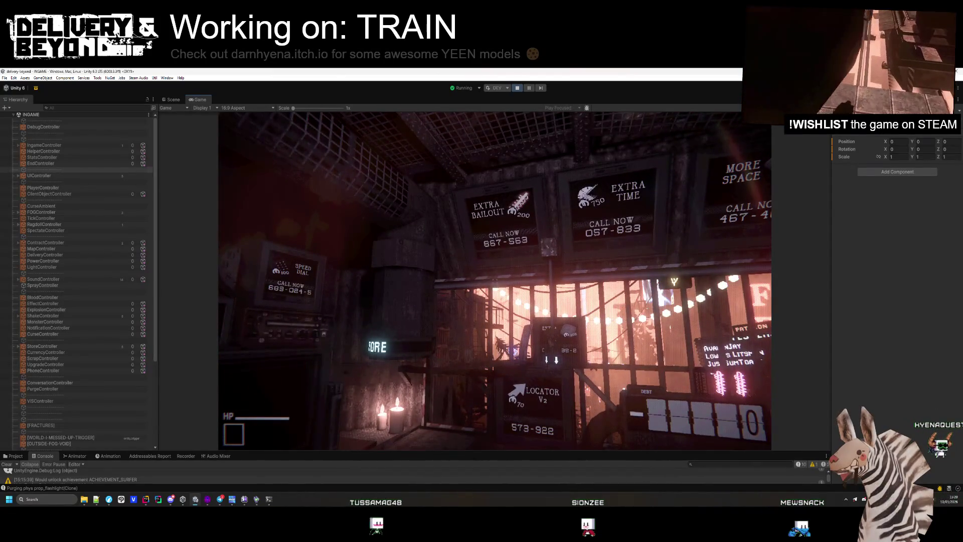
pyautogui.click(495, 281)
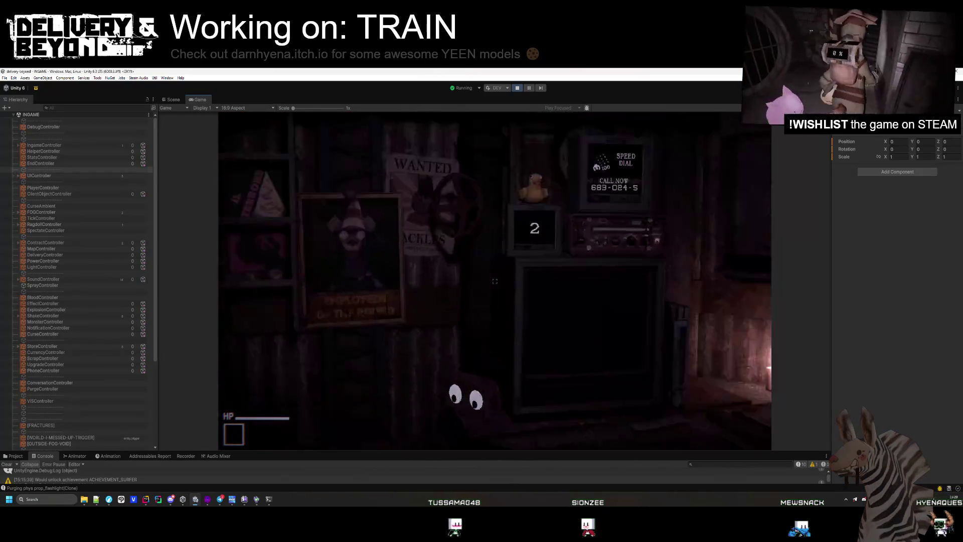
pyautogui.click(494, 281)
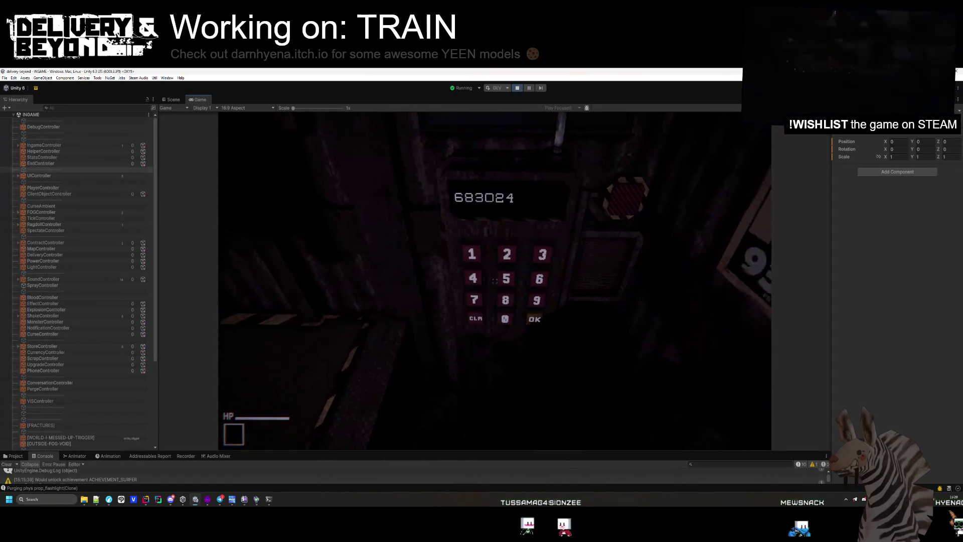
pyautogui.click(494, 281)
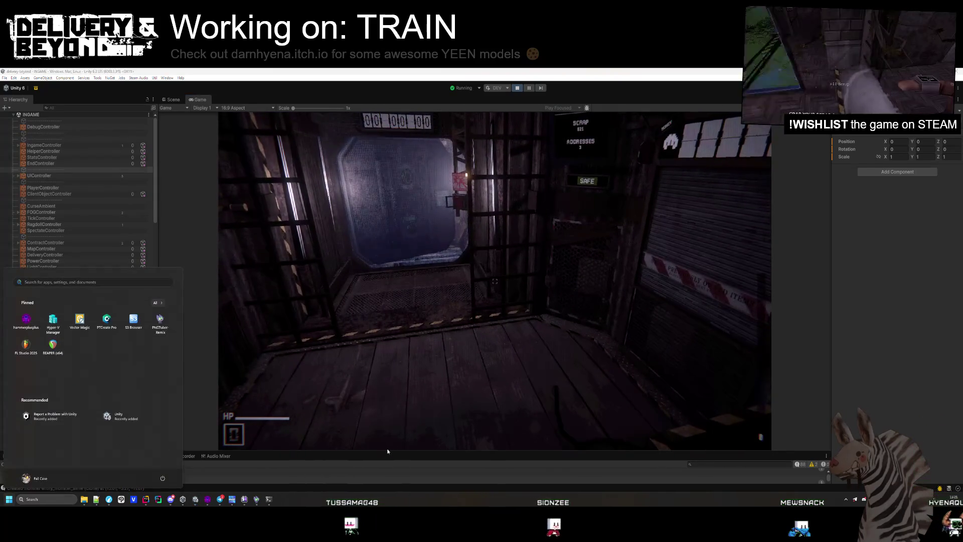
# Step: Clear the Console log and walk through the doorway into the corridor
pyautogui.click(7, 464)
pyautogui.press('w')
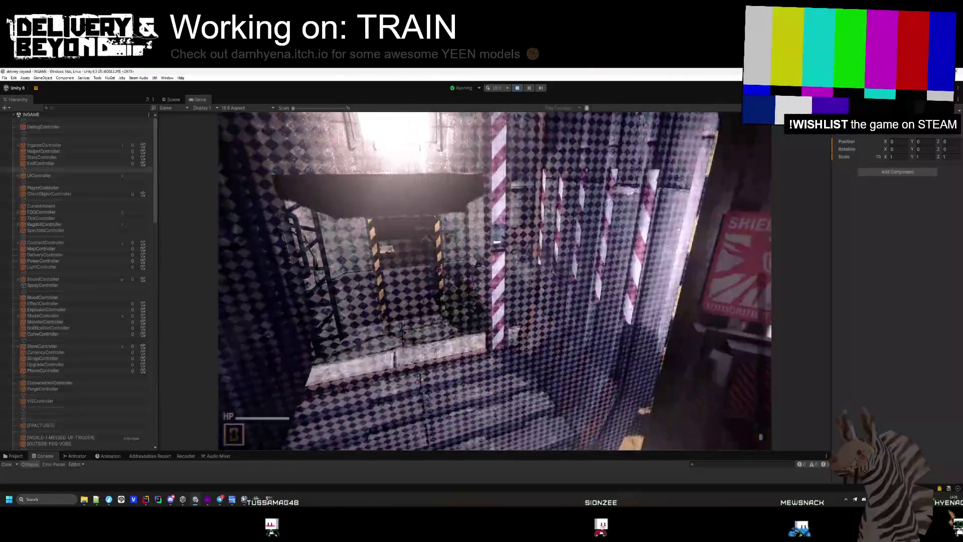
pyautogui.press('w')
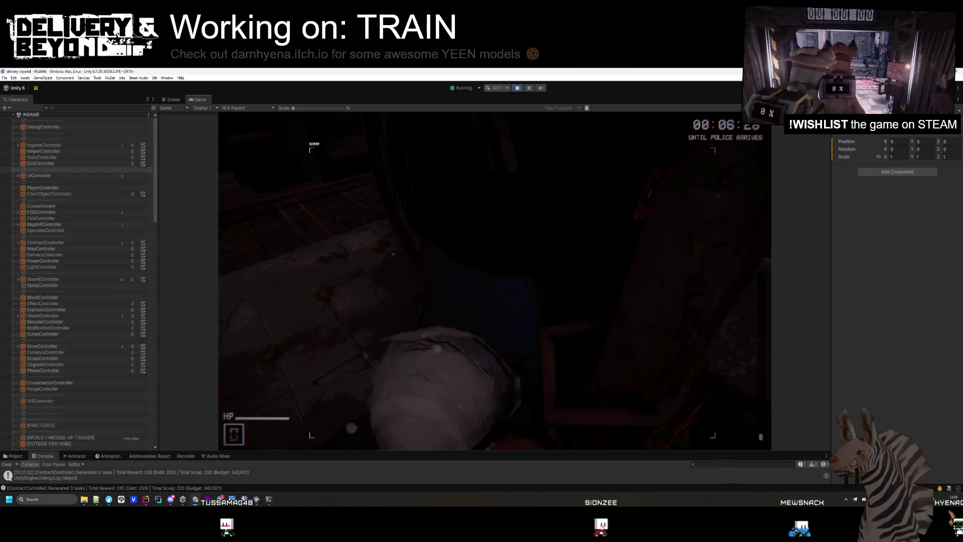
# Step: Collect scrap from the bin, box pile, bags, and the crates around the ladder room
pyautogui.press('e')
pyautogui.press('e')
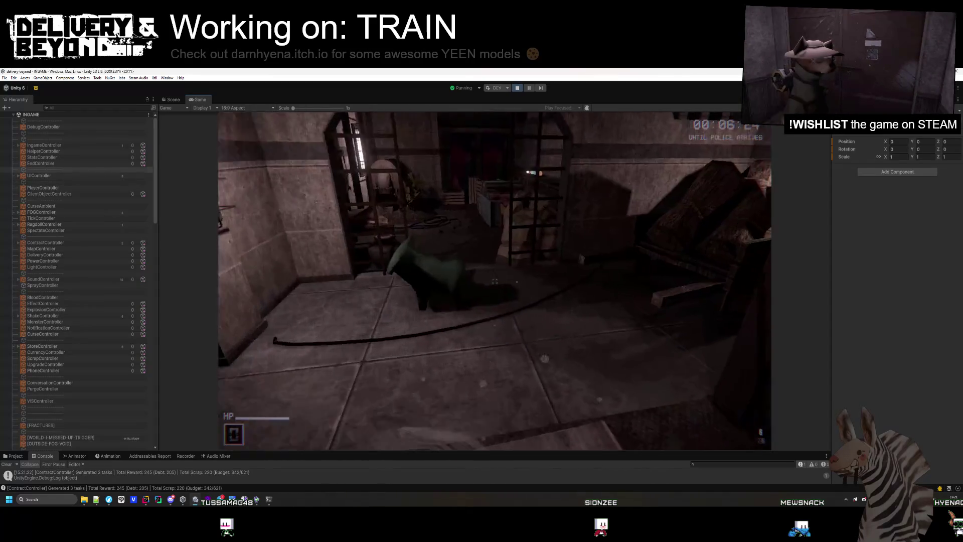
pyautogui.press('e')
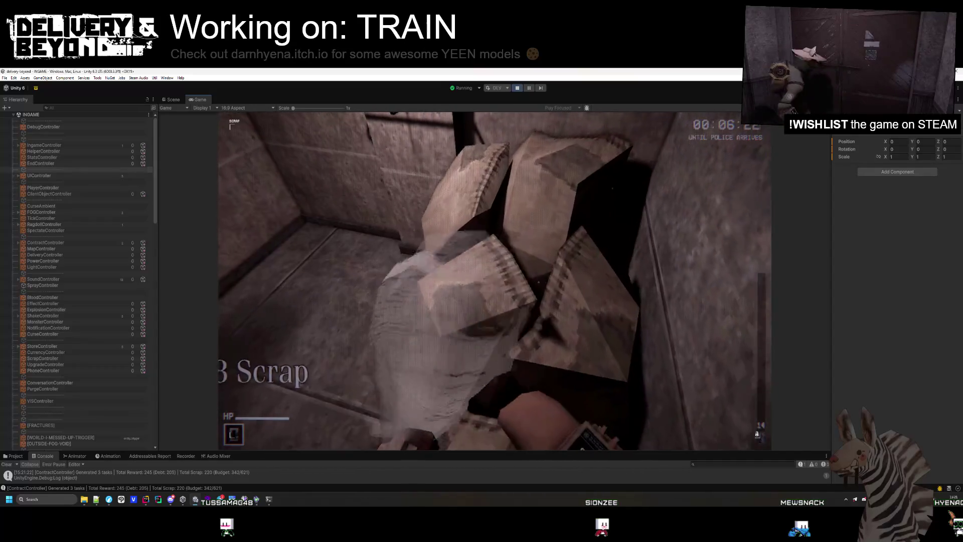
pyautogui.press('e')
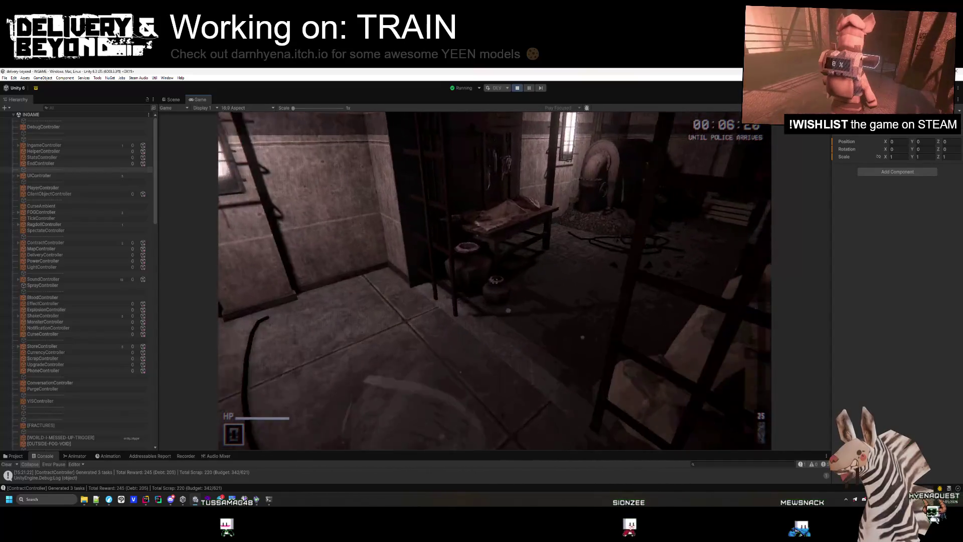
pyautogui.press('e')
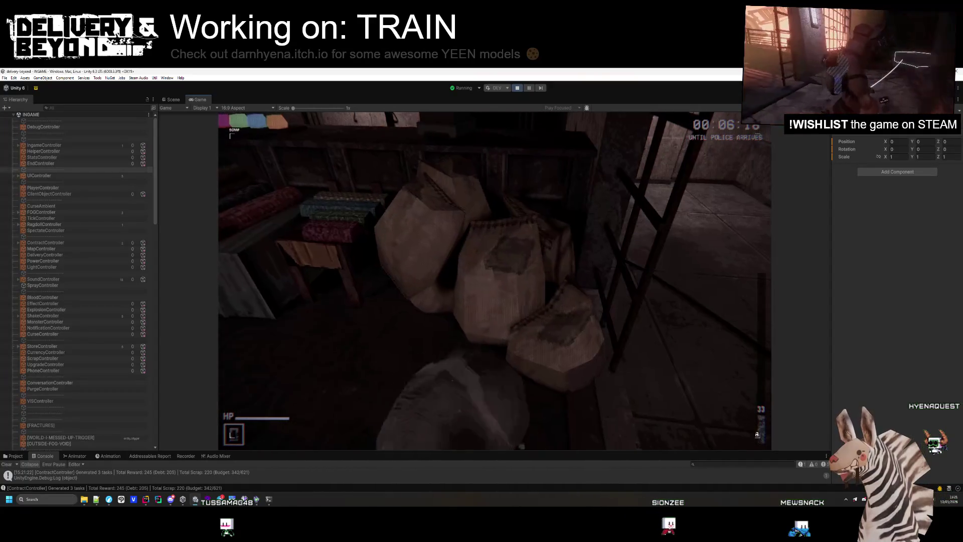
pyautogui.press('e')
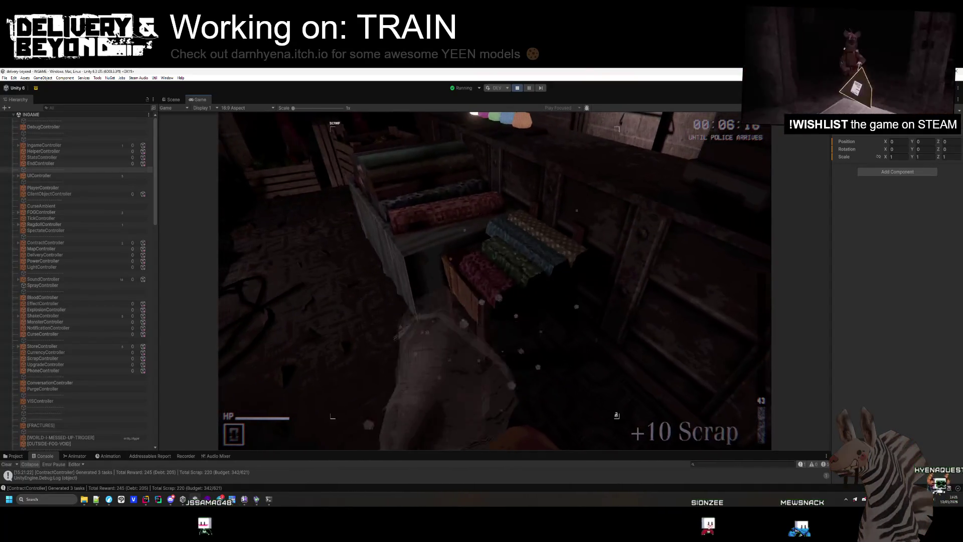
pyautogui.press('e')
pyautogui.press('e')
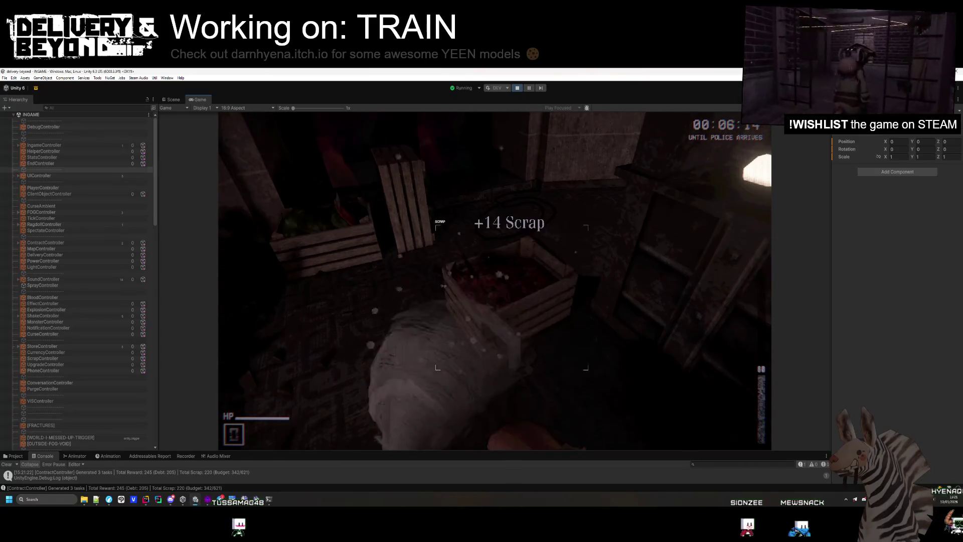
pyautogui.press('e')
pyautogui.press('e')
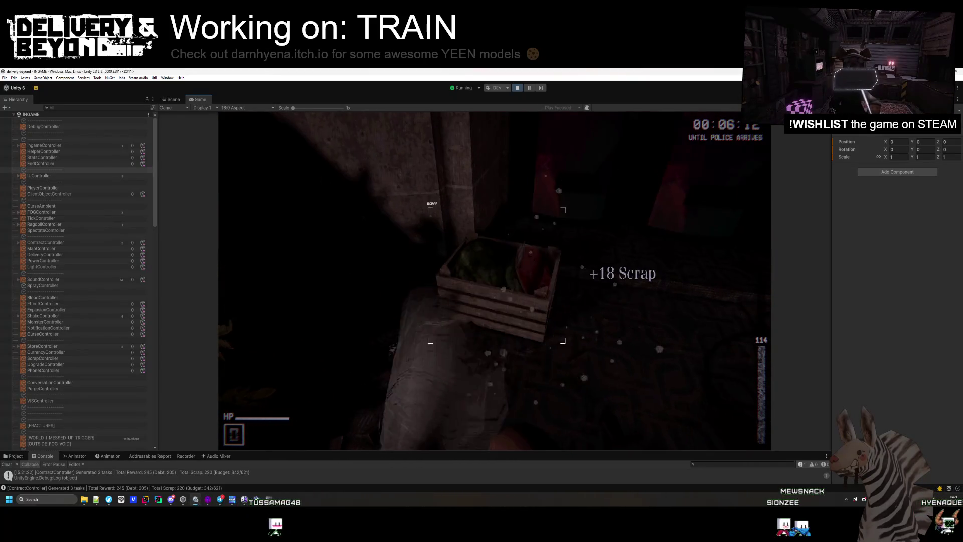
pyautogui.press('e')
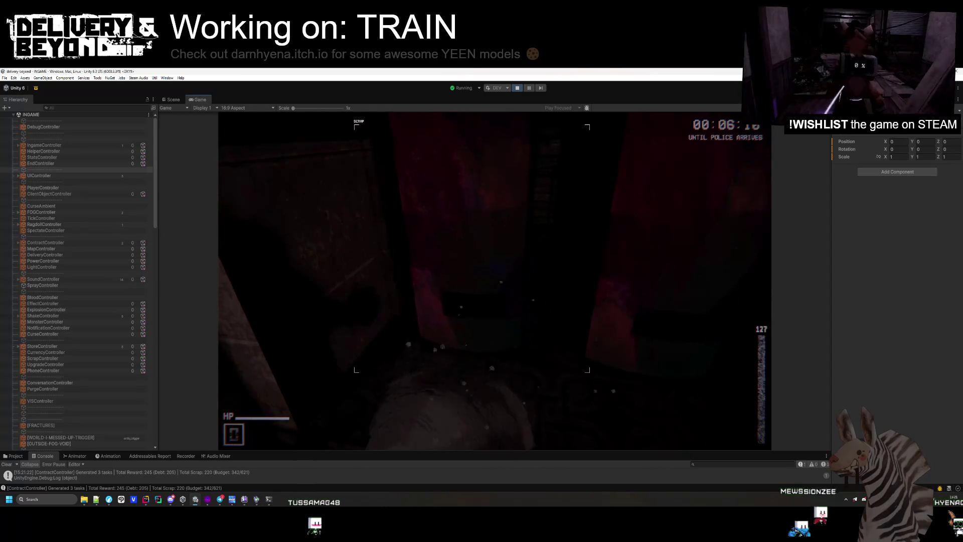
pyautogui.press('e')
pyautogui.press('e')
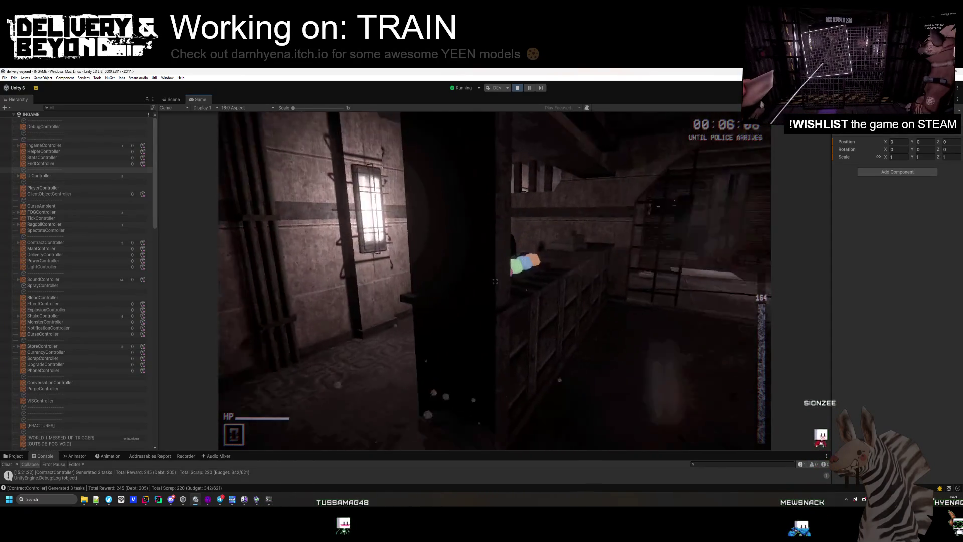
pyautogui.press('e')
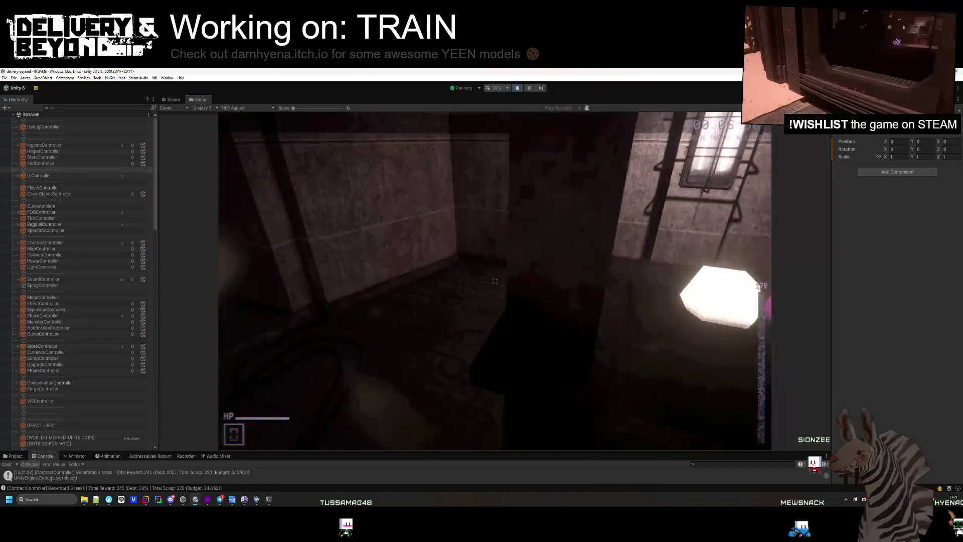
# Step: Take the chair as scrap, return to the train car, and grab the canister
pyautogui.press('w')
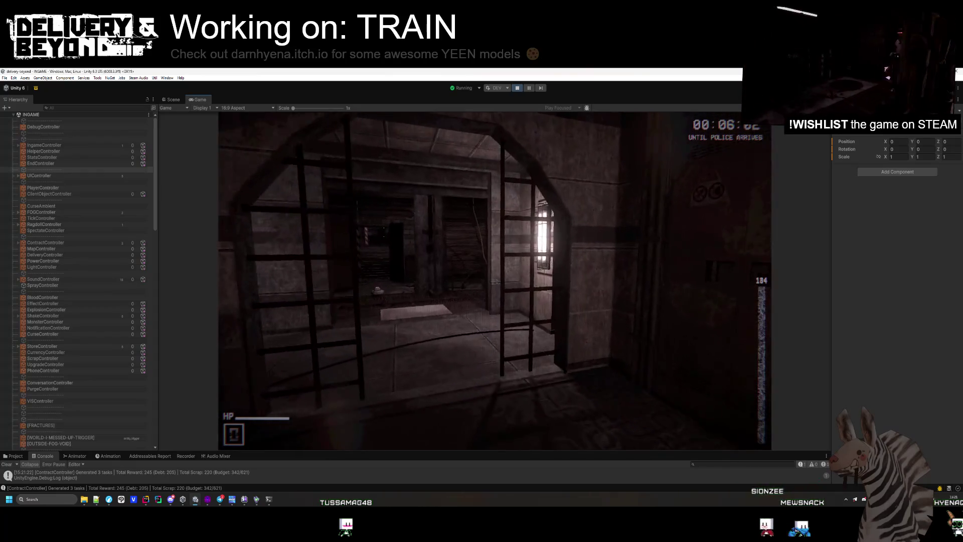
pyautogui.press('w')
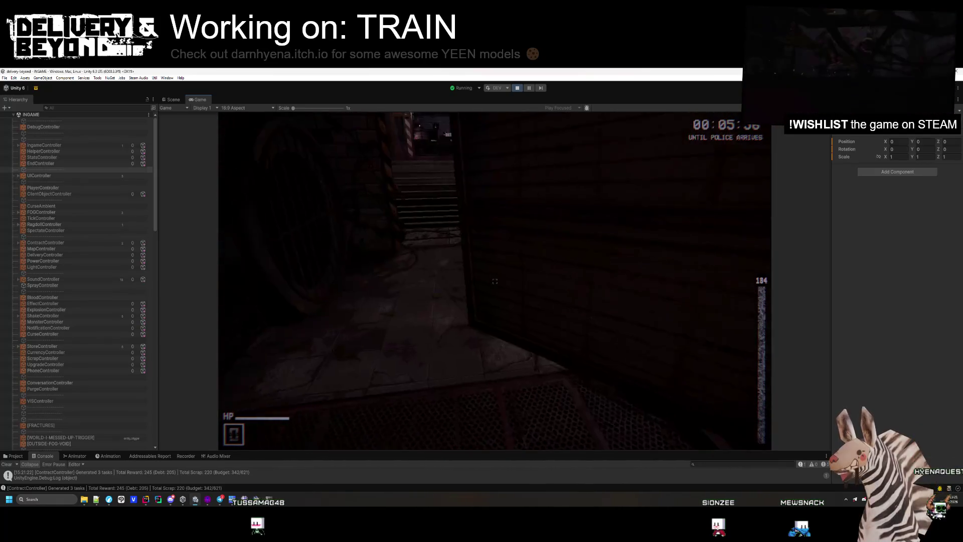
pyautogui.press('w')
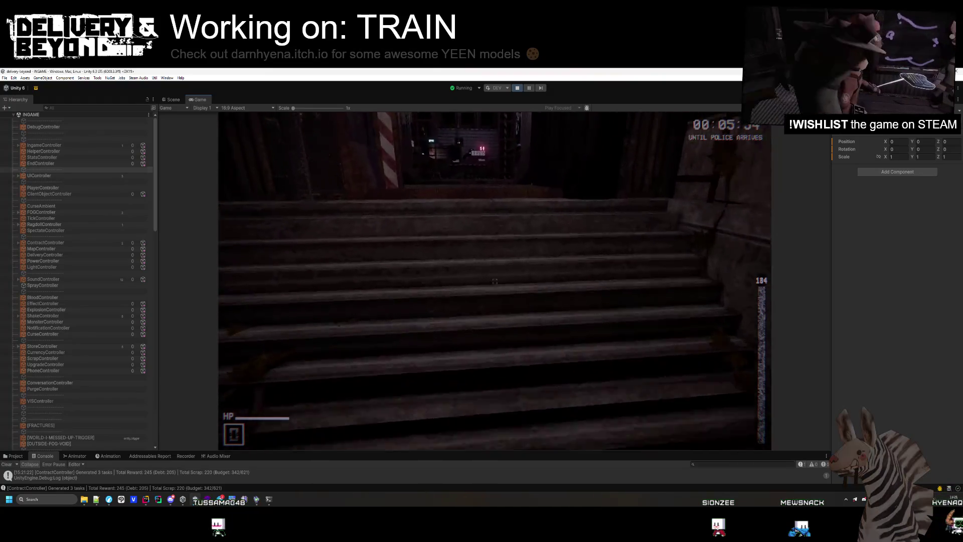
pyautogui.press('w')
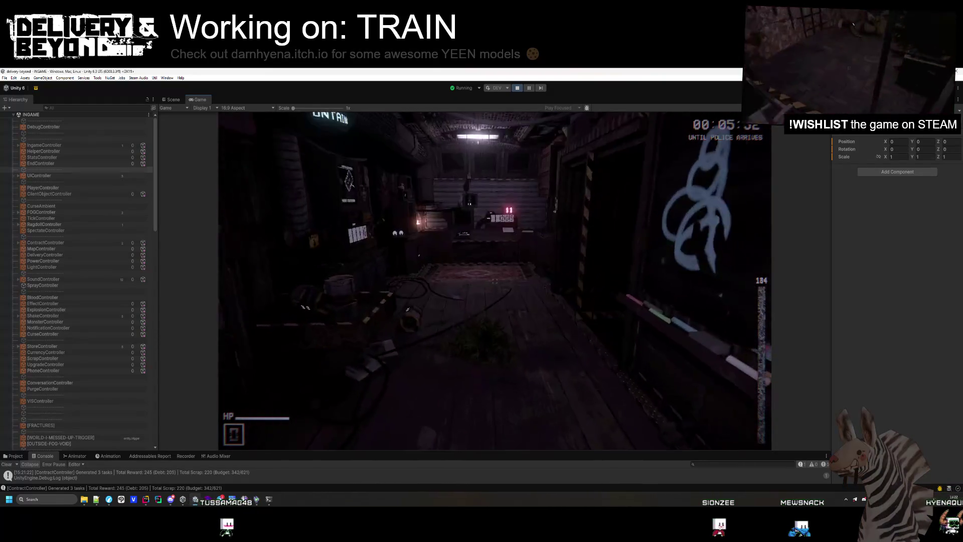
pyautogui.press('e')
pyautogui.press('e')
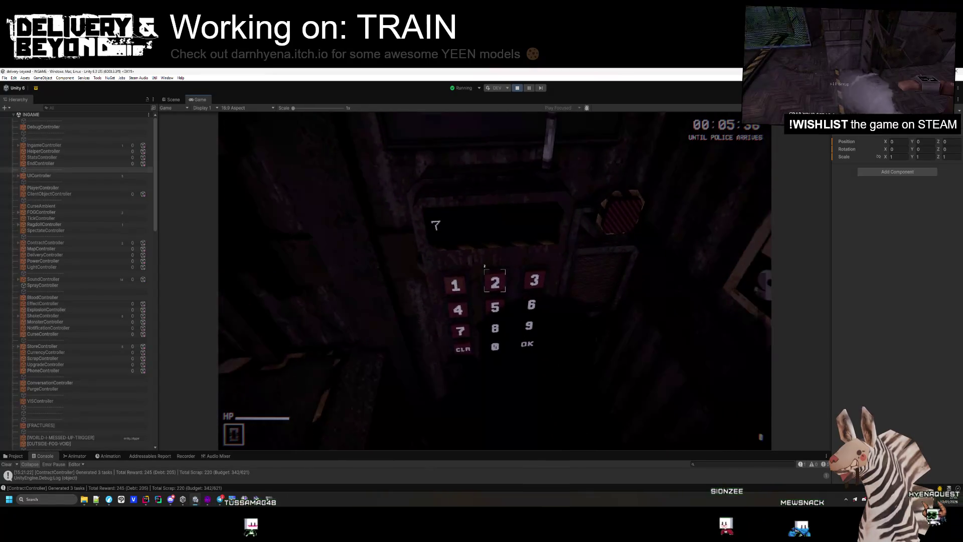
# Step: Submit number 7246 on the keypad, then dial and submit a second number
pyautogui.click(494, 281)
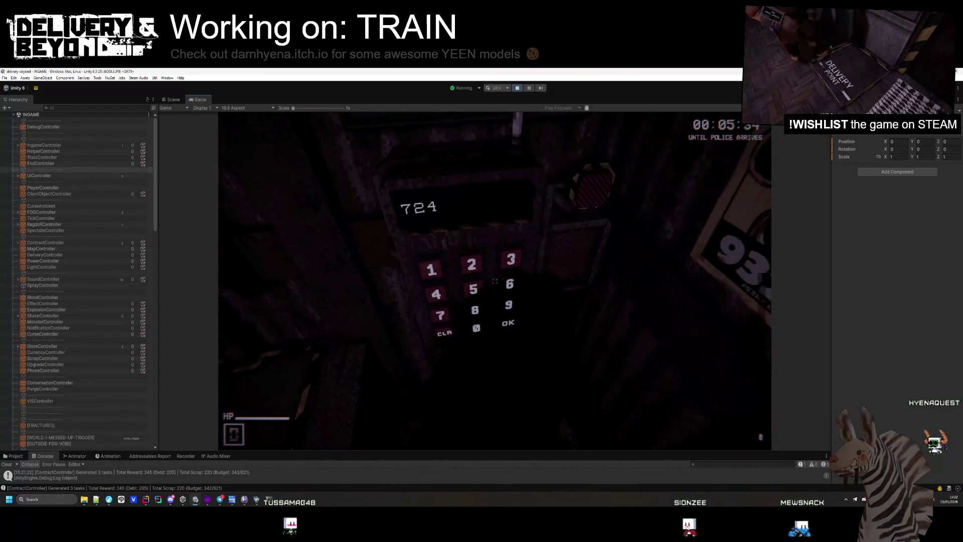
pyautogui.click(493, 272)
pyautogui.click(494, 281)
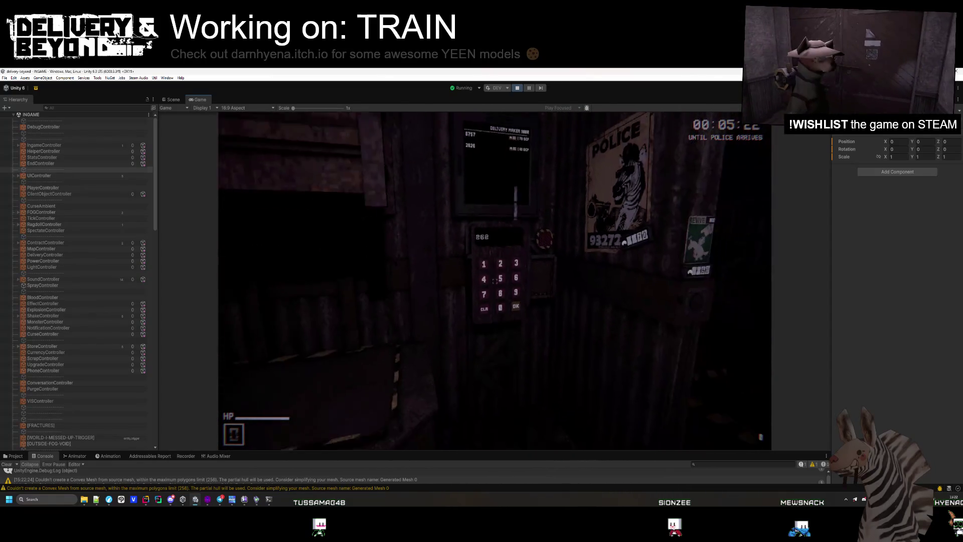
pyautogui.click(496, 280)
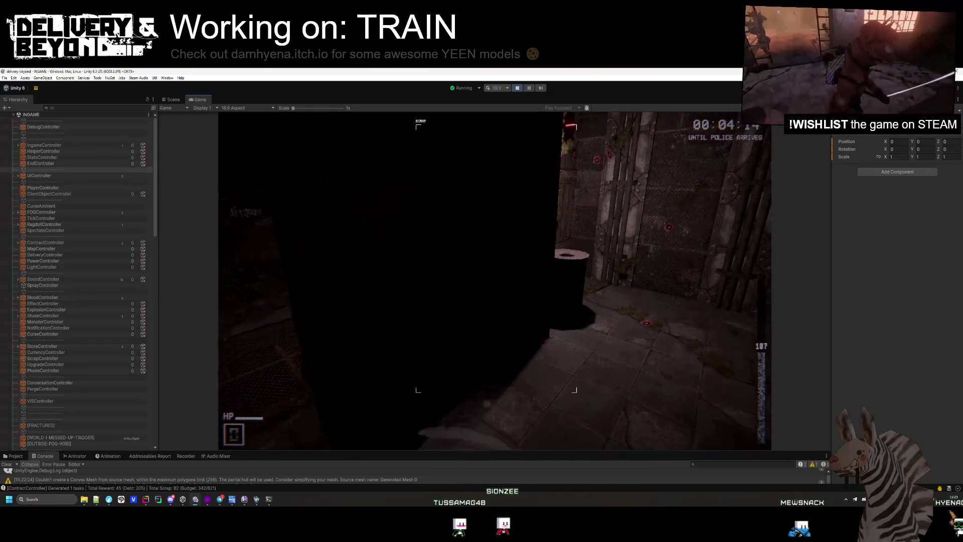
# Step: Collect scrap near the barrel, by the wooden door, and in the dark room
pyautogui.press('e')
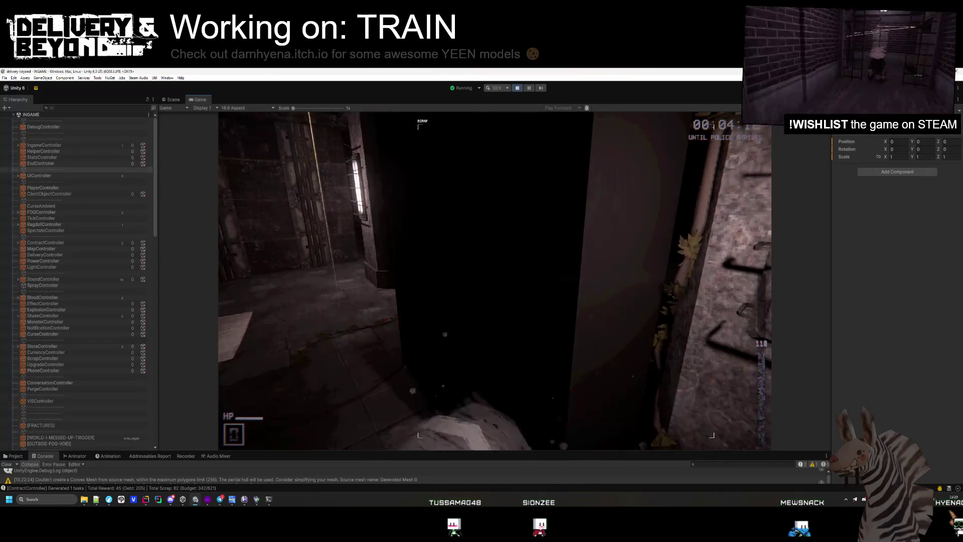
pyautogui.press('e')
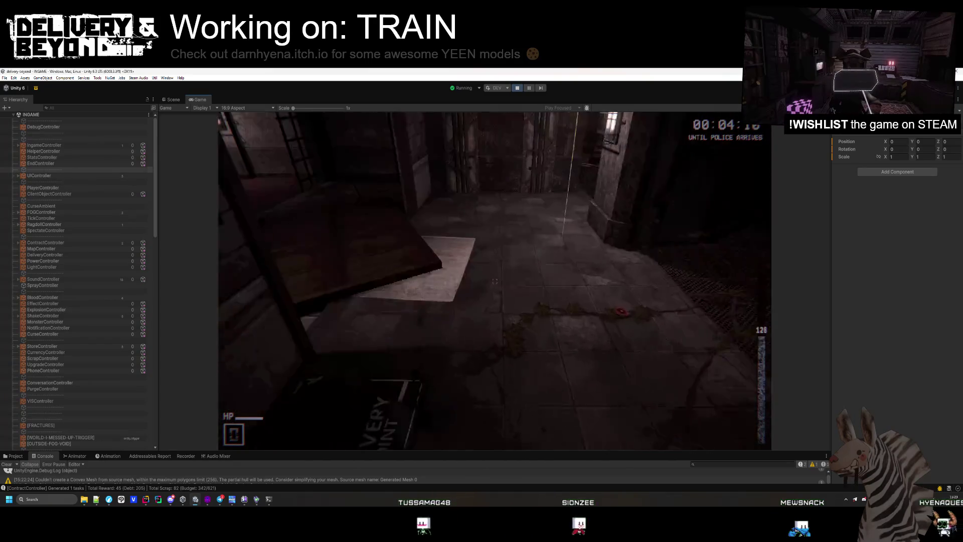
pyautogui.press('e')
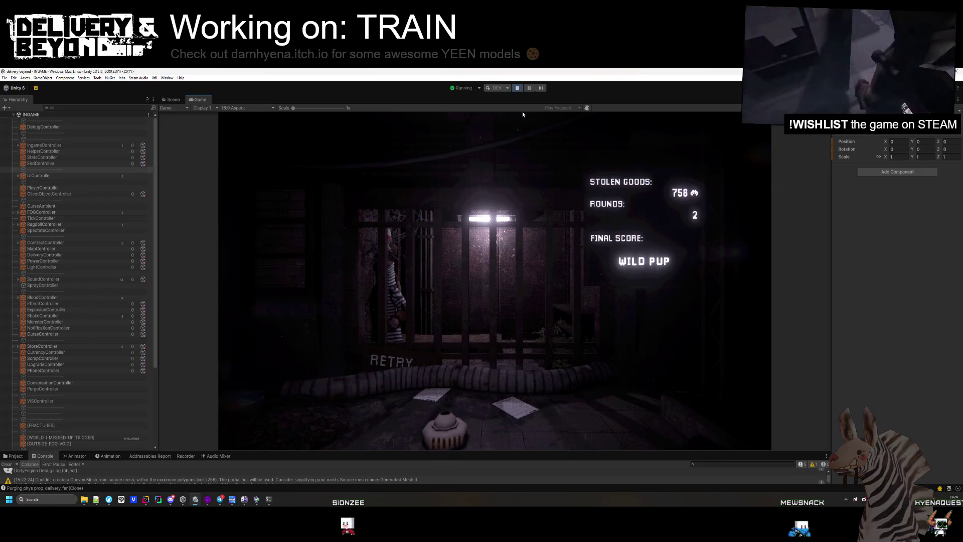
# Step: Open the in-game Settings menu, then switch to Rider's StoreController.cs diff
pyautogui.press('Escape')
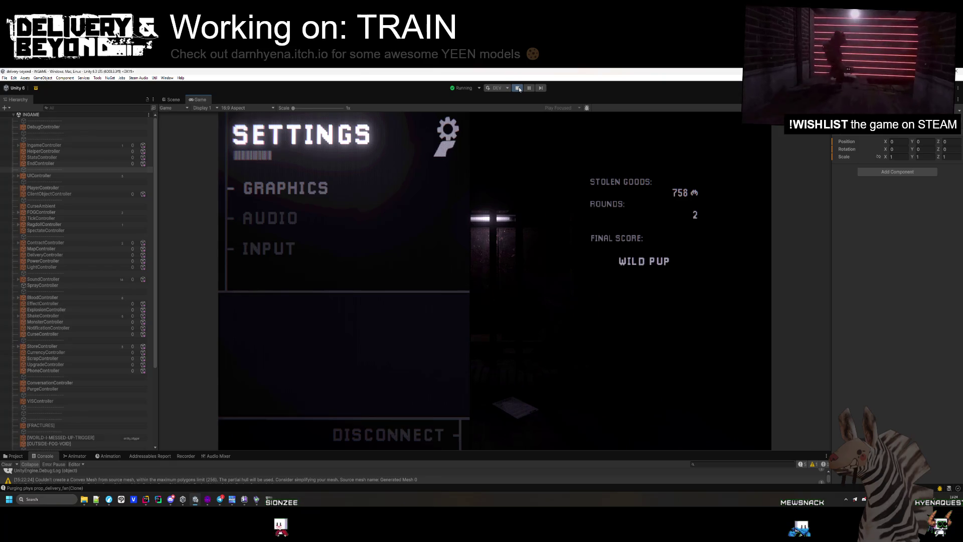
pyautogui.click(145, 499)
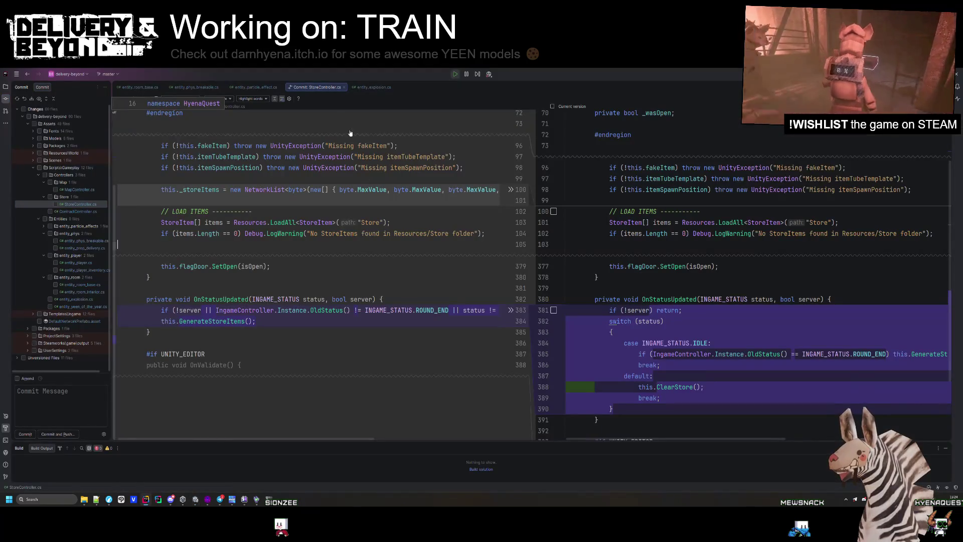
# Step: Close the StoreController.cs diff and open ContractController.cs via Search Everywhere
pyautogui.middleClick(316, 89)
pyautogui.press('shift')
pyautogui.press('shift')
pyautogui.write('task')
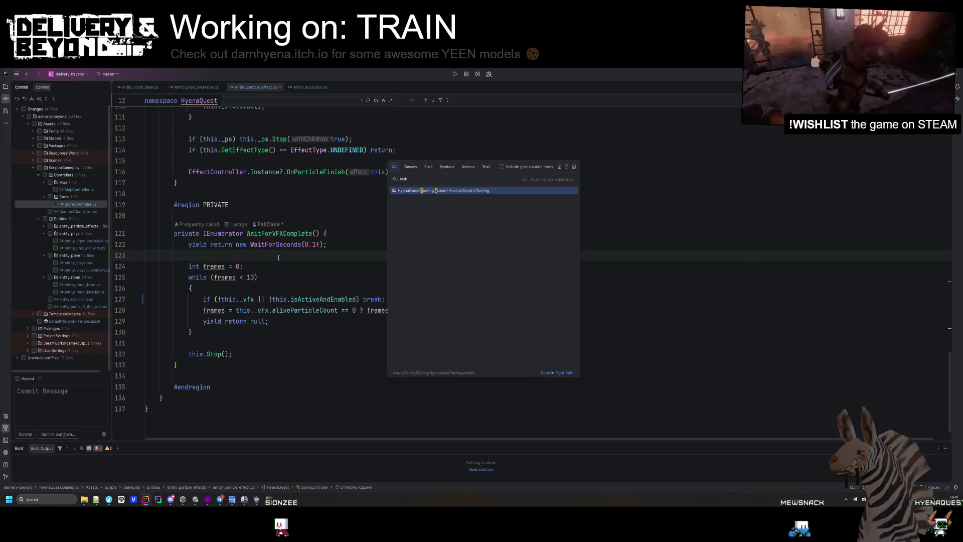
pyautogui.write('controller')
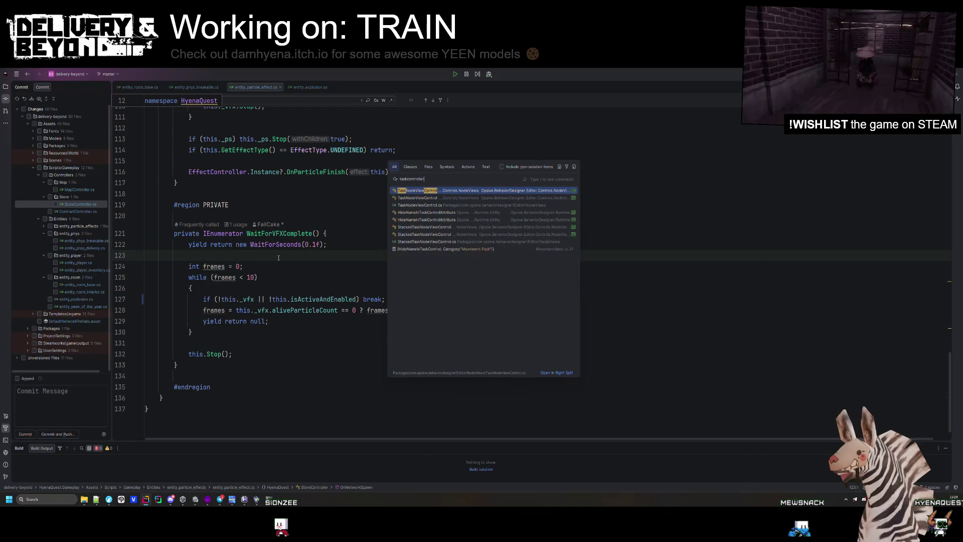
pyautogui.press('BackSpace')
pyautogui.press('BackSpace')
pyautogui.press('BackSpace')
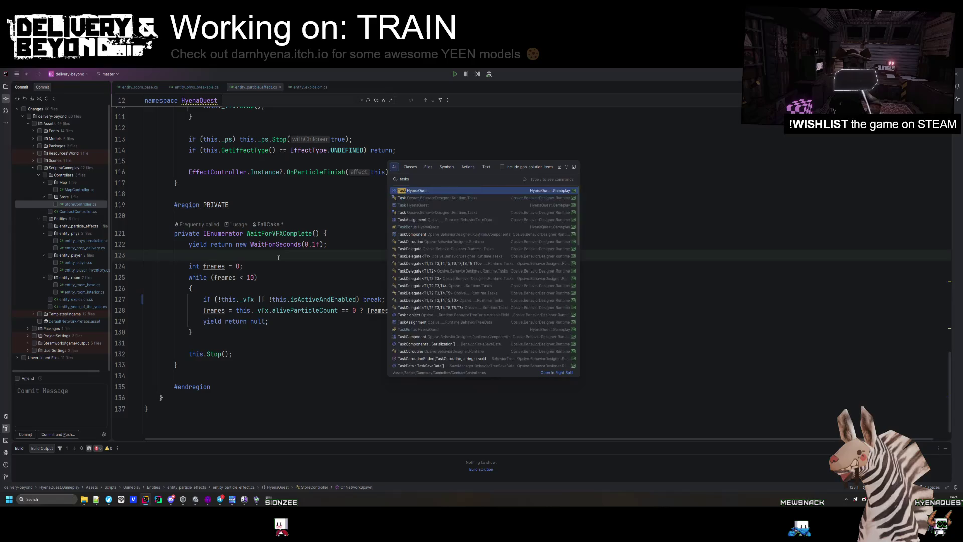
pyautogui.press('BackSpace')
pyautogui.press('BackSpace')
pyautogui.press('BackSpace')
pyautogui.write('control')
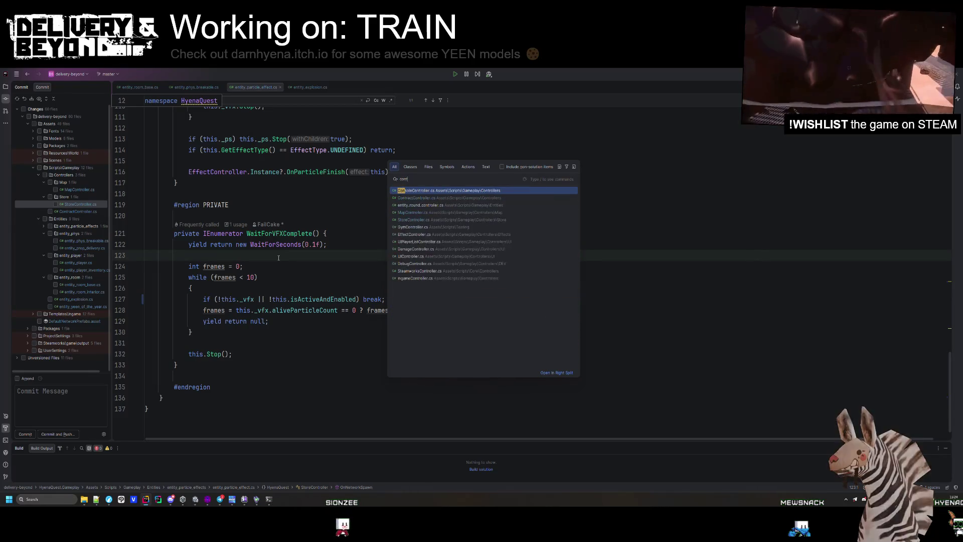
pyautogui.press('Return')
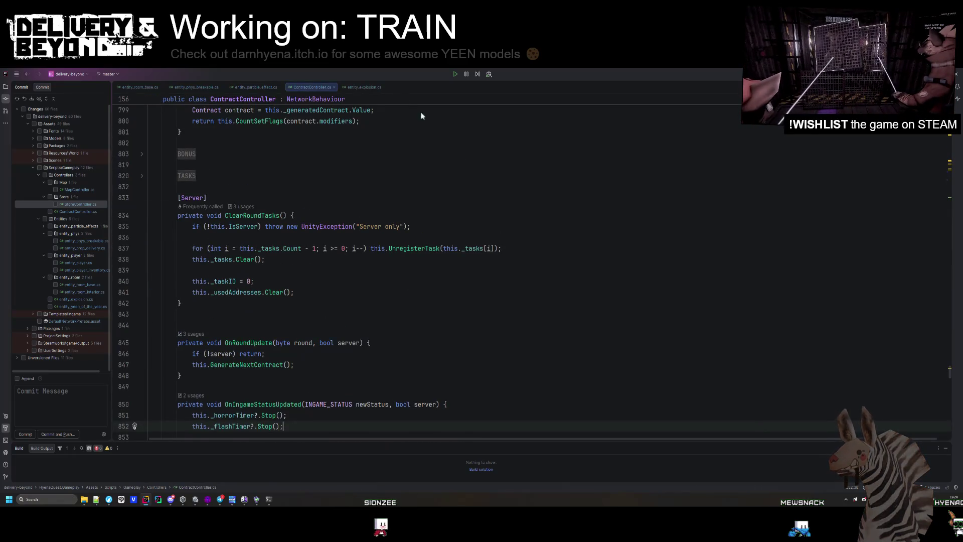
# Step: Scroll ContractController.cs to the scrap-scaling code in GenerateDeliveryTasks
pyautogui.scroll(2, 261, 98)
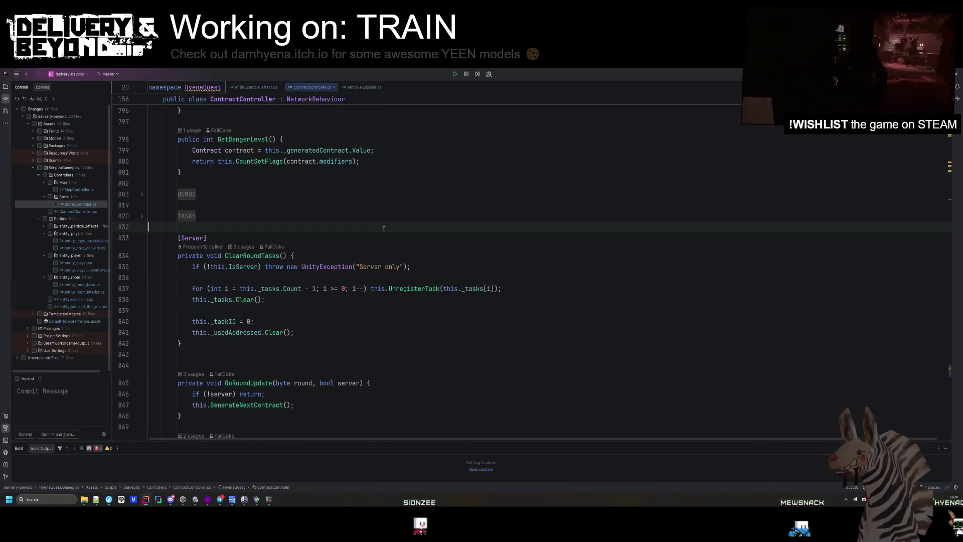
pyautogui.scroll(-15, 380, 228)
pyautogui.scroll(-5, 379, 228)
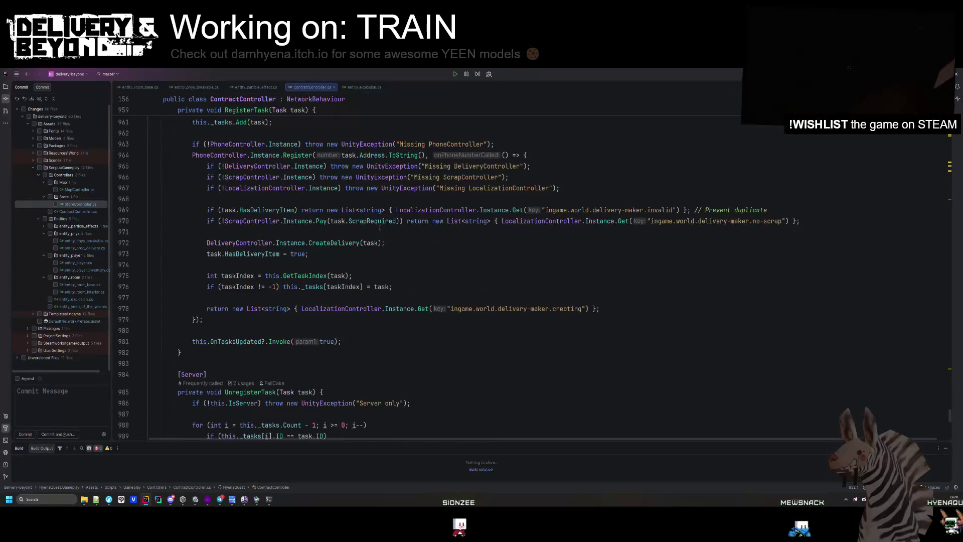
pyautogui.scroll(10, 380, 226)
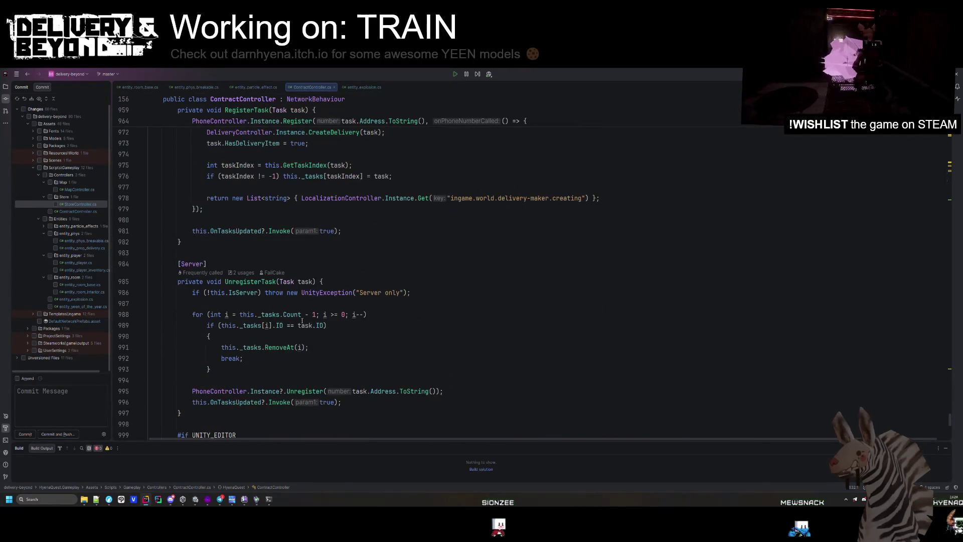
pyautogui.scroll(10, 316, 326)
pyautogui.scroll(-10, 198, 264)
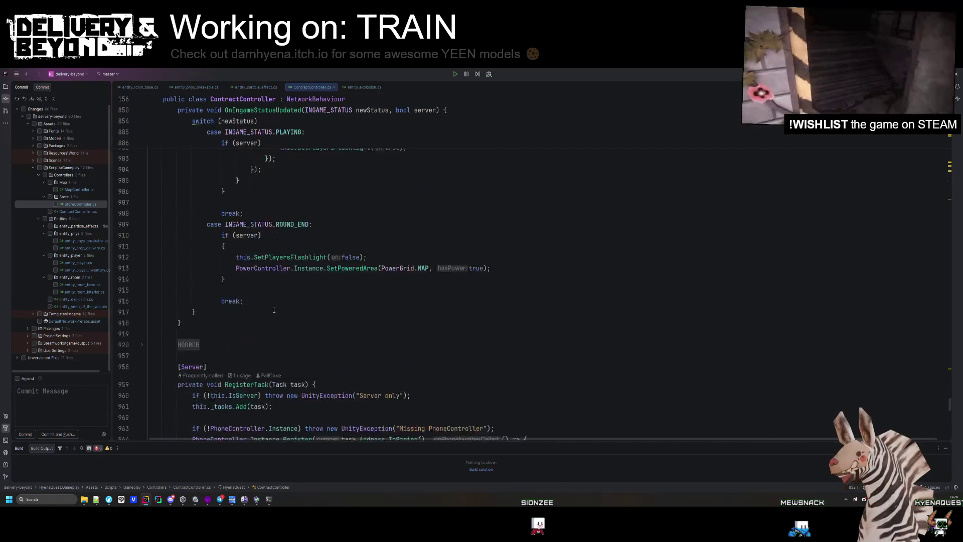
pyautogui.scroll(20, 197, 264)
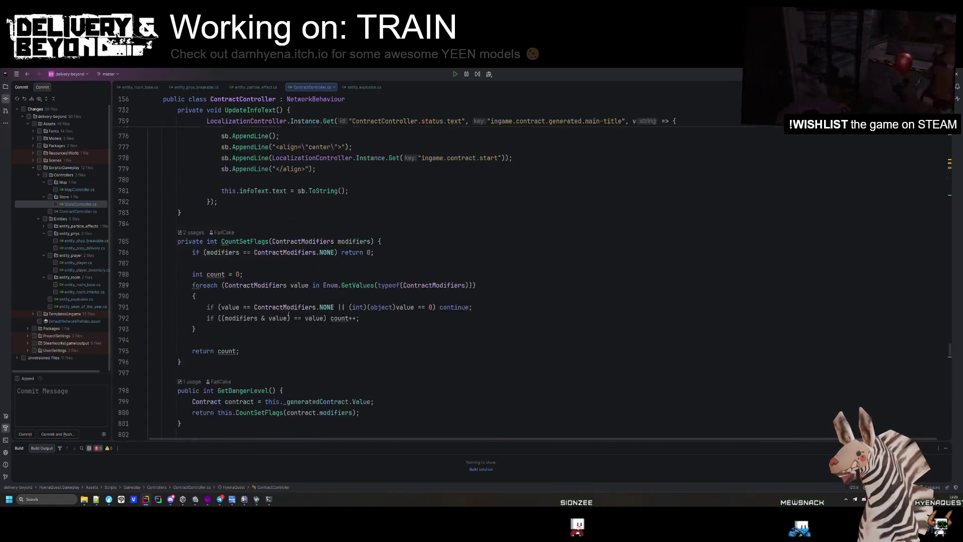
pyautogui.scroll(20, 286, 315)
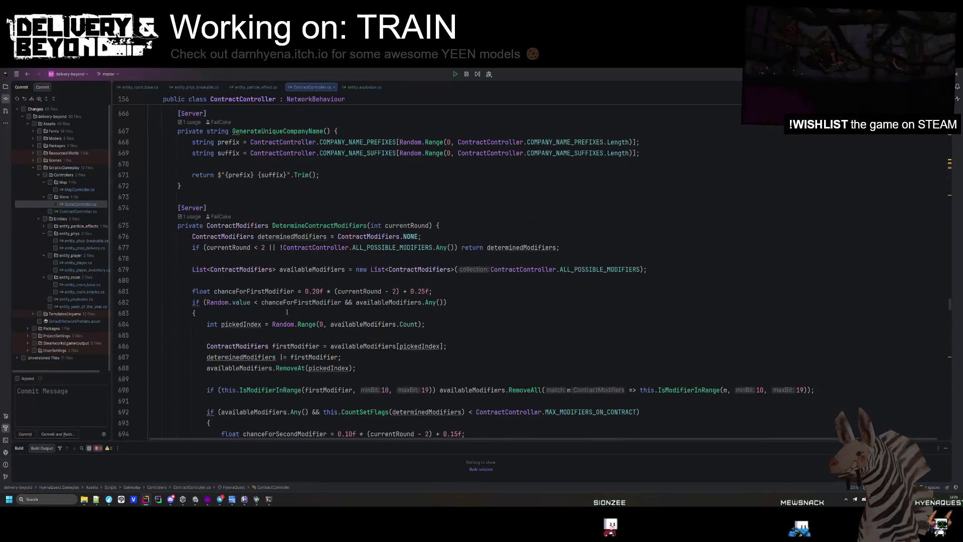
pyautogui.scroll(10, 285, 314)
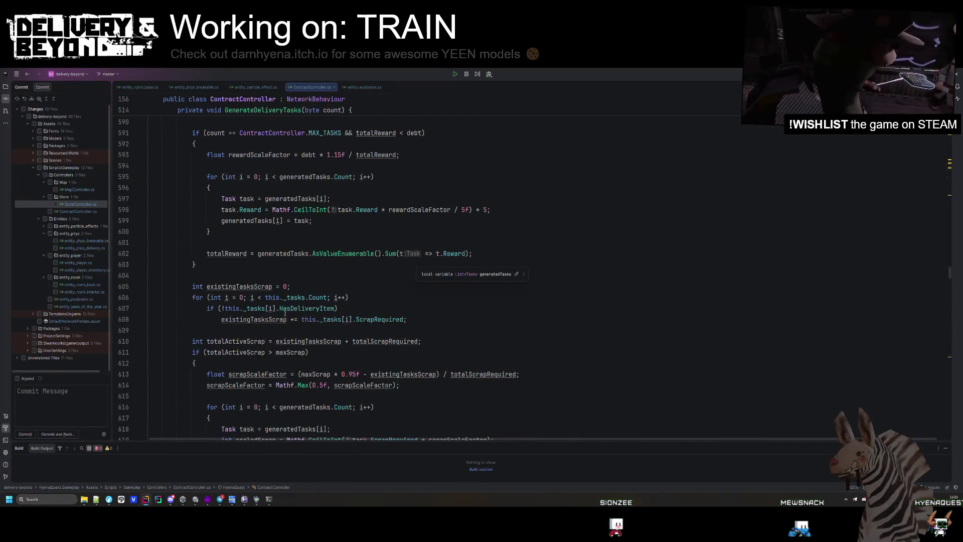
# Step: Highlight scrapScaleFactor usages and review the minScrapRatio calculation in GenerateDeliveryTasks
pyautogui.moveTo(316, 392); pyautogui.dragTo(266, 376)
pyautogui.doubleClick(265, 376)
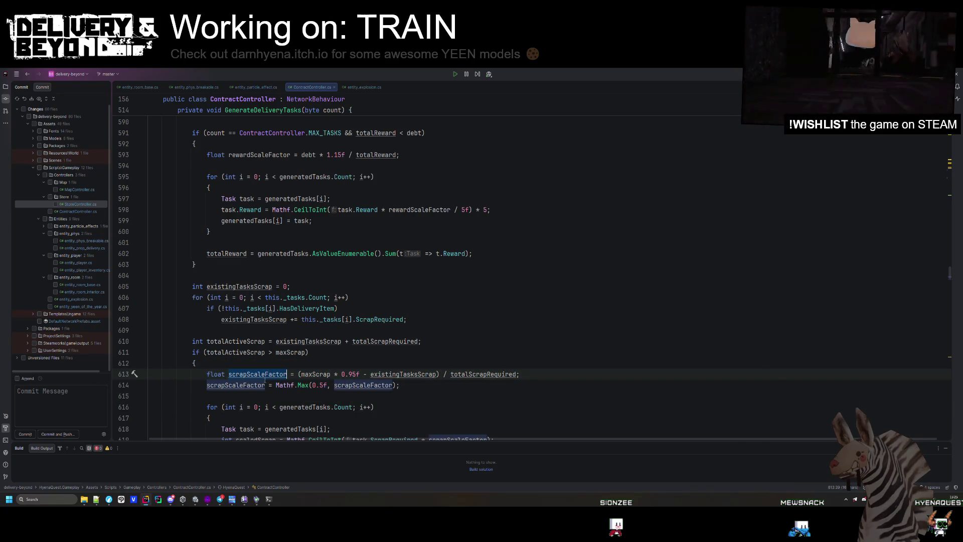
pyautogui.scroll(-2, 269, 381)
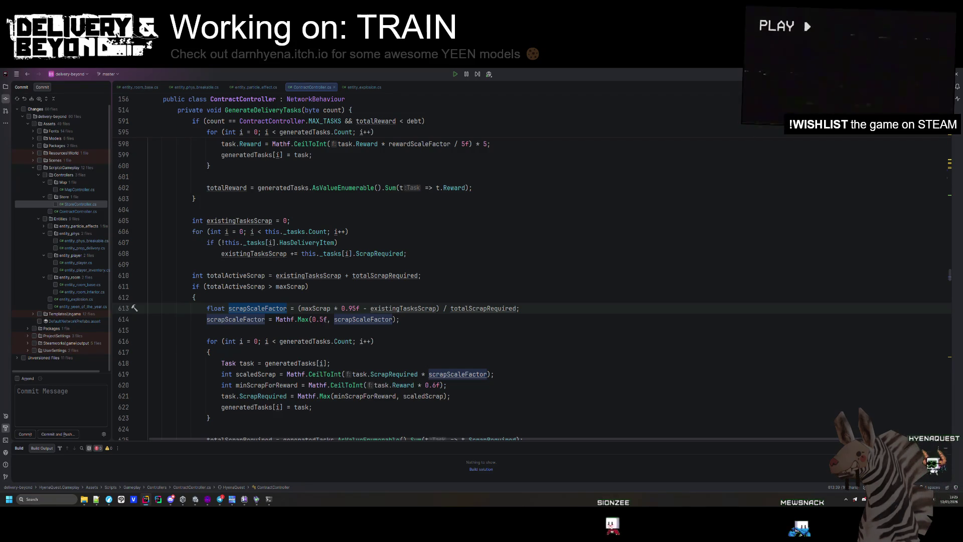
pyautogui.scroll(10, 326, 320)
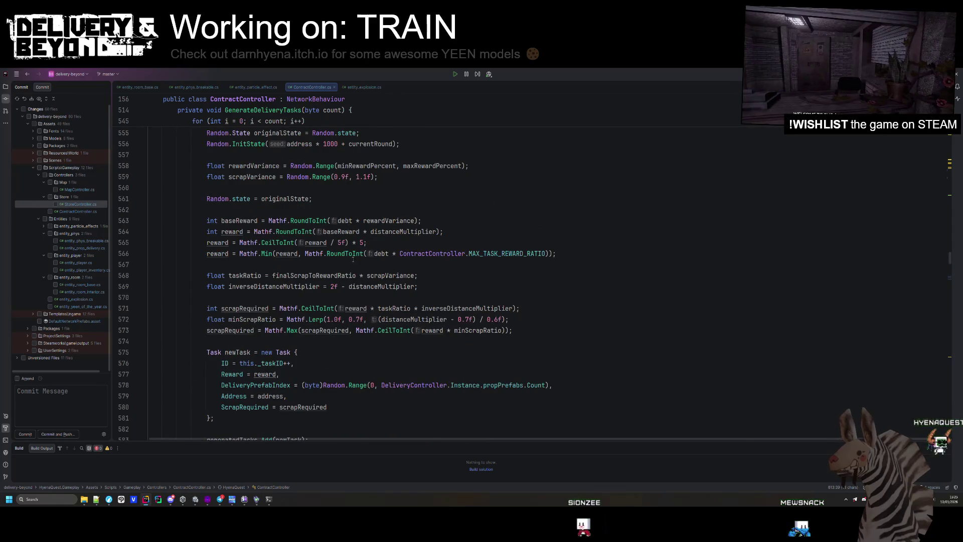
pyautogui.click(286, 319)
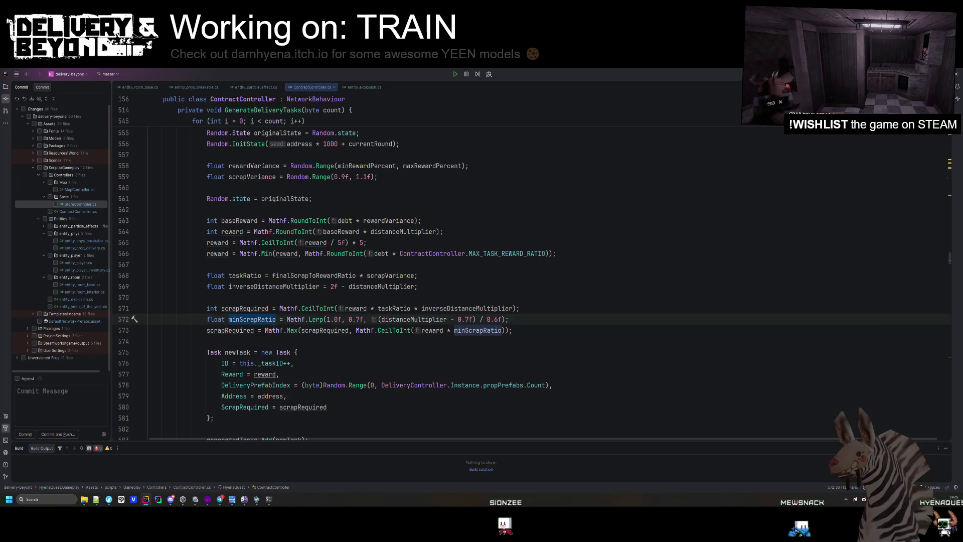
pyautogui.scroll(3, 274, 326)
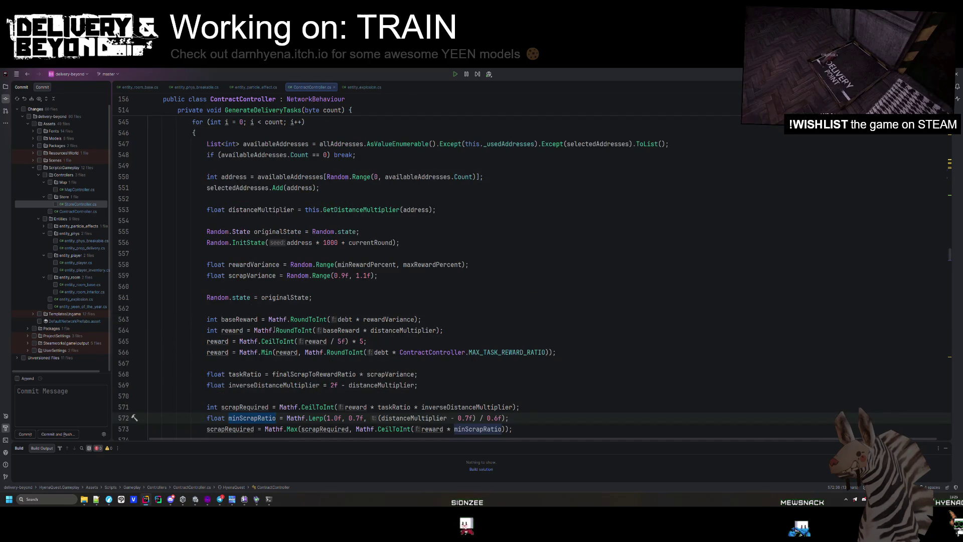
pyautogui.scroll(2, 273, 330)
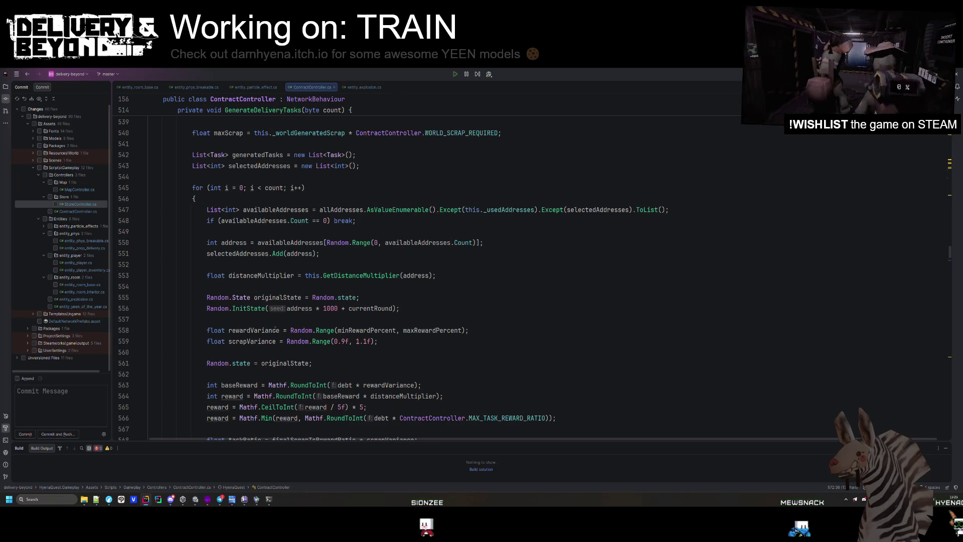
pyautogui.scroll(-1, 275, 330)
pyautogui.scroll(-2, 301, 308)
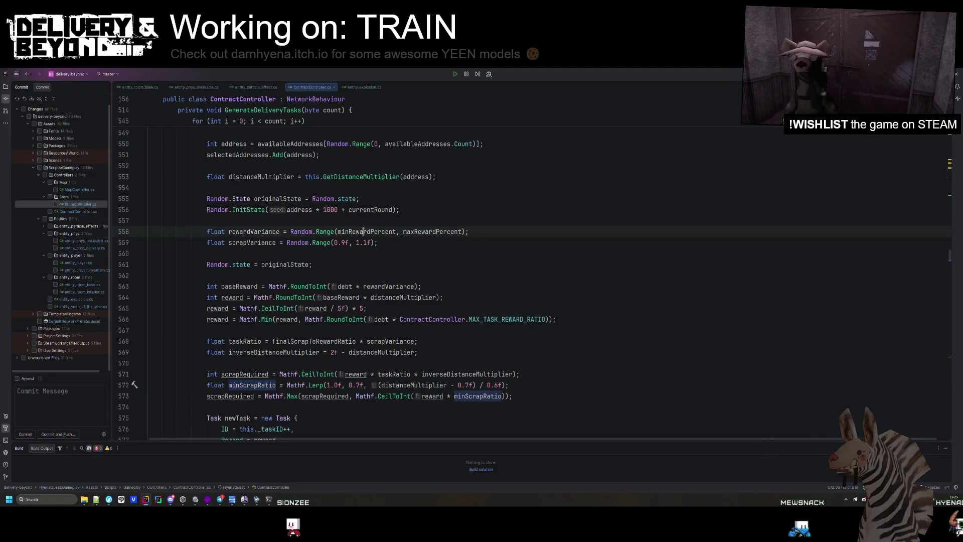
# Step: Search the whole project for 'scrap'
pyautogui.click(430, 253)
pyautogui.press('shift')
pyautogui.press('shift')
pyautogui.write('scrap')
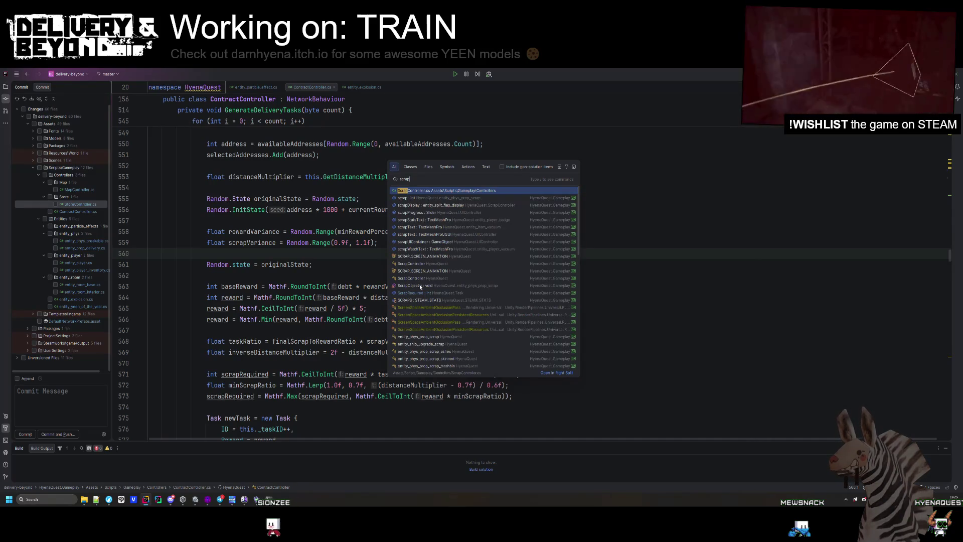
# Step: Open entity_phys_prop_scrap.cs from the scrap search results and scroll through it
pyautogui.click(419, 287)
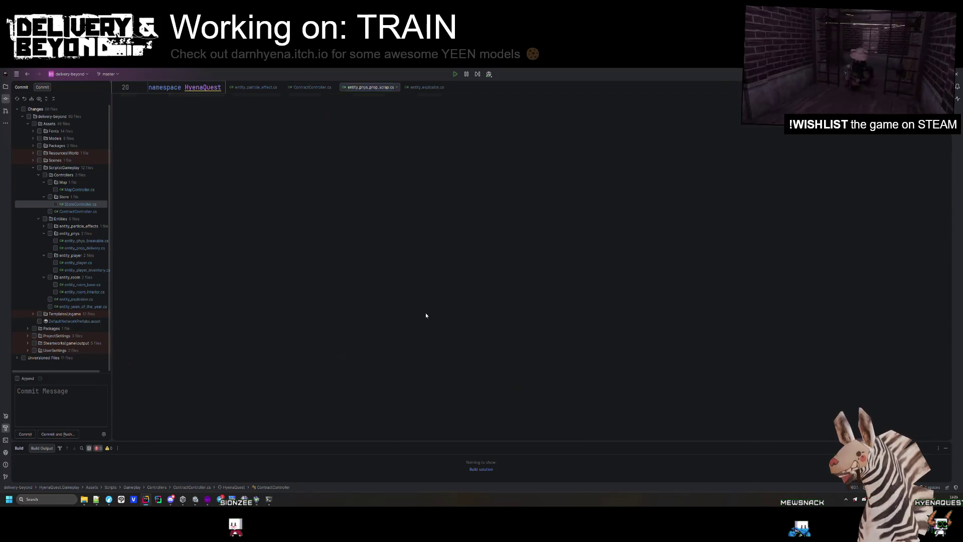
pyautogui.scroll(-15, 361, 301)
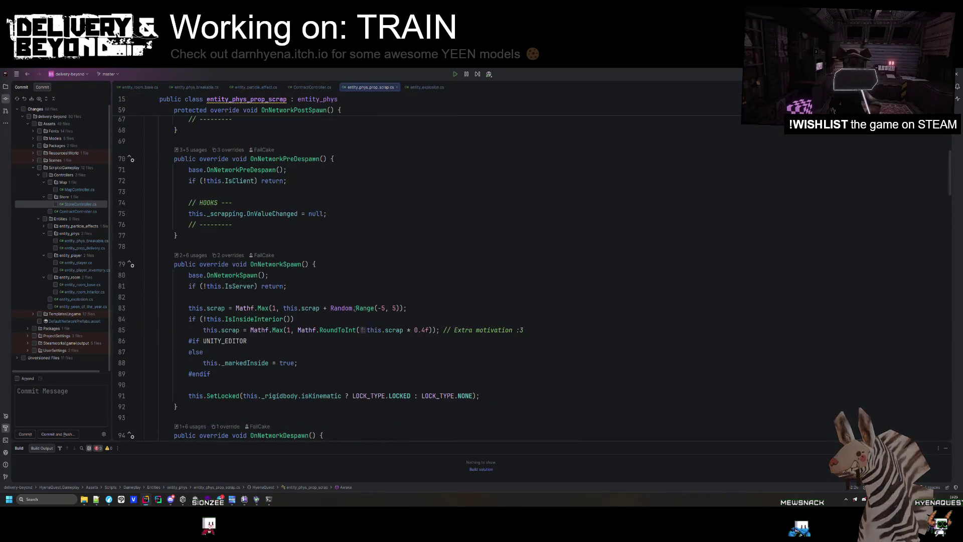
pyautogui.scroll(-15, 355, 309)
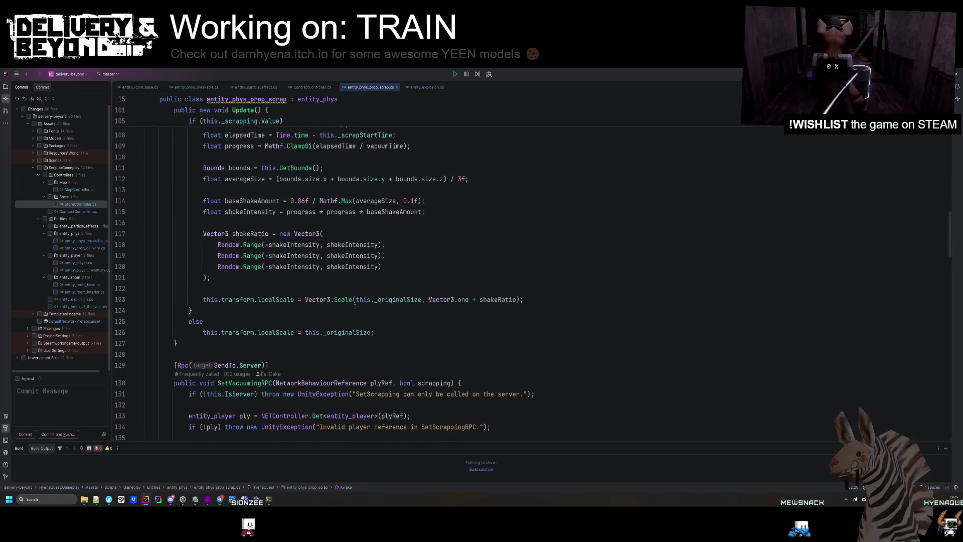
pyautogui.scroll(-2, 354, 307)
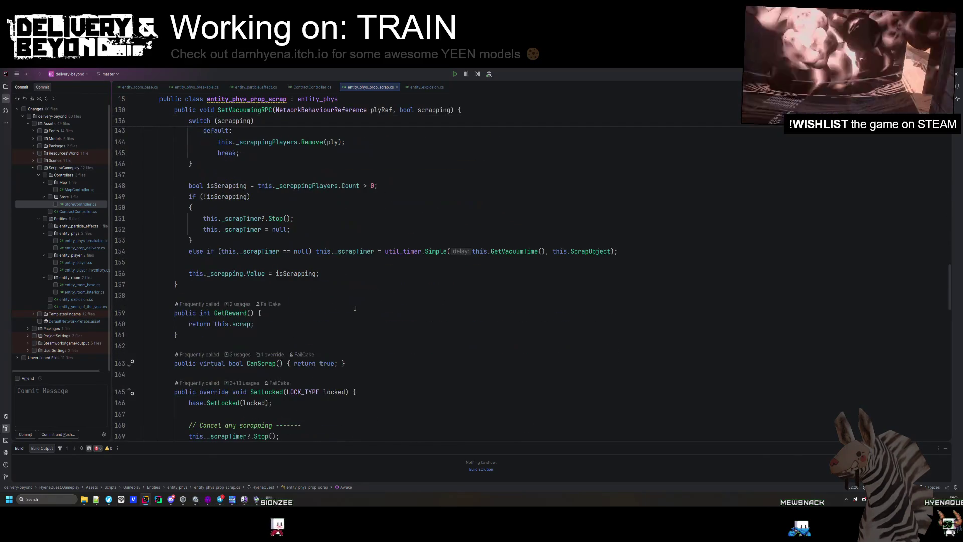
# Step: Find the this.scrap occurrences in the file, then return to ContractController.cs
pyautogui.click(233, 323)
pyautogui.hotkey('ctrl', 'w')
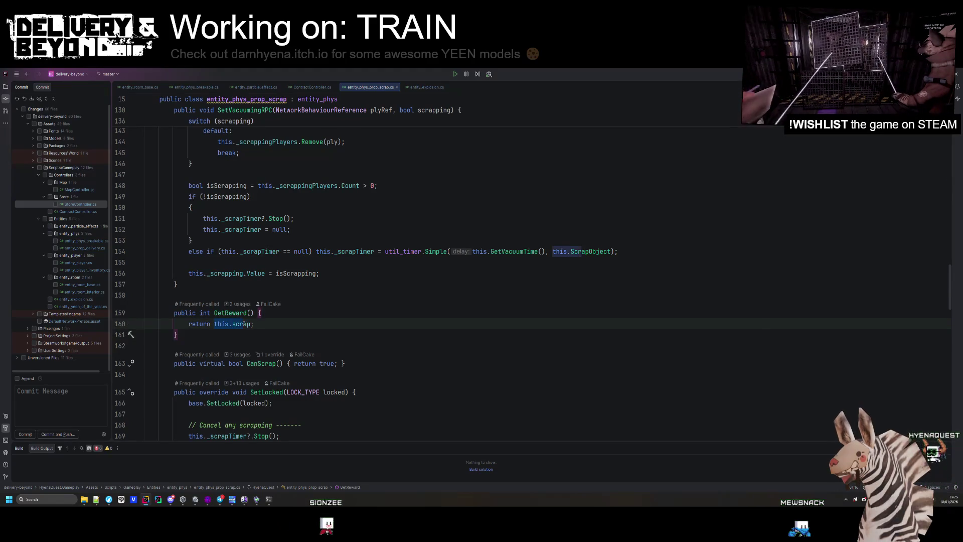
pyautogui.hotkey('ctrl', 'f')
pyautogui.press('Return')
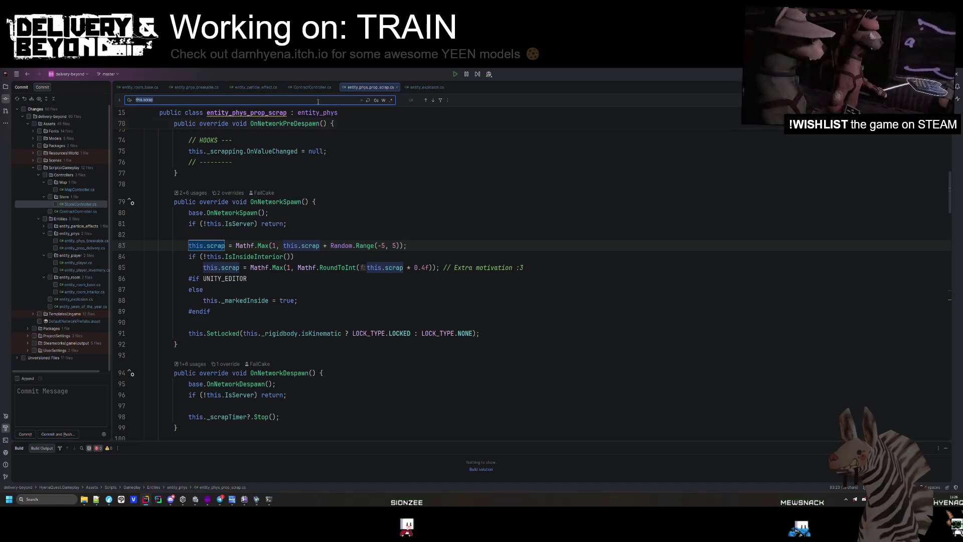
pyautogui.press('Return')
pyautogui.scroll(20, 332, 188)
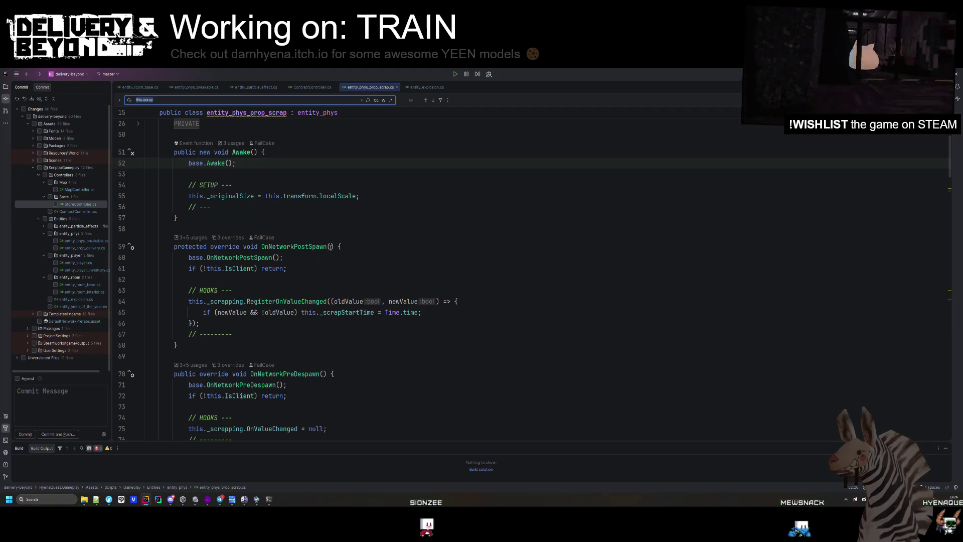
pyautogui.scroll(13, 324, 259)
pyautogui.press('Escape')
pyautogui.hotkey('ctrl', 'Tab')
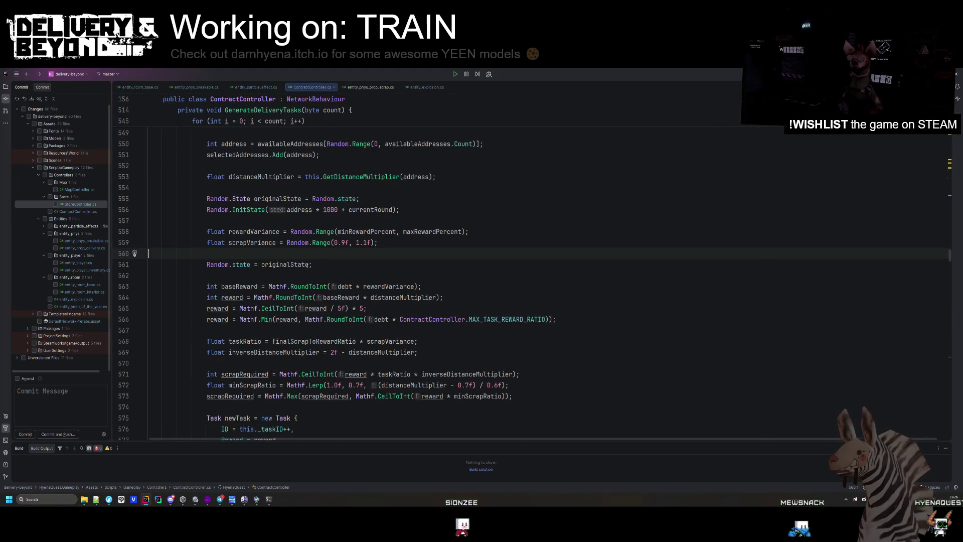
# Step: Inspect the maxRewardPercent, difficultyMultiplier and baseScrapToRewardRatio factors in the reward code
pyautogui.scroll(4, 344, 292)
pyautogui.scroll(5, 326, 336)
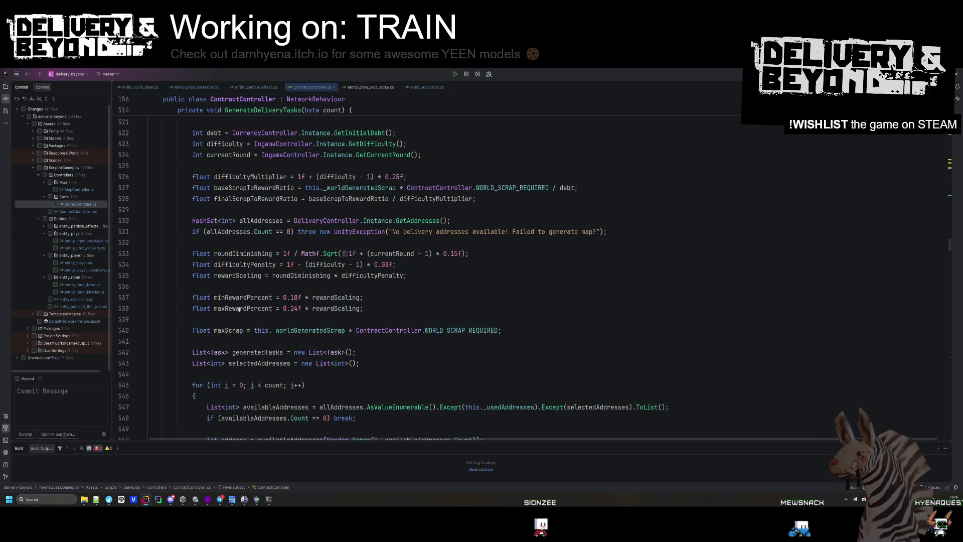
pyautogui.click(297, 308)
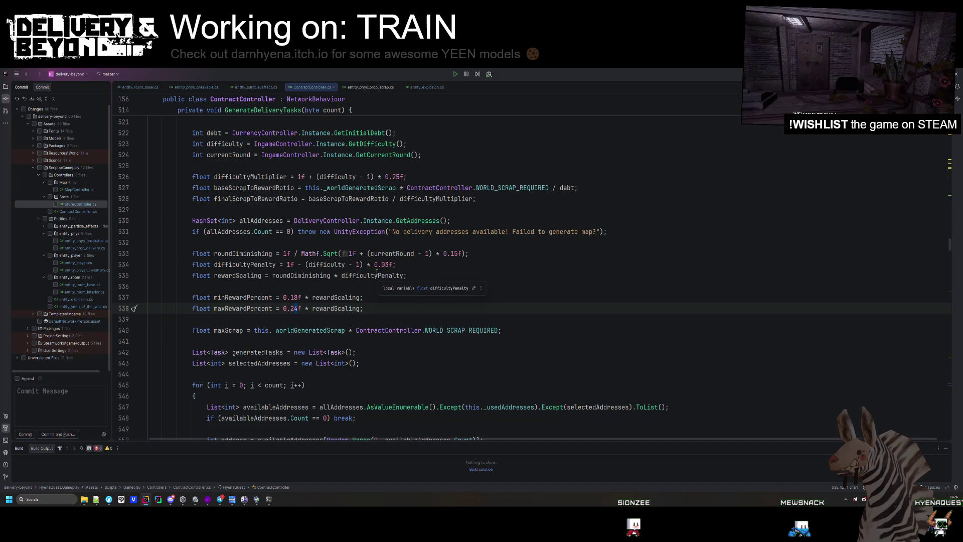
pyautogui.click(278, 177)
pyautogui.scroll(4, 375, 252)
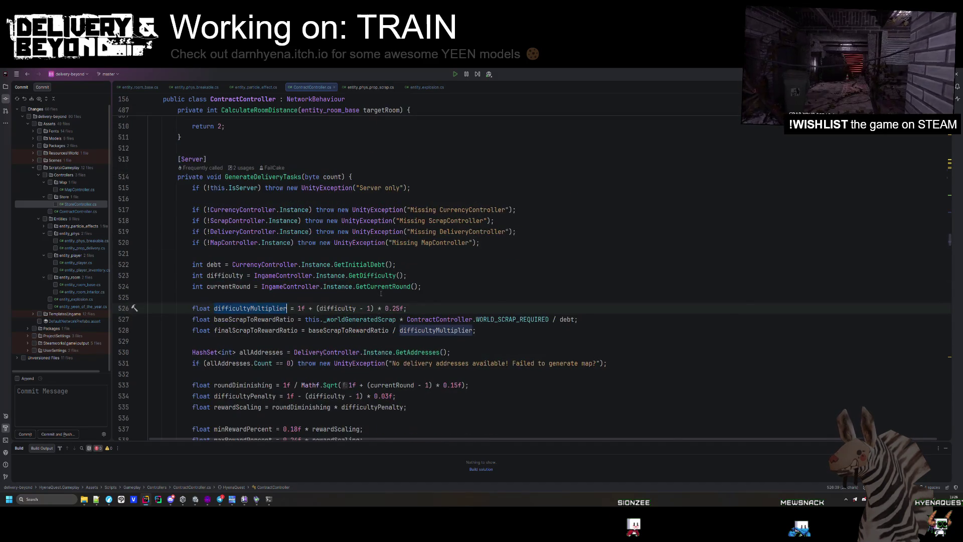
pyautogui.click(395, 308)
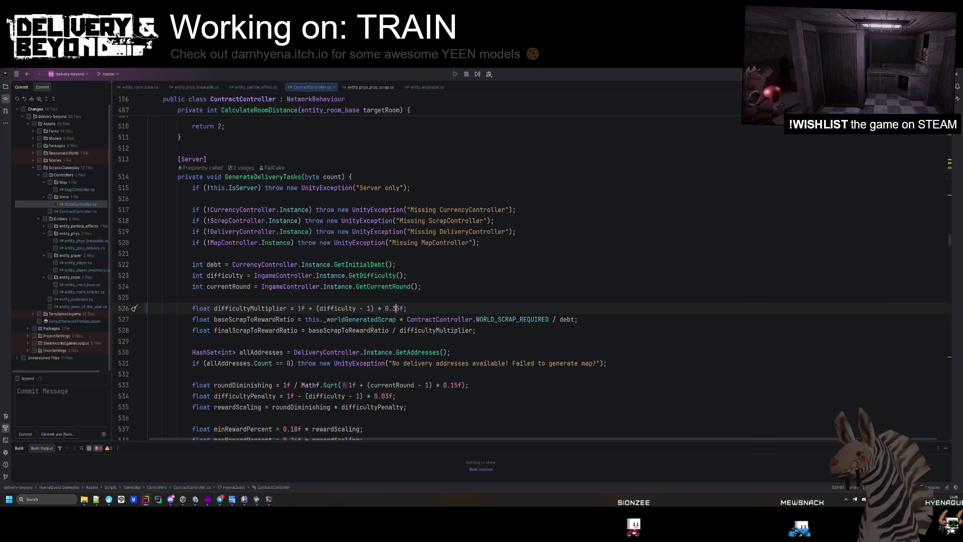
pyautogui.click(371, 330)
pyautogui.keyDown('ctrl'); pyautogui.click(500, 319); pyautogui.keyUp('ctrl')
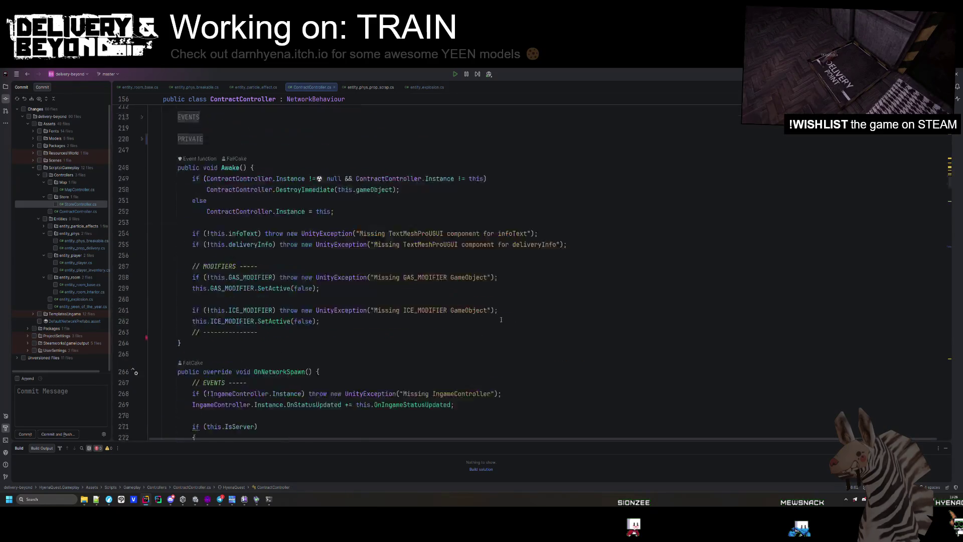
# Step: Change the WORLD_SCRAP_REQUIRED declaration from 0.55F to 0.65F
pyautogui.hotkey('ctrl', '-')
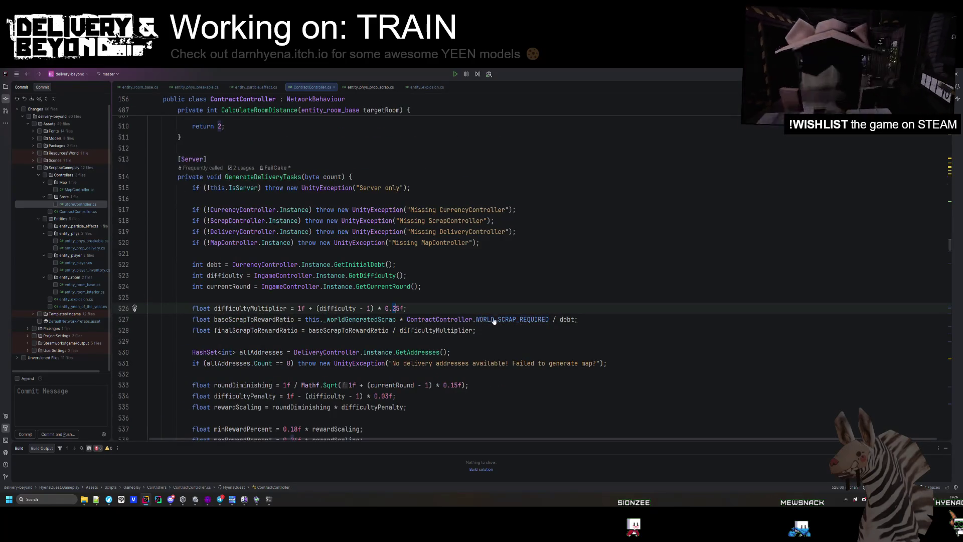
pyautogui.hotkey('ctrl', 'b')
pyautogui.press('Down')
pyautogui.press('Down')
pyautogui.click(375, 229)
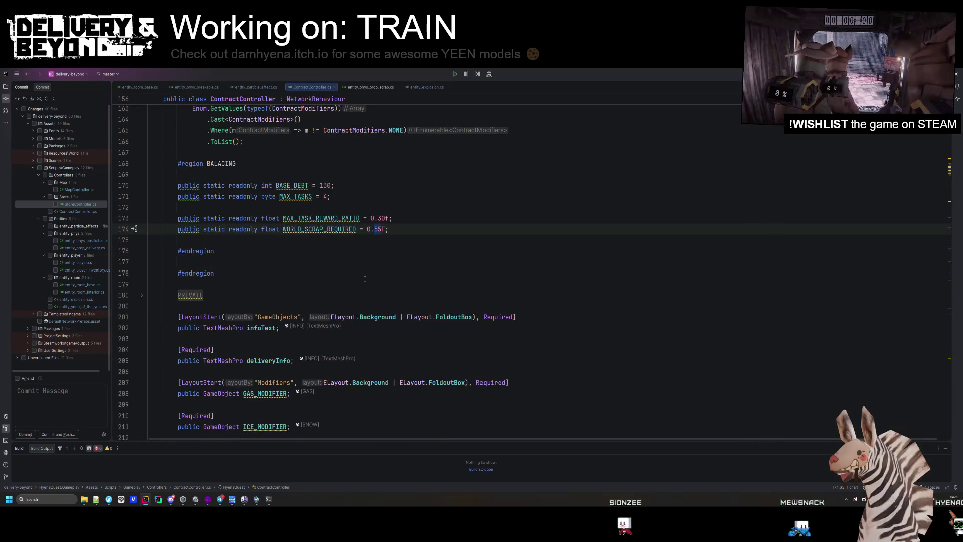
pyautogui.write('6')
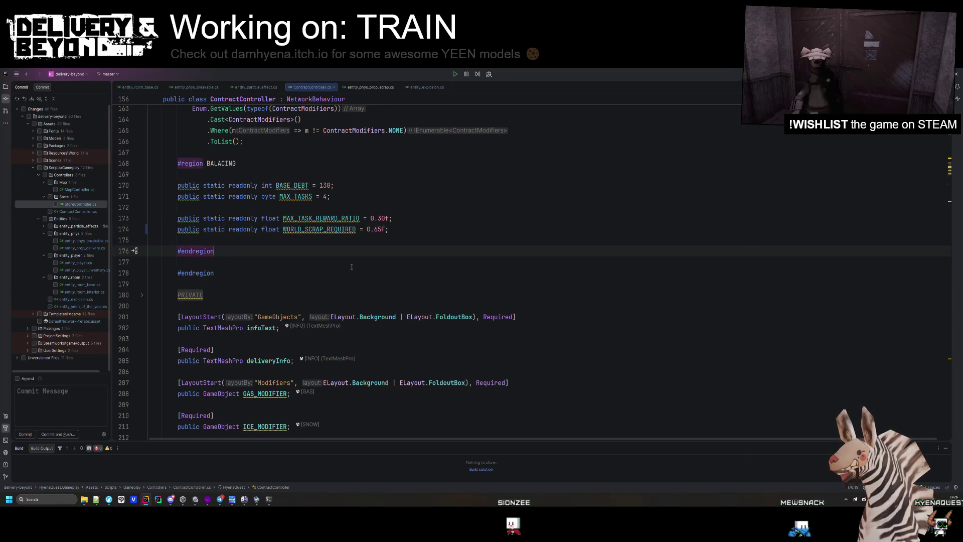
# Step: Change the difficulty multiplier factor from 0.25f to 0.3f, save, and return to Unity
pyautogui.hotkey('ctrl', 'alt', 'Left')
pyautogui.scroll(-1, 425, 346)
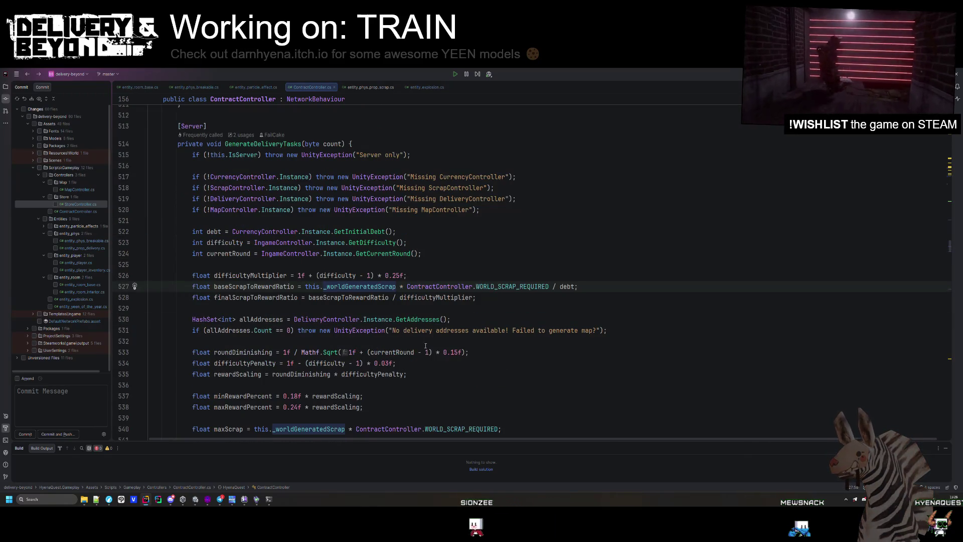
pyautogui.click(396, 276)
pyautogui.write('3')
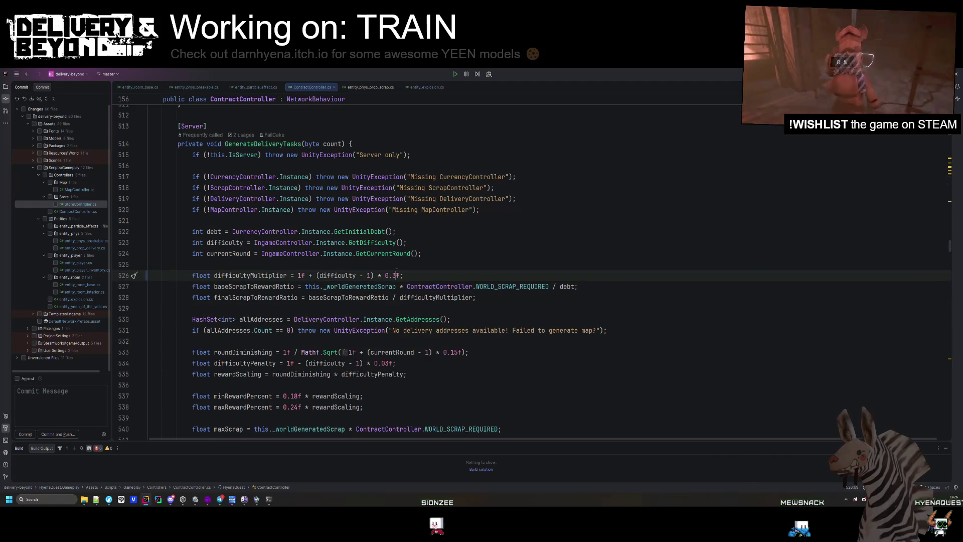
pyautogui.hotkey('ctrl', 's')
pyautogui.scroll(-20, 375, 315)
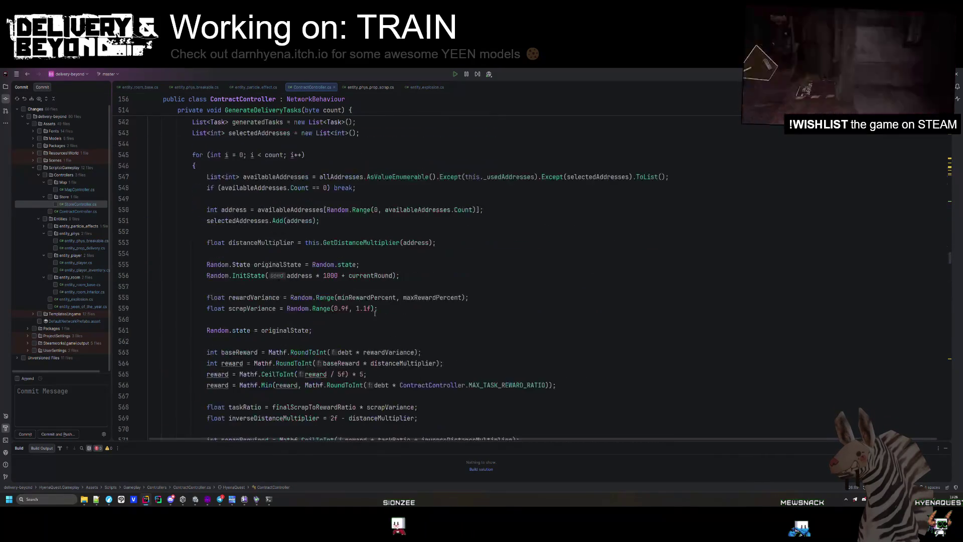
pyautogui.scroll(-13, 375, 311)
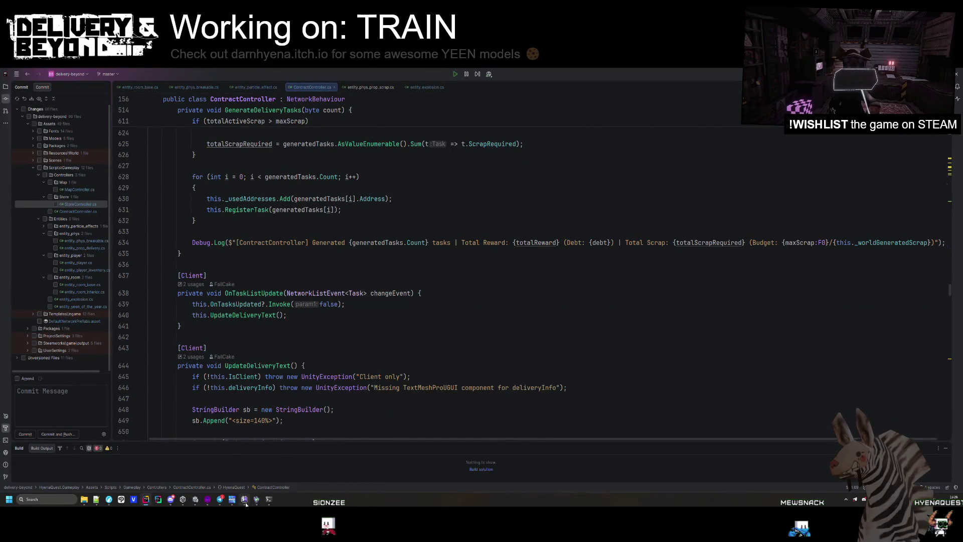
pyautogui.click(203, 501)
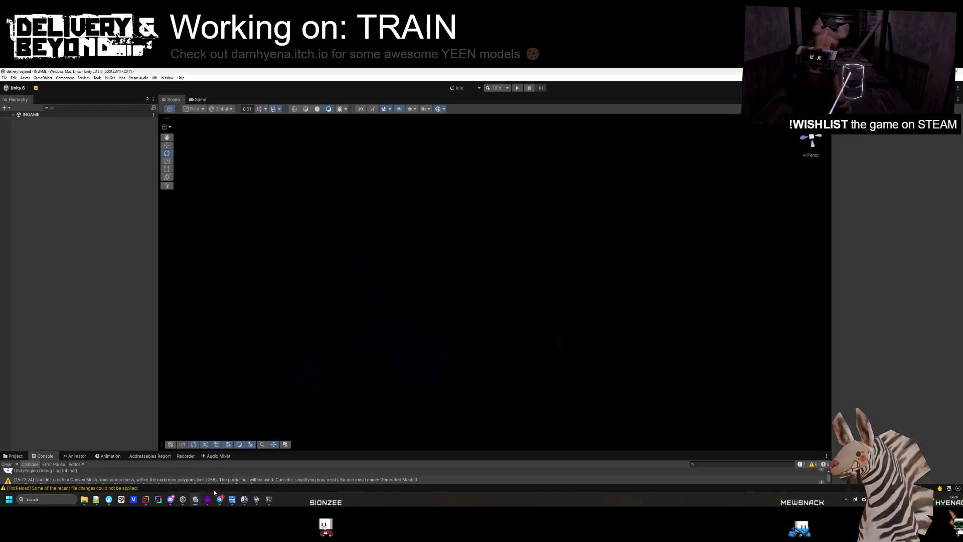
# Step: Enter Play mode and start a game round from the debug controls
pyautogui.click(517, 89)
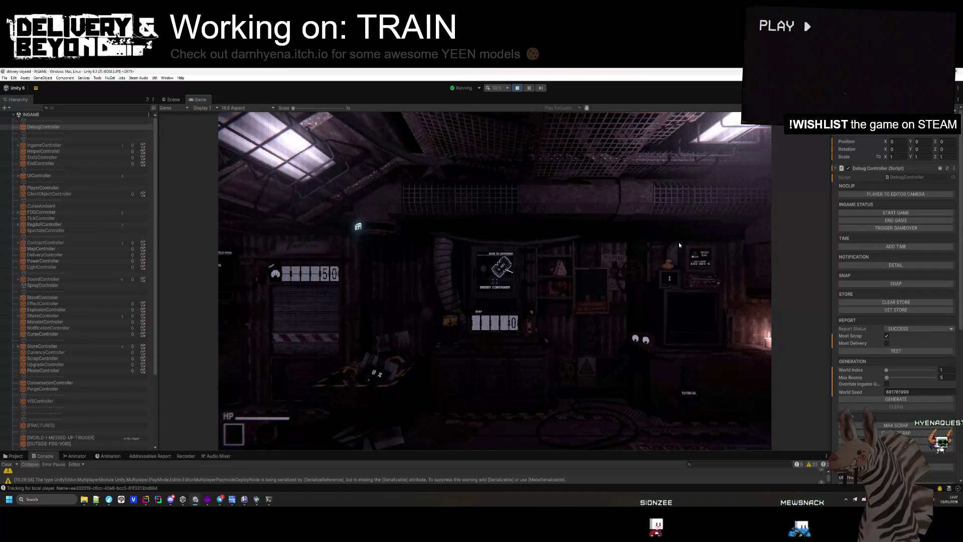
pyautogui.press('super')
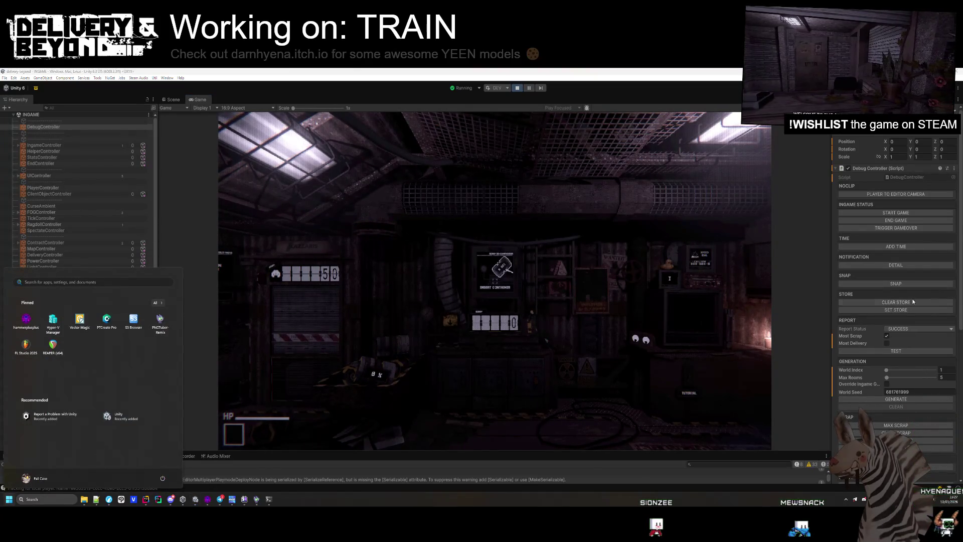
pyautogui.click(890, 212)
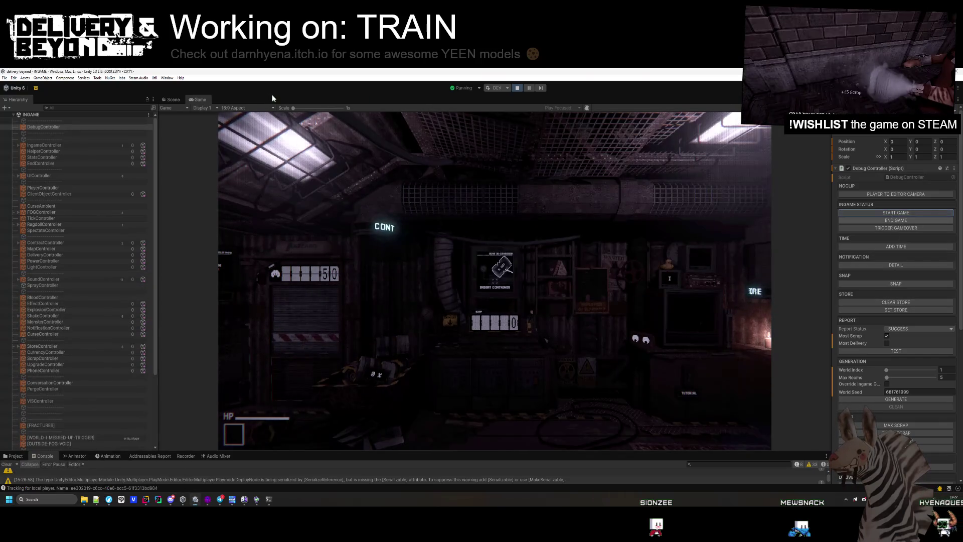
pyautogui.click(108, 275)
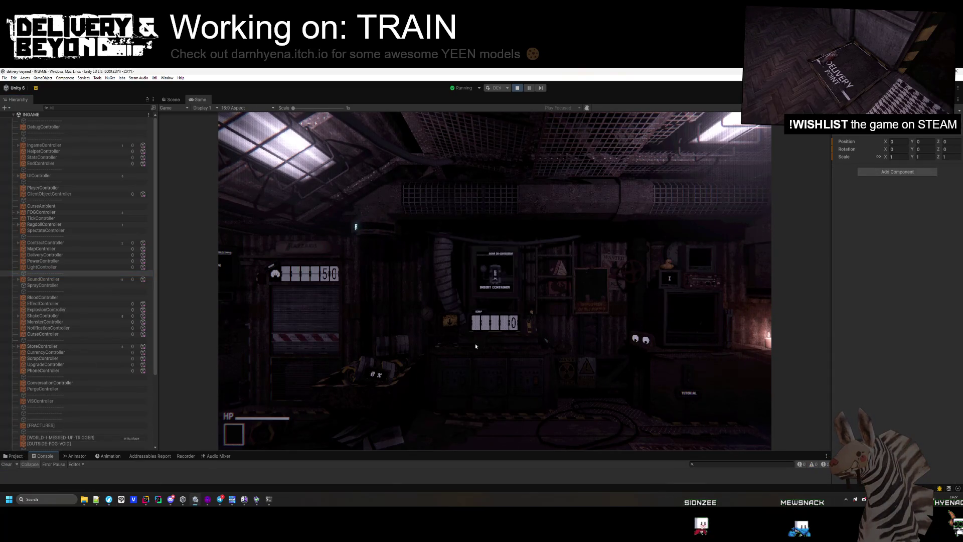
# Step: Walk past the DELIVERY MAKER 9000 terminal to the DEBT counter and pick up the SCRAP paper
pyautogui.press('w')
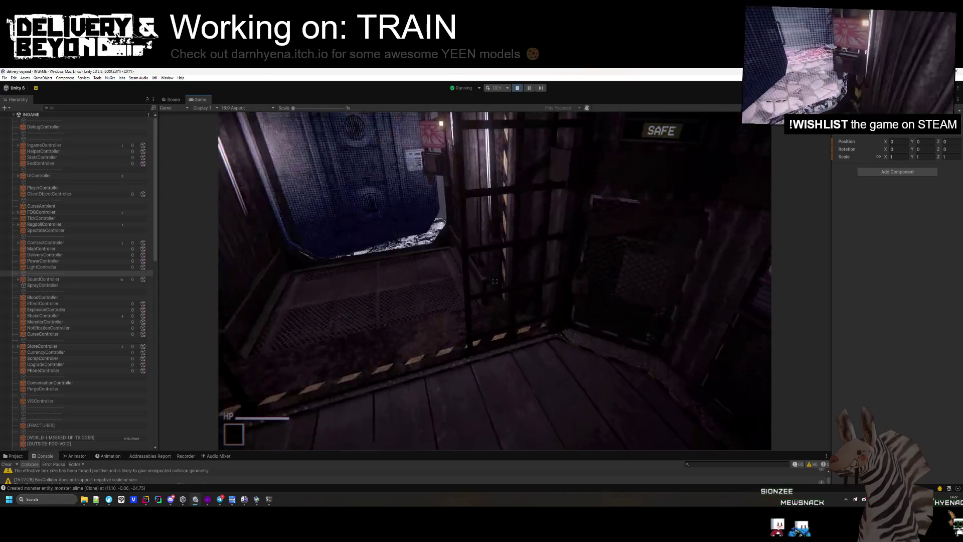
pyautogui.press('super')
pyautogui.click(14, 116)
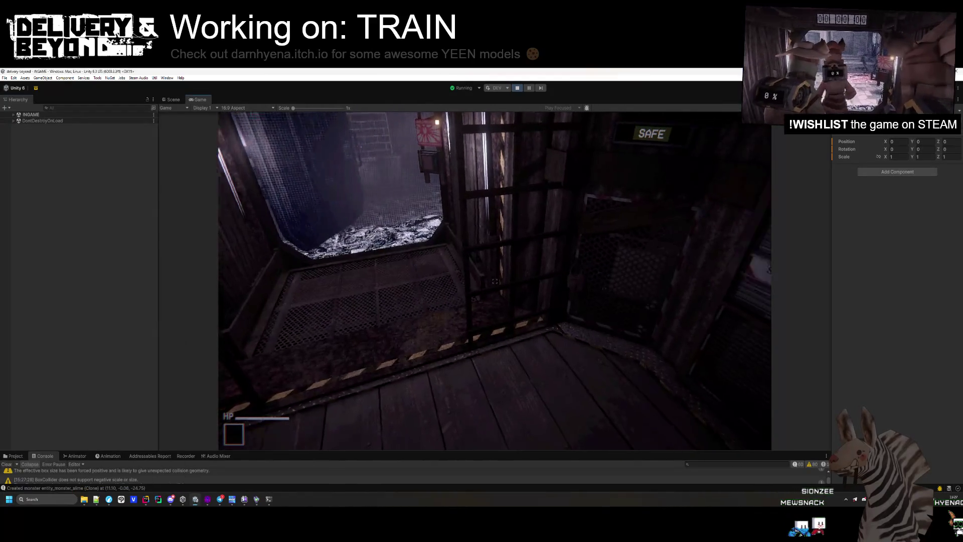
pyautogui.press('w')
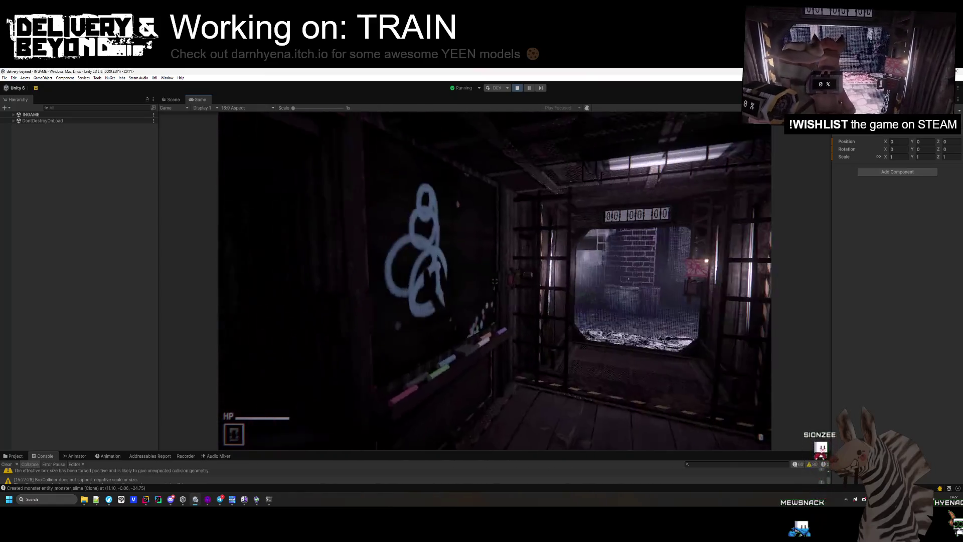
pyautogui.press('w')
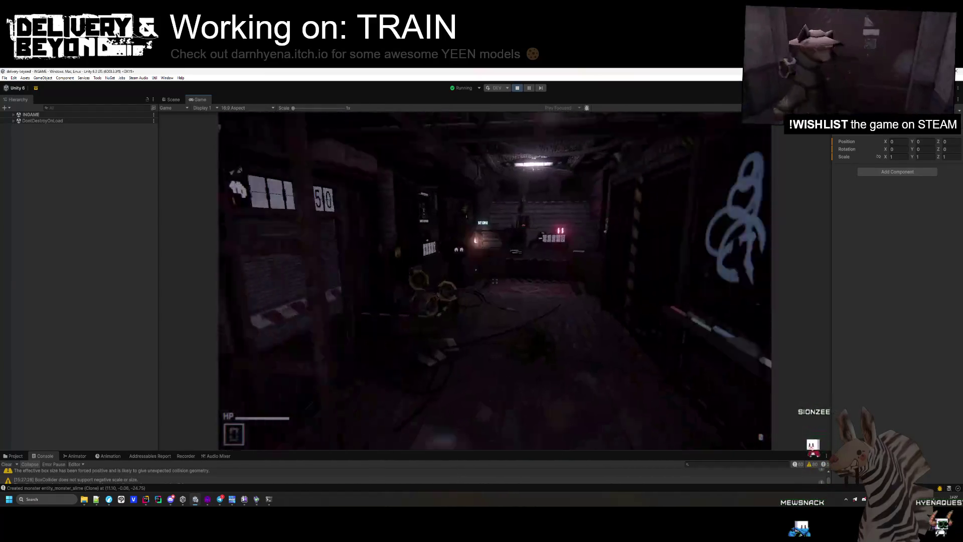
pyautogui.press('w')
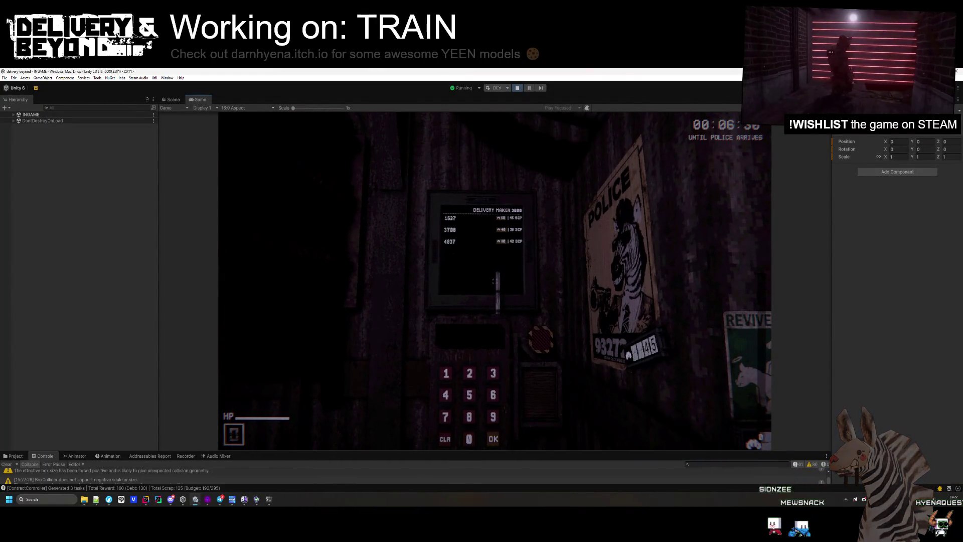
pyautogui.press('w')
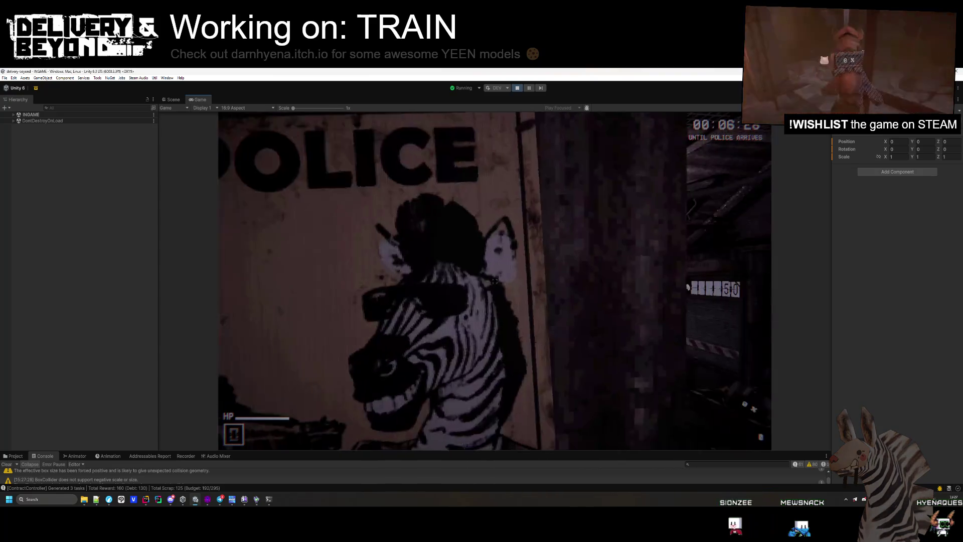
pyautogui.press('w')
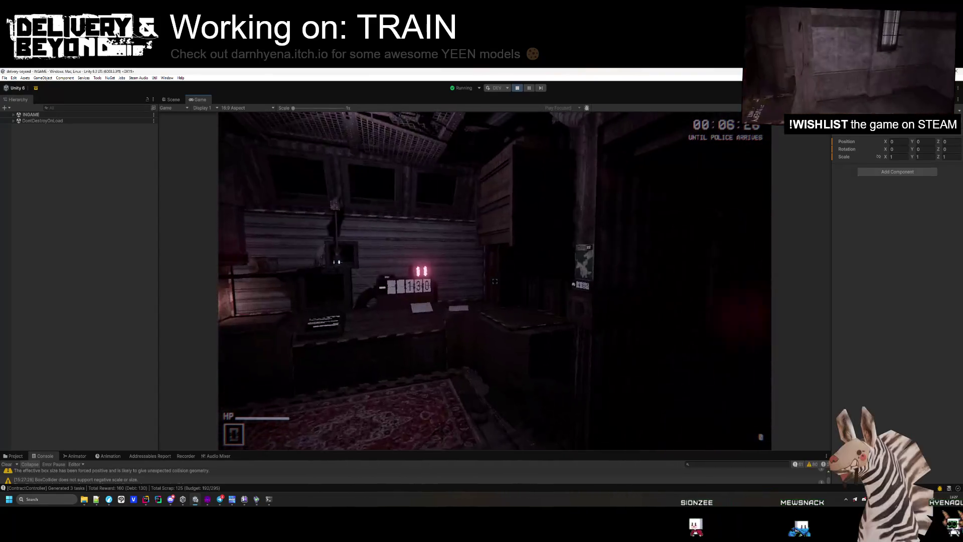
pyautogui.press('w')
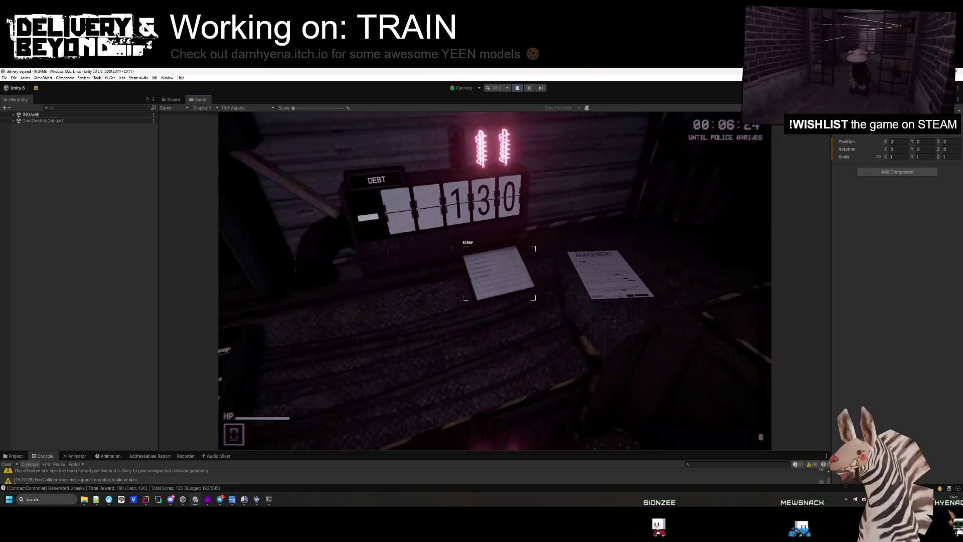
pyautogui.press('e')
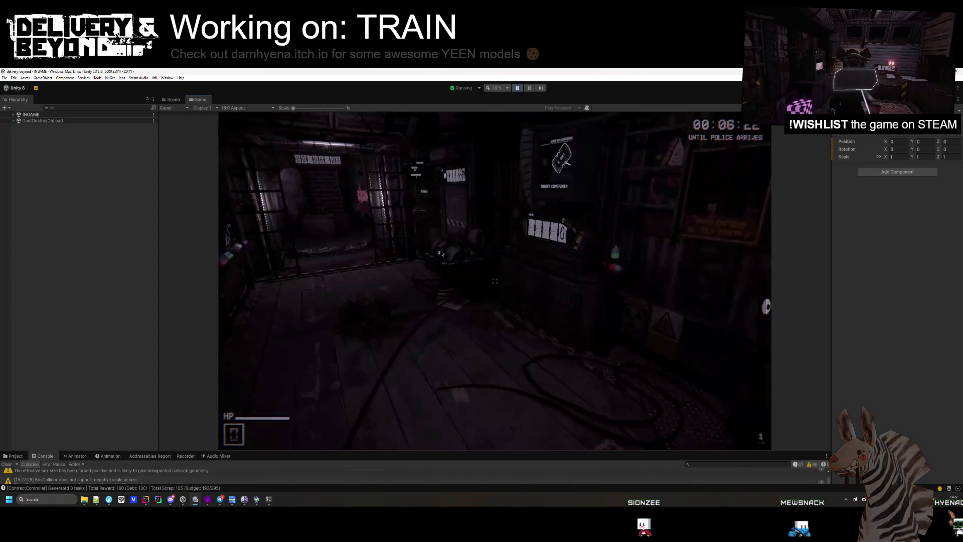
# Step: Vacuum scrap bags in the brick corridors and carry the 9 % crate to door 1627
pyautogui.press('w')
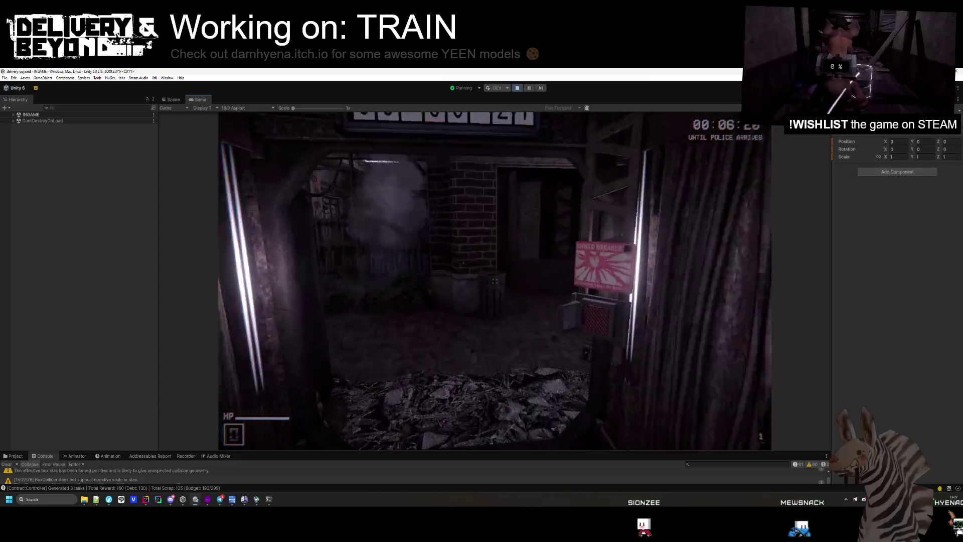
pyautogui.press('w')
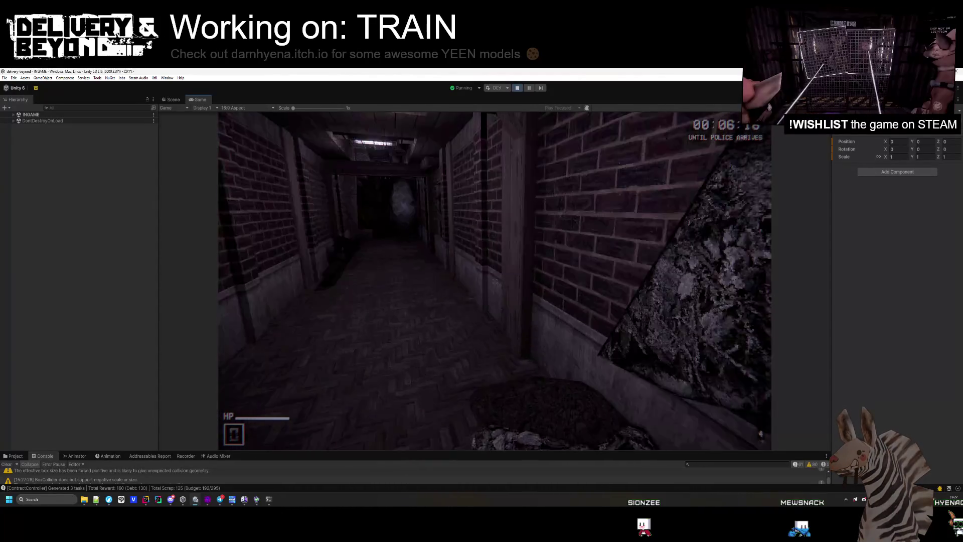
pyautogui.press('w')
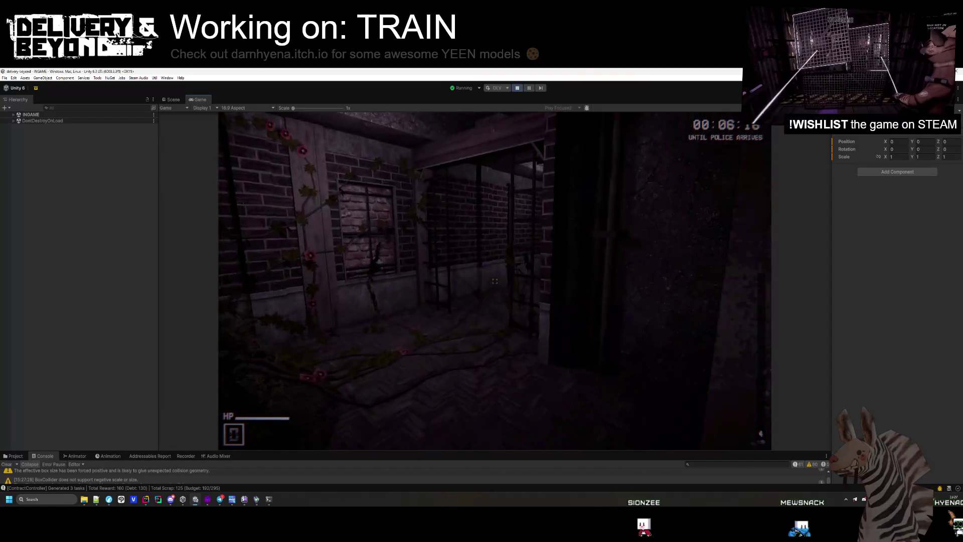
pyautogui.press('w')
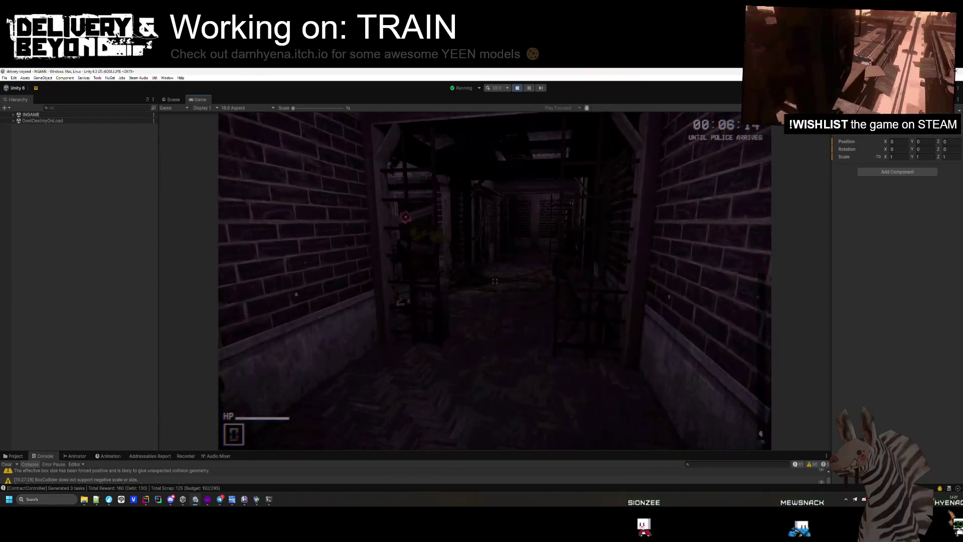
pyautogui.press('e')
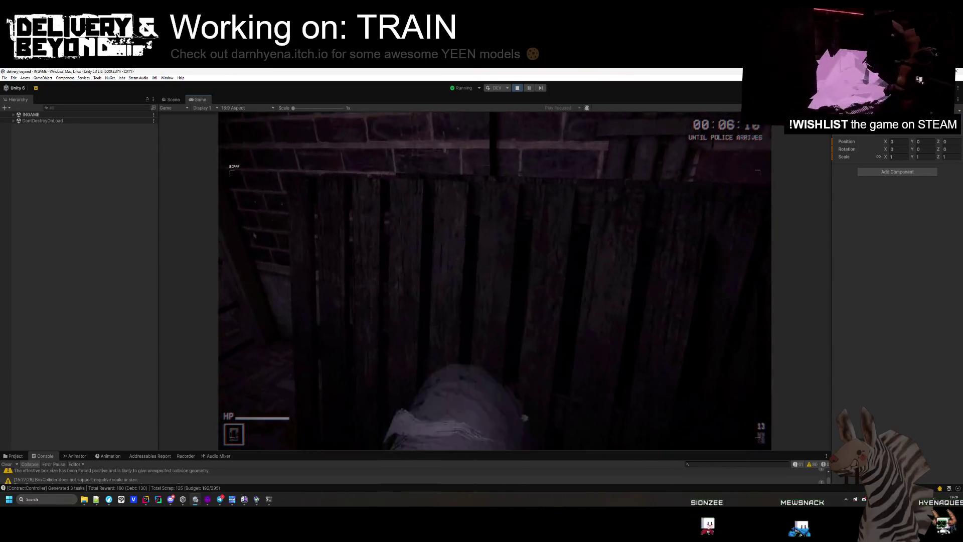
pyautogui.press('e')
pyautogui.press('e')
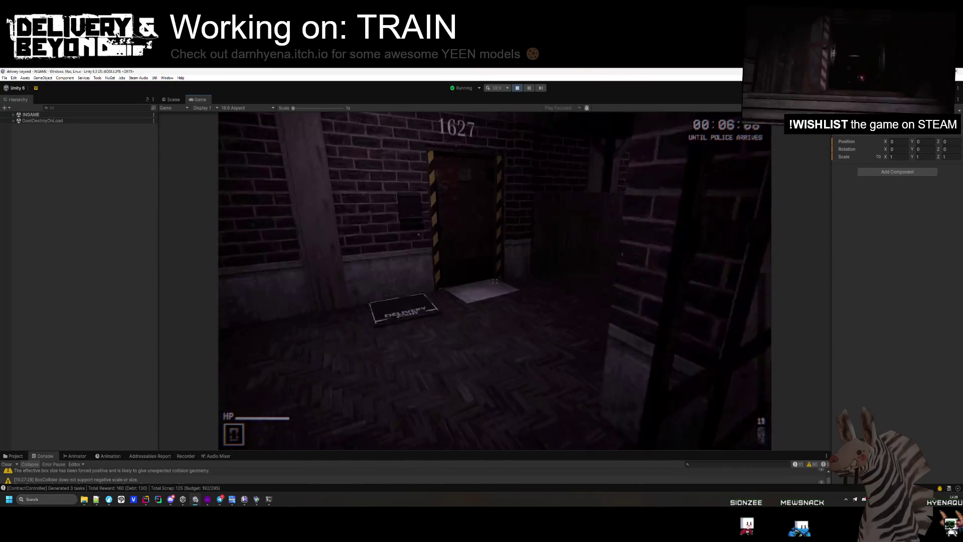
pyautogui.press('w')
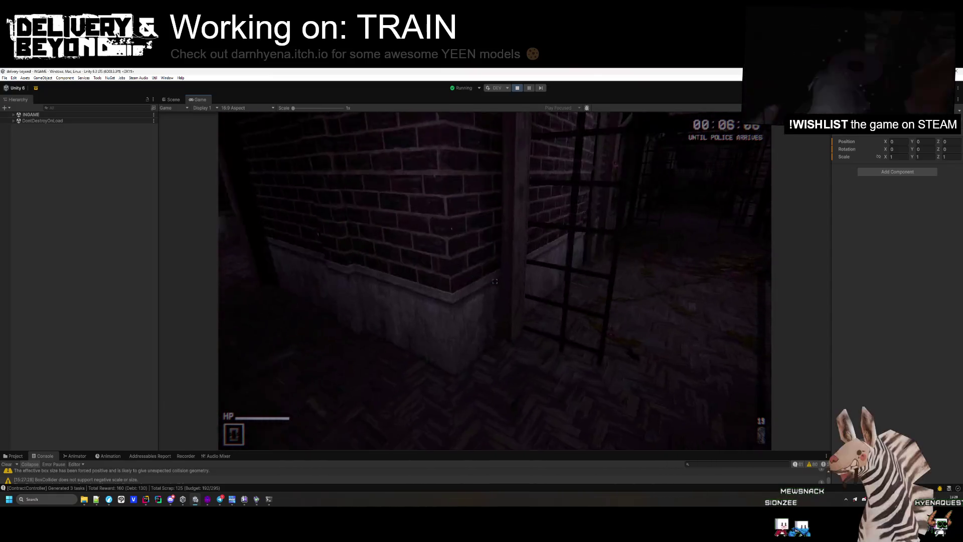
pyautogui.press('e')
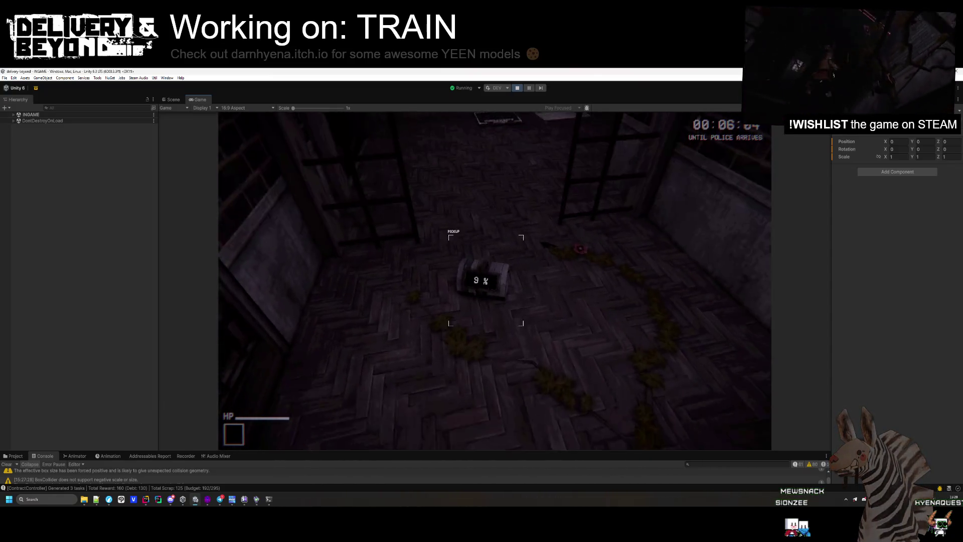
pyautogui.press('e')
pyautogui.press('w')
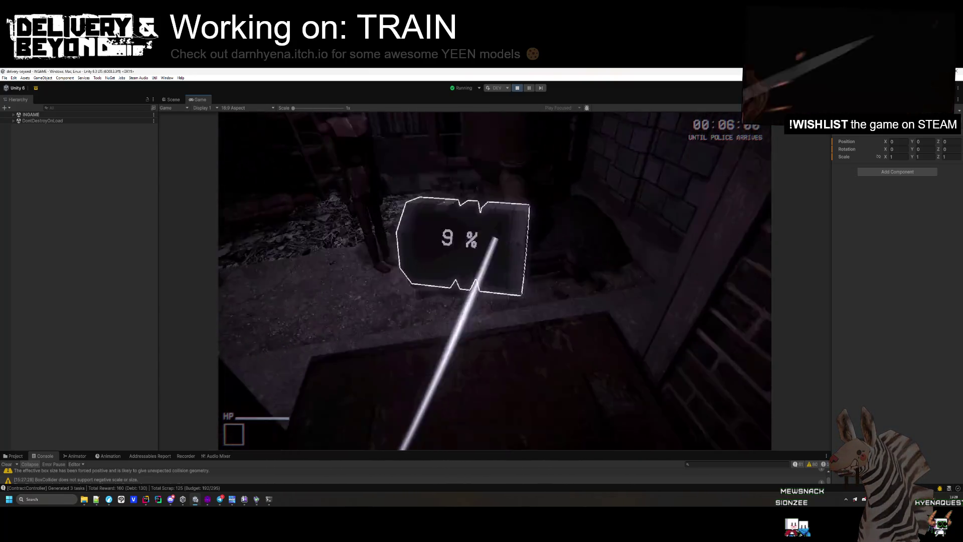
pyautogui.press('w')
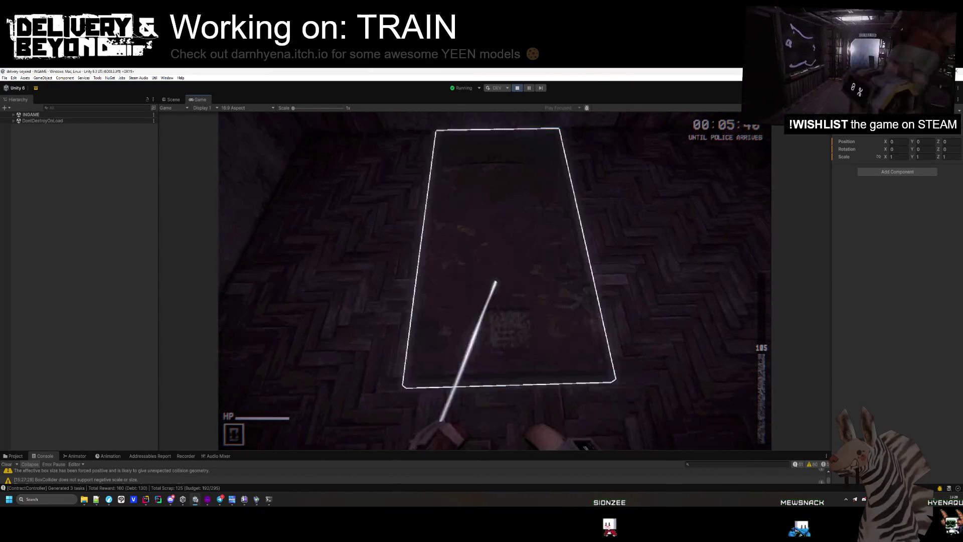
# Step: Drop the crate and vacuum up the mattress and TV in the rug room
pyautogui.press('e')
pyautogui.press('e')
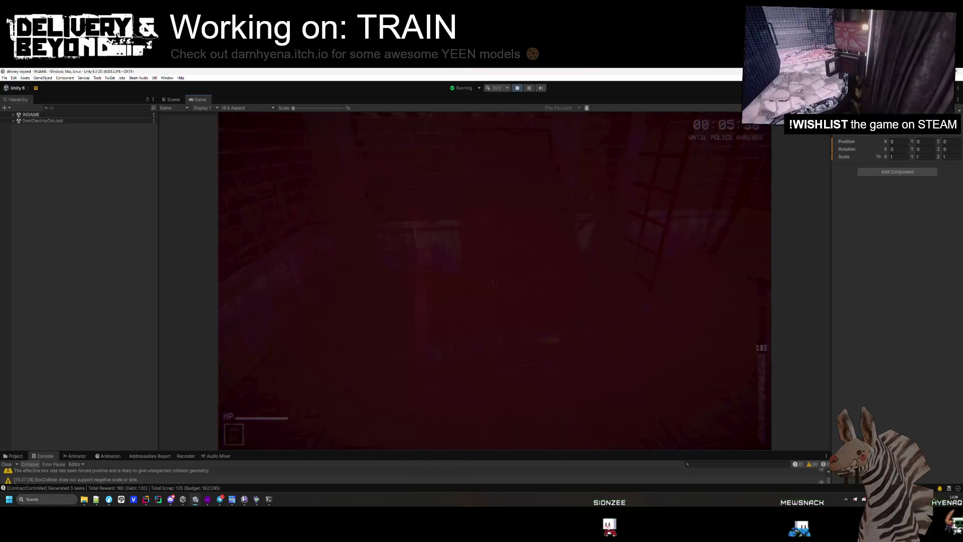
pyautogui.press('e')
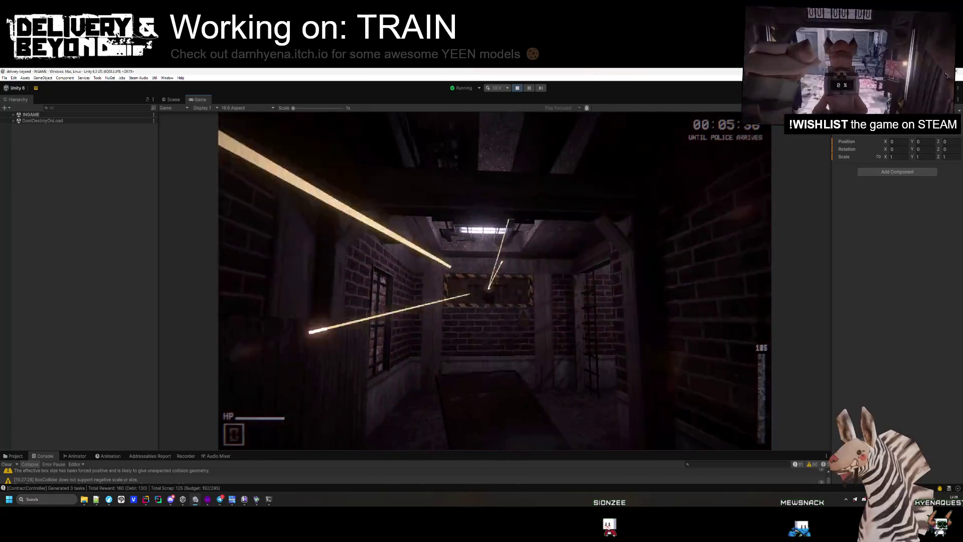
pyautogui.press('w')
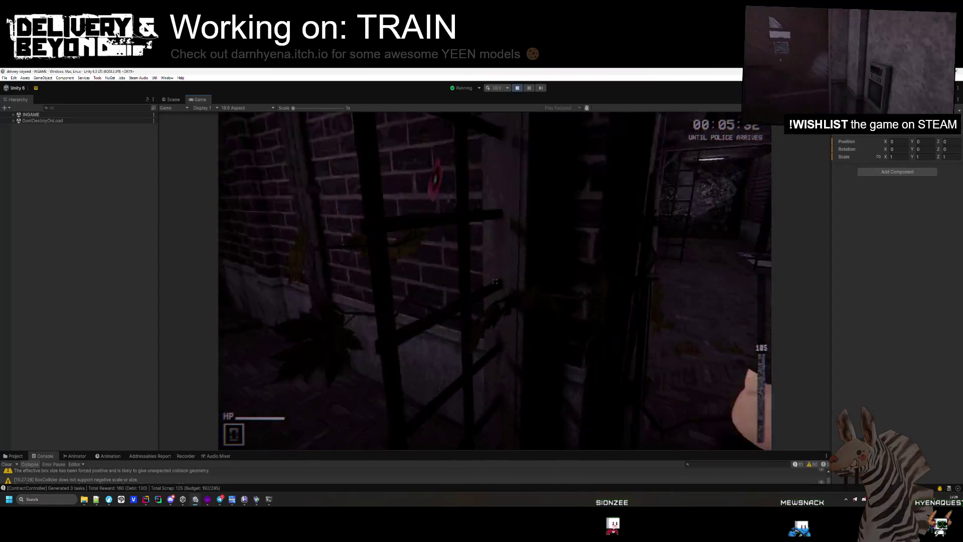
pyautogui.press('w')
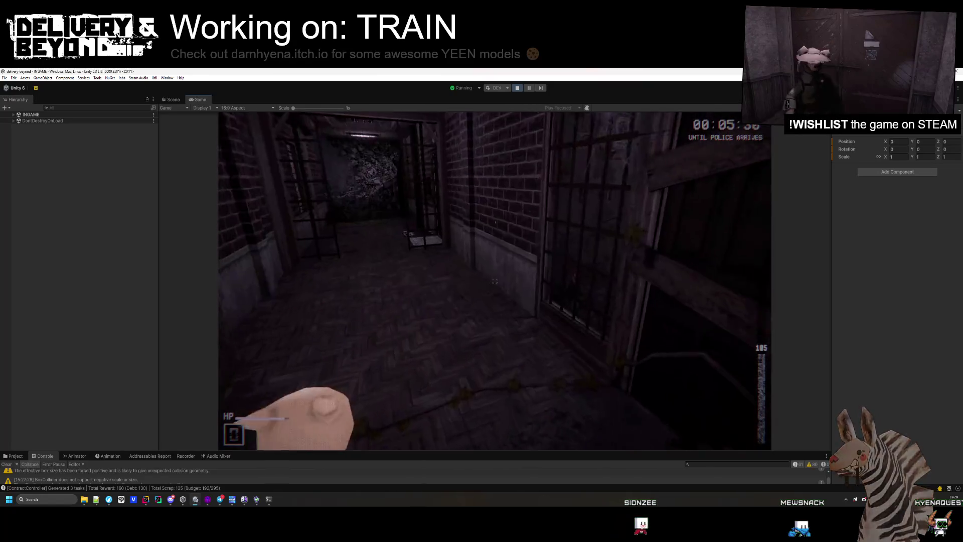
pyautogui.press('w')
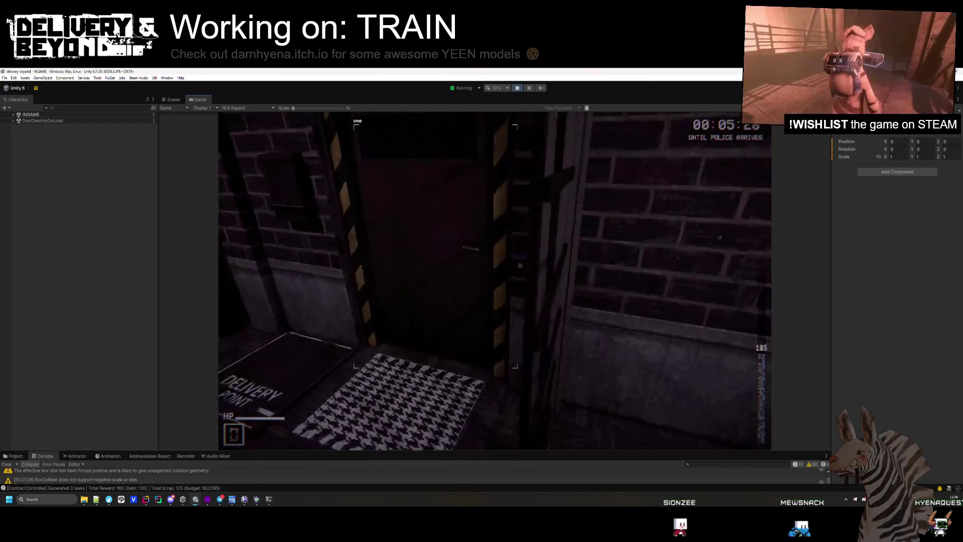
pyautogui.press('w')
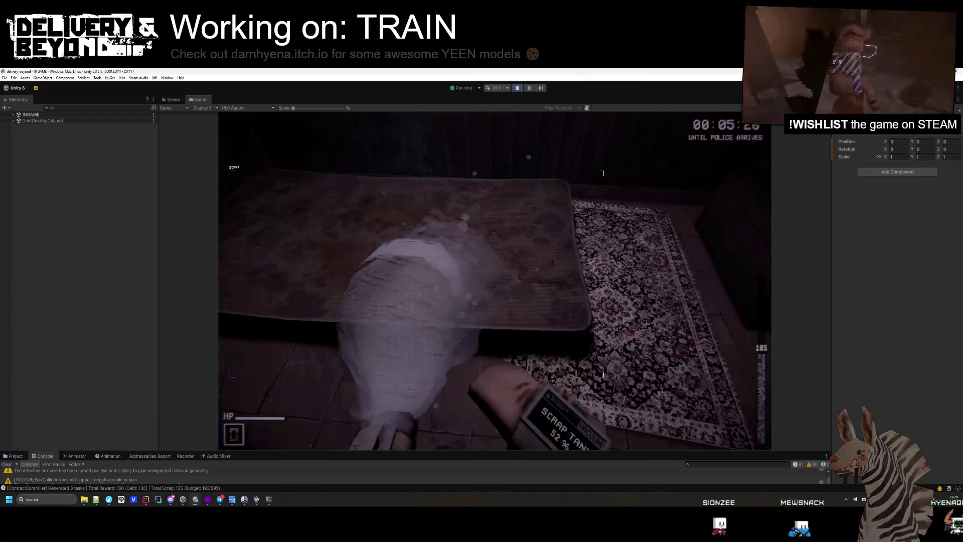
pyautogui.press('w')
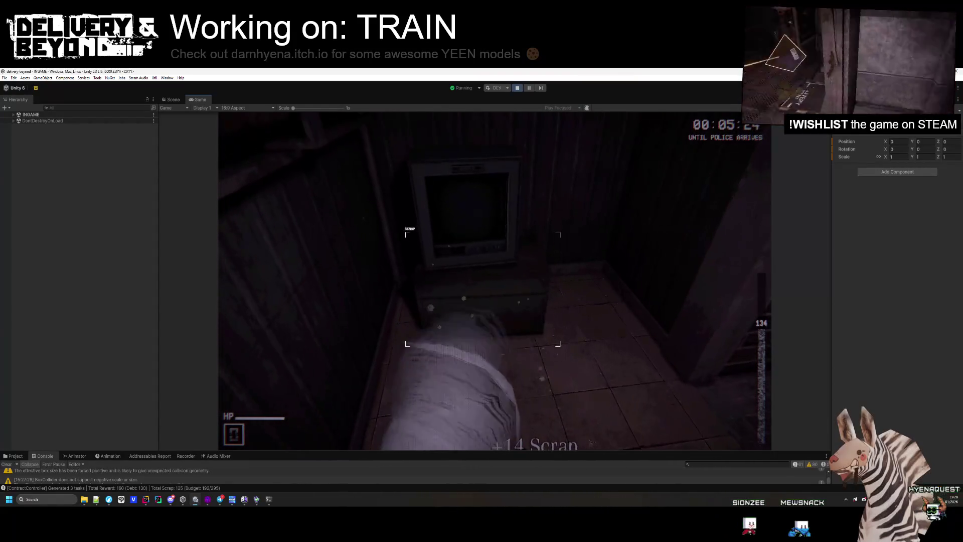
pyautogui.press('w')
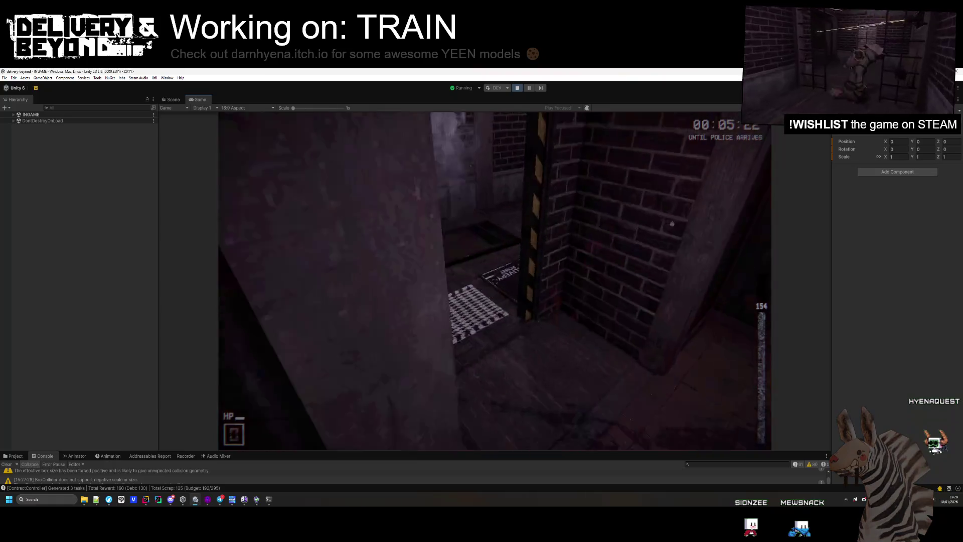
# Step: Walk to the train car, insert the canister into the Scrap De-compressor, and continue to the terminal
pyautogui.press('w')
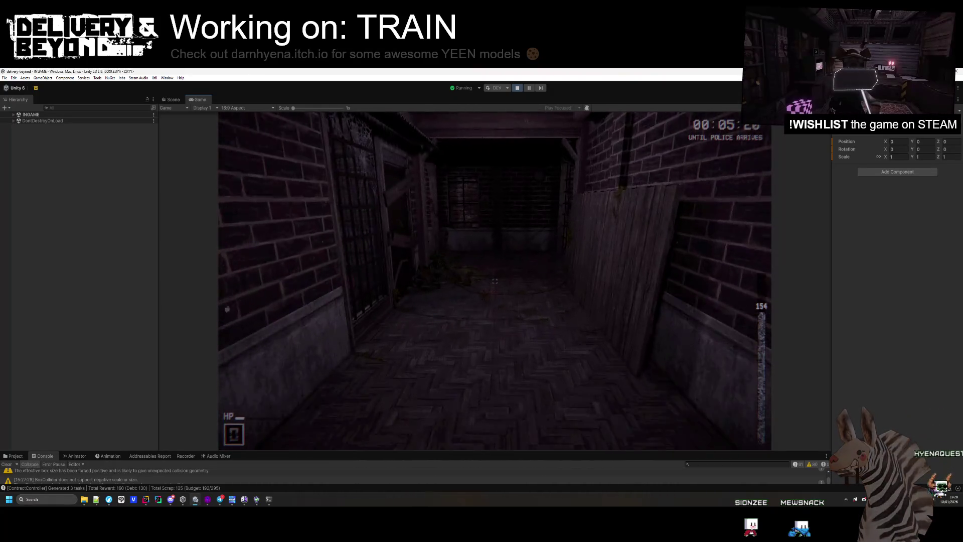
pyautogui.press('w')
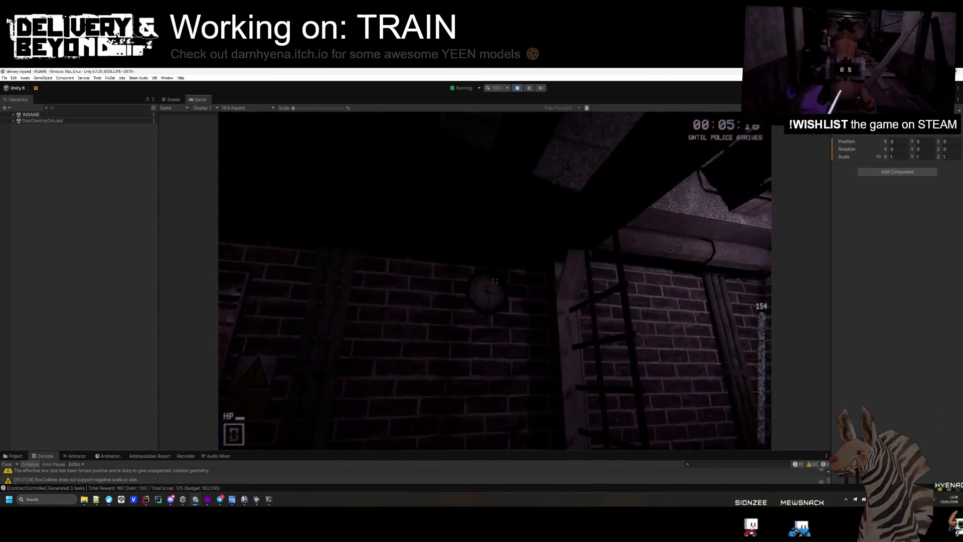
pyautogui.press('w')
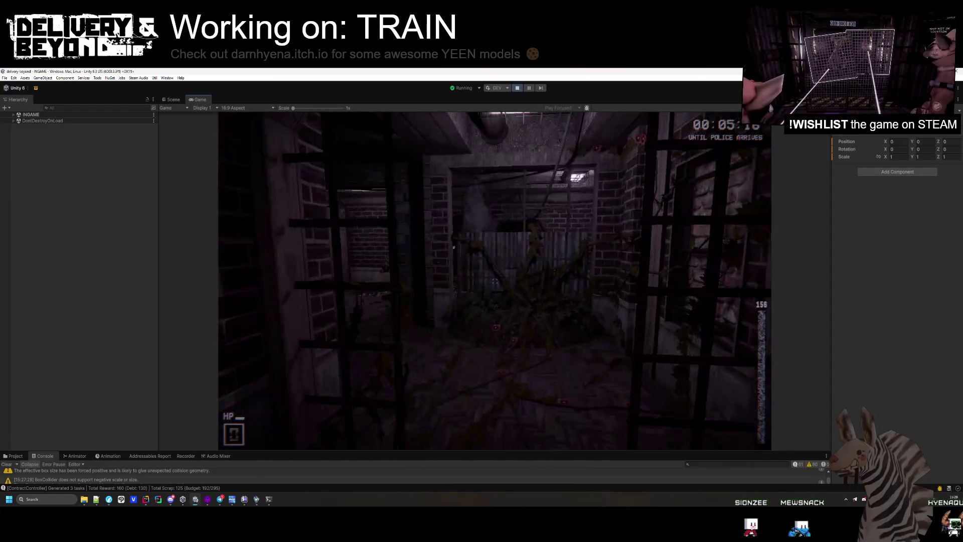
pyautogui.press('w')
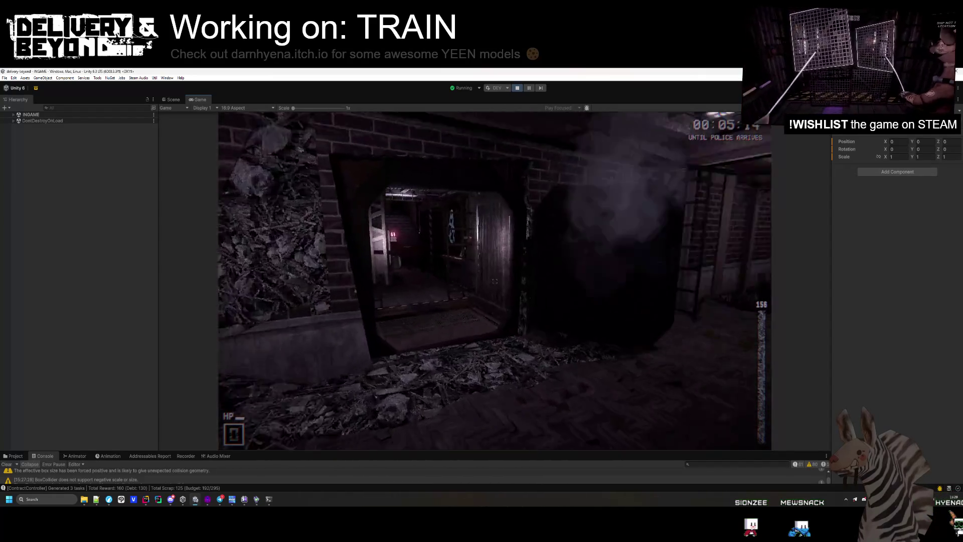
pyautogui.press('w')
pyautogui.press('w')
pyautogui.press('e')
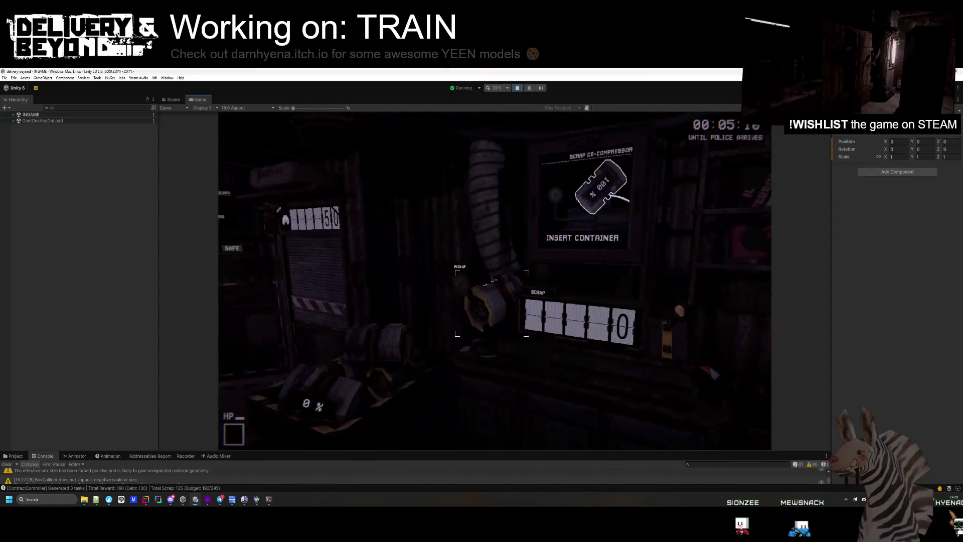
pyautogui.press('e')
pyautogui.press('e')
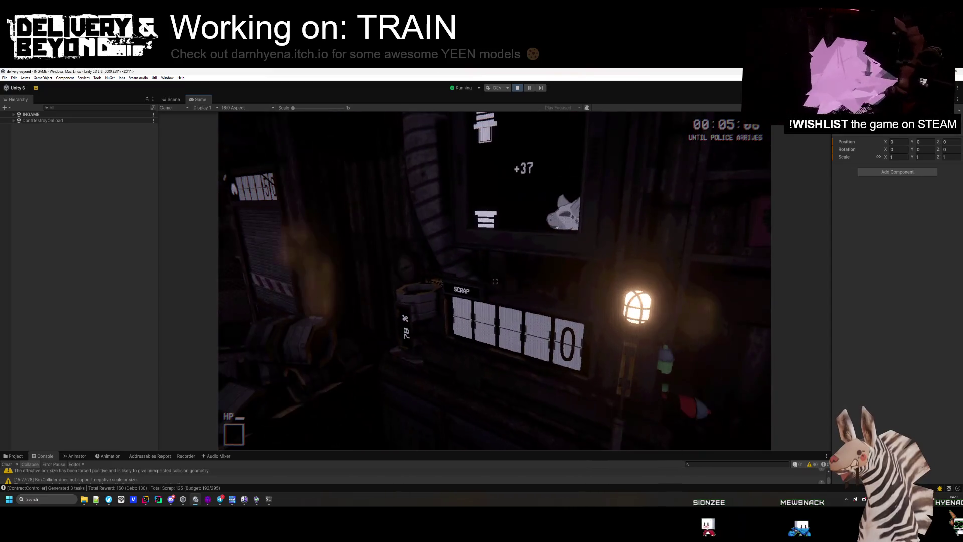
pyautogui.press('s')
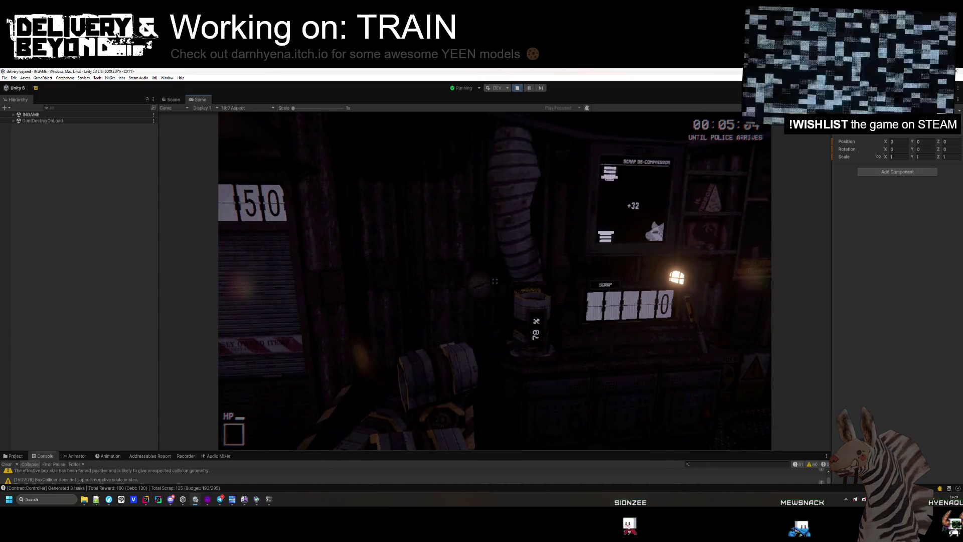
pyautogui.press('w')
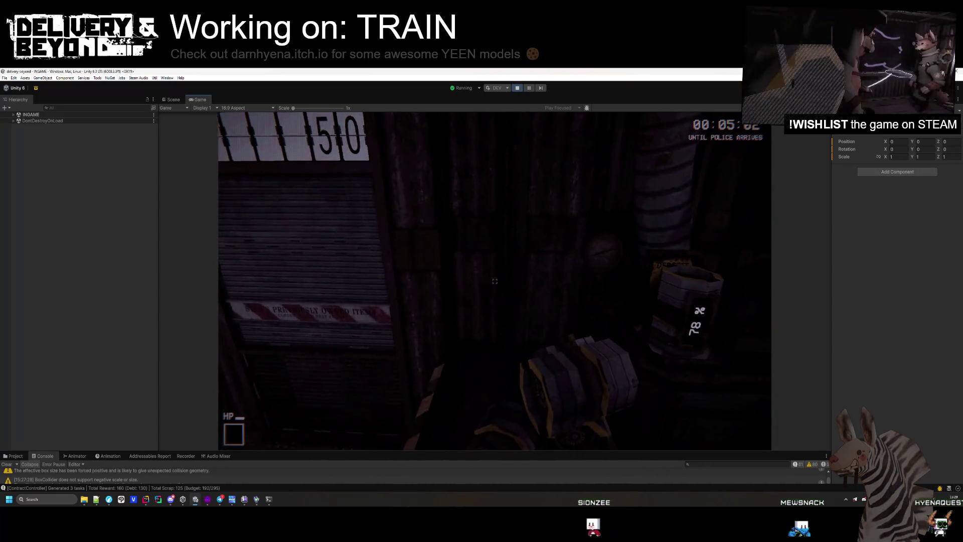
pyautogui.press('w')
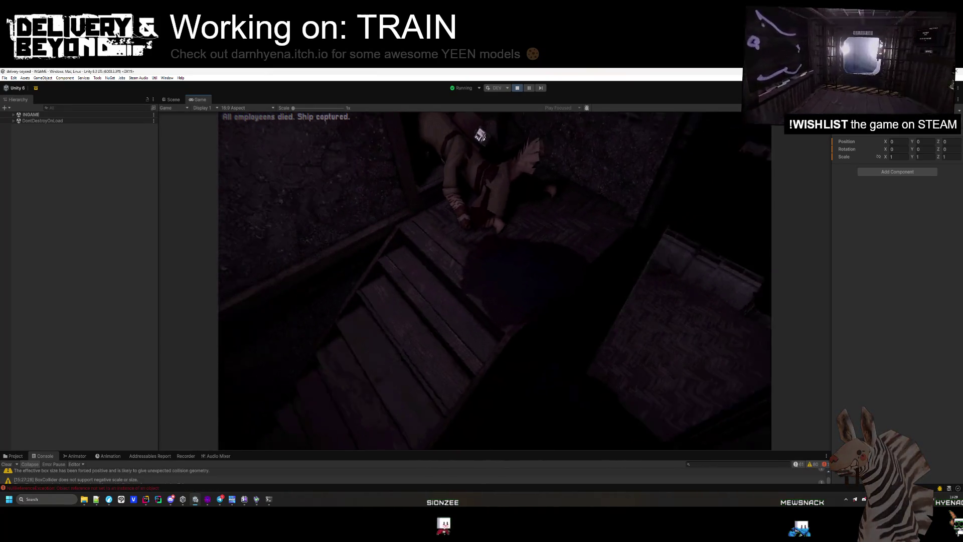
# Step: Enlarge the Console, select the NullReferenceException, and open entity_monster_roomba_trap.cs line 124 in Rider
pyautogui.moveTo(468, 451); pyautogui.dragTo(456, 358)
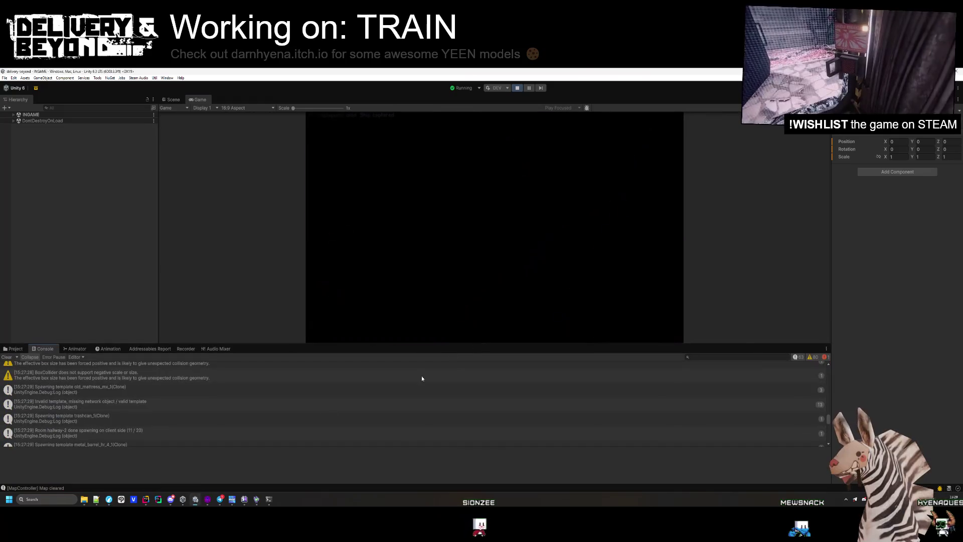
pyautogui.click(211, 420)
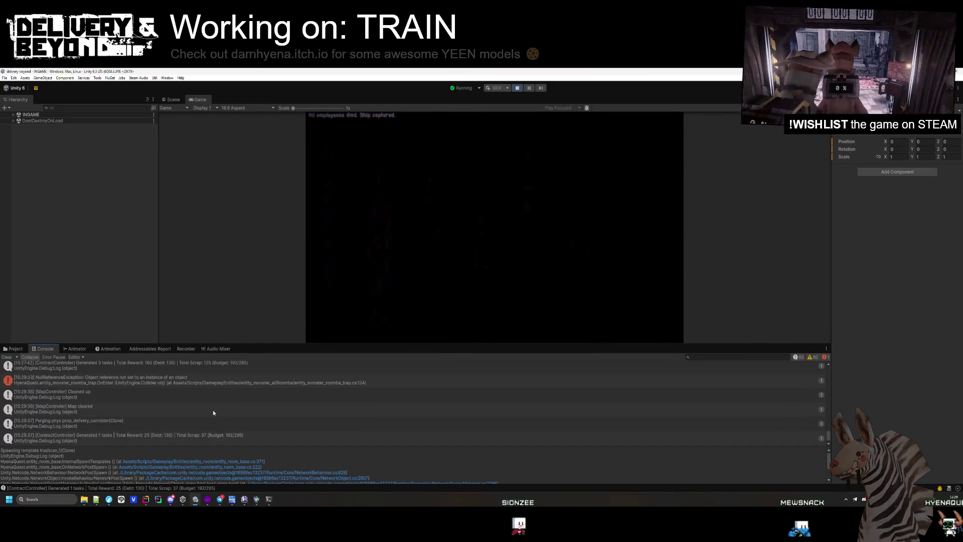
pyautogui.click(207, 382)
pyautogui.click(242, 455)
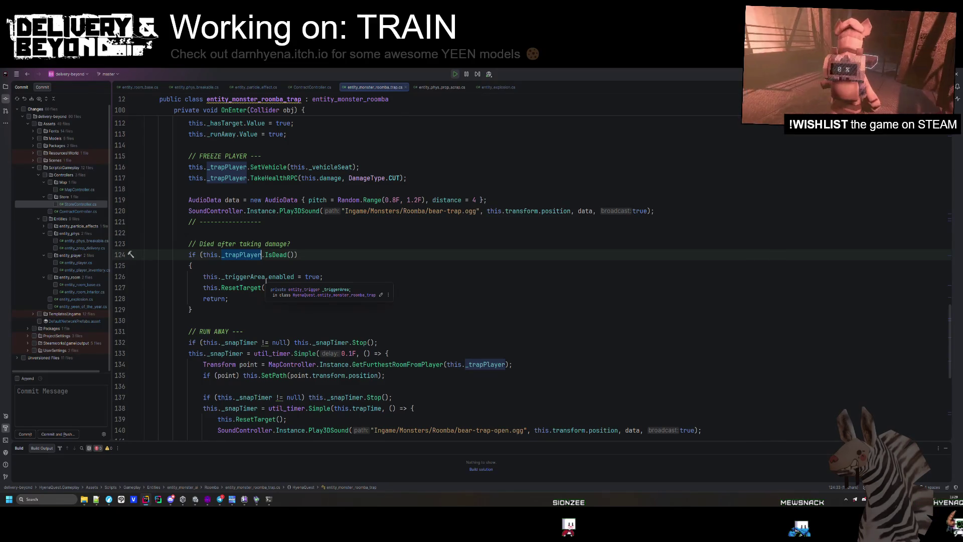
# Step: Jump from Unity's null reference error to line 124 of the roomba trap script
pyautogui.scroll(5, 266, 281)
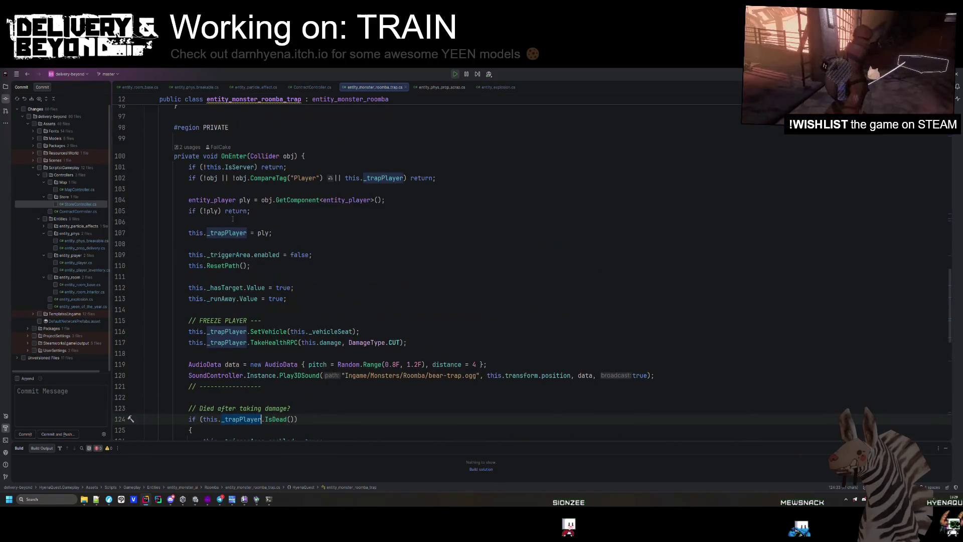
pyautogui.scroll(-1, 232, 392)
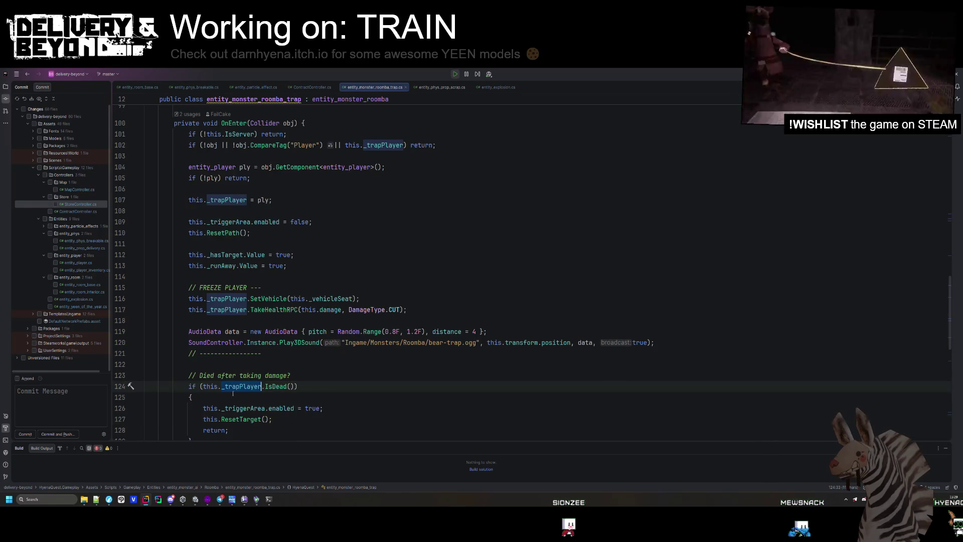
pyautogui.hotkey('alt', 'Tab')
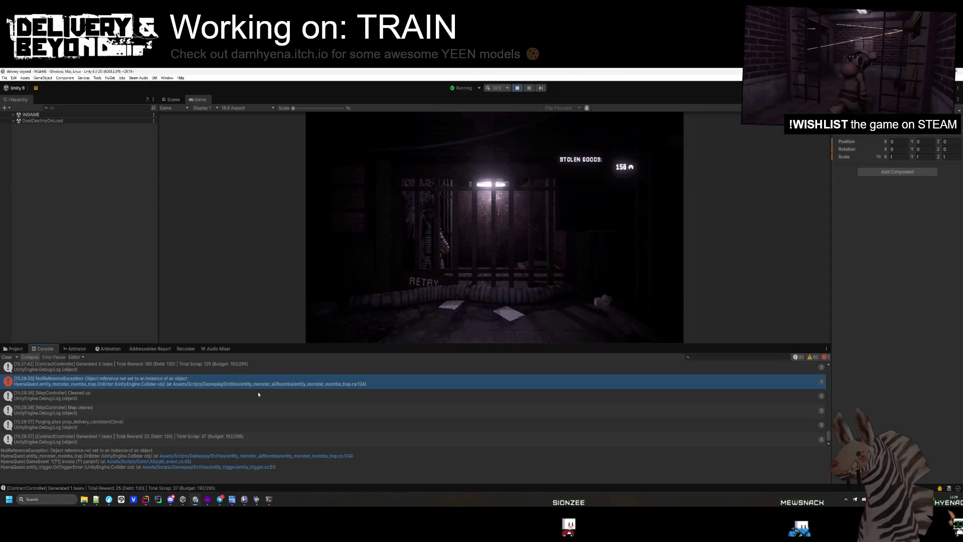
pyautogui.doubleClick(122, 382)
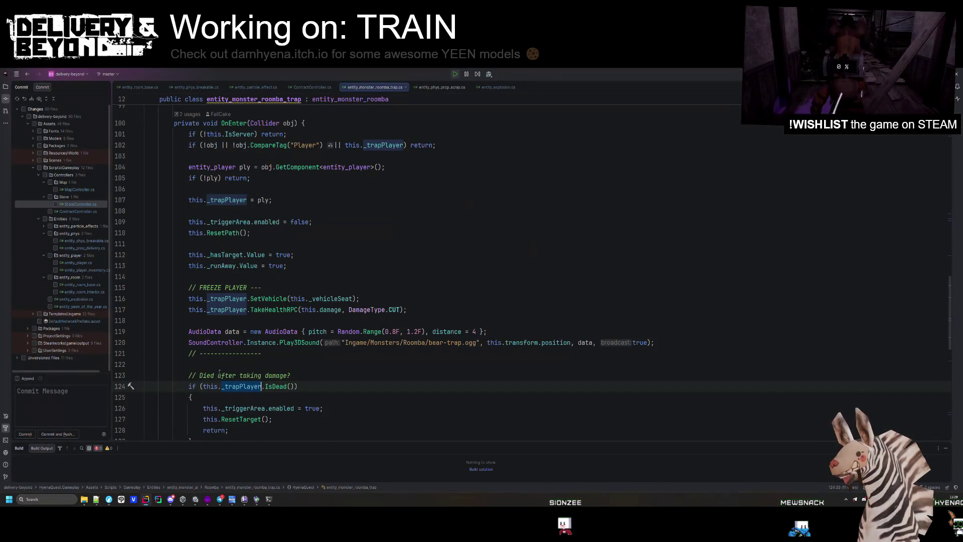
pyautogui.scroll(-3, 219, 374)
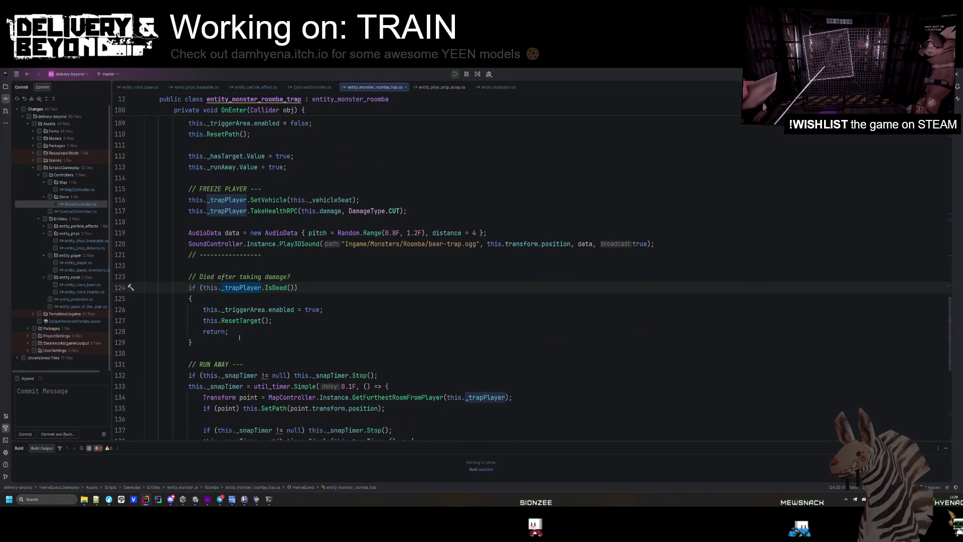
# Step: Simplify the snap and reset timer null checks to null-conditional ?.Stop() calls
pyautogui.click(262, 375)
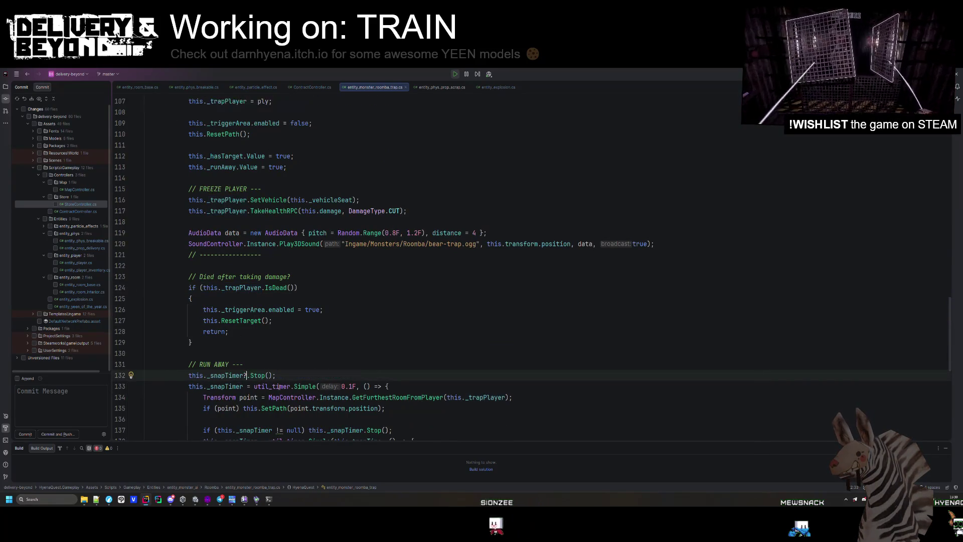
pyautogui.scroll(-2, 279, 387)
pyautogui.click(281, 365)
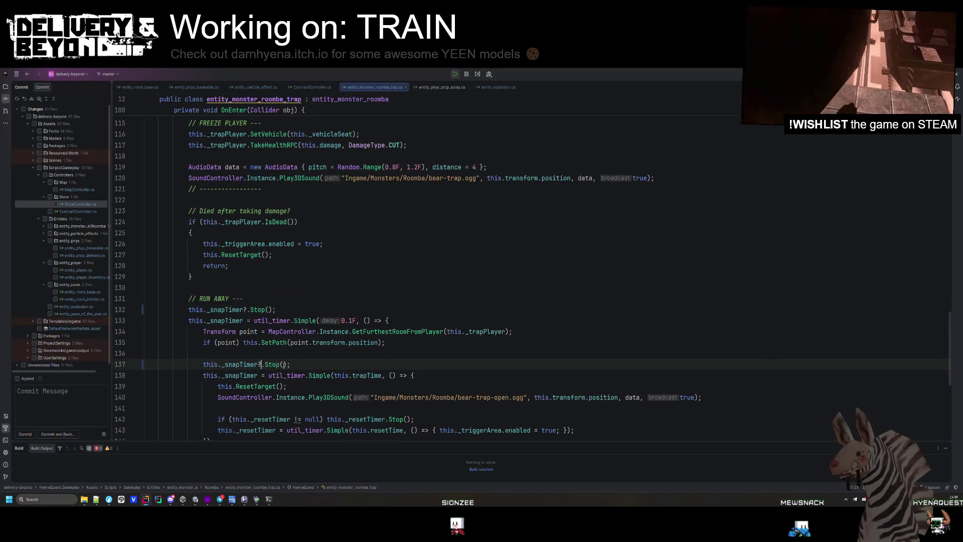
pyautogui.scroll(-4, 283, 365)
pyautogui.click(288, 370)
pyautogui.click(297, 288)
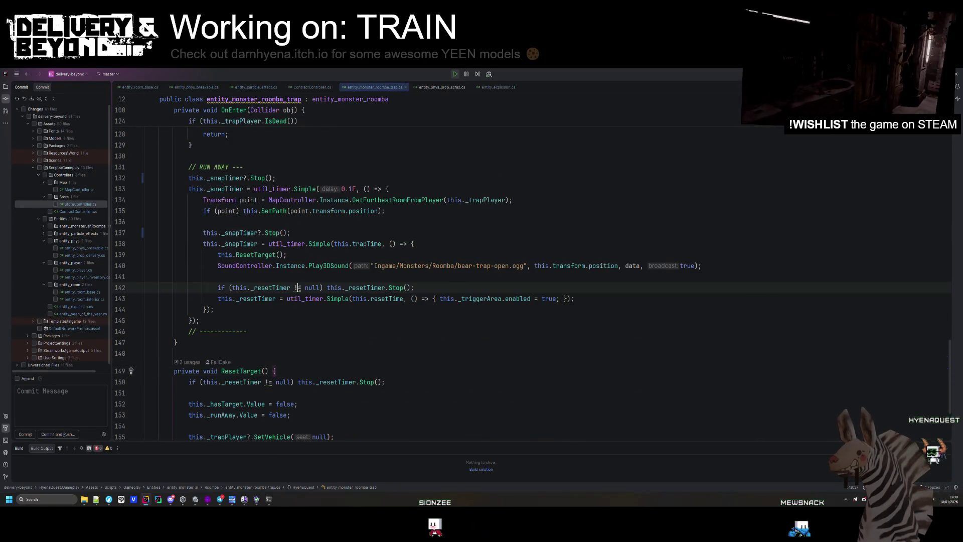
pyautogui.hotkey('alt', 'Return')
pyautogui.press('Return')
pyautogui.click(268, 382)
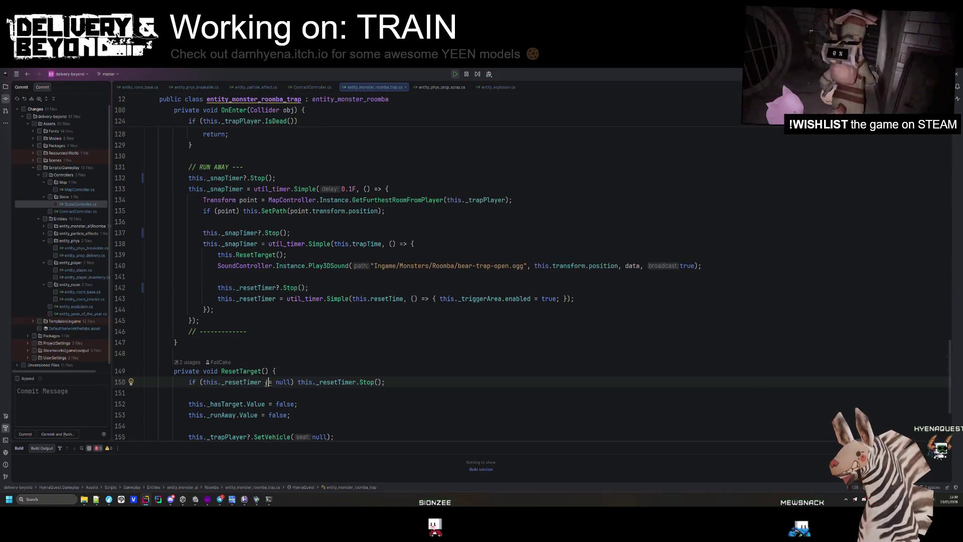
pyautogui.hotkey('alt', 'Return')
pyautogui.press('Return')
# Step: Review the Play3DSound call on line 120 and every use of _trapPlayer
pyautogui.scroll(9, 280, 315)
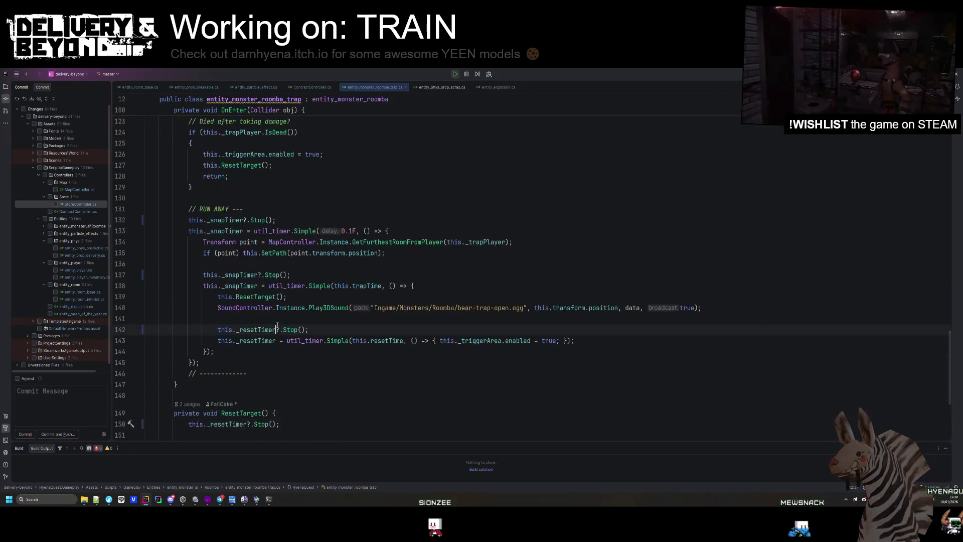
pyautogui.click(280, 315)
pyautogui.scroll(1, 277, 322)
pyautogui.click(245, 309)
pyautogui.scroll(2, 273, 341)
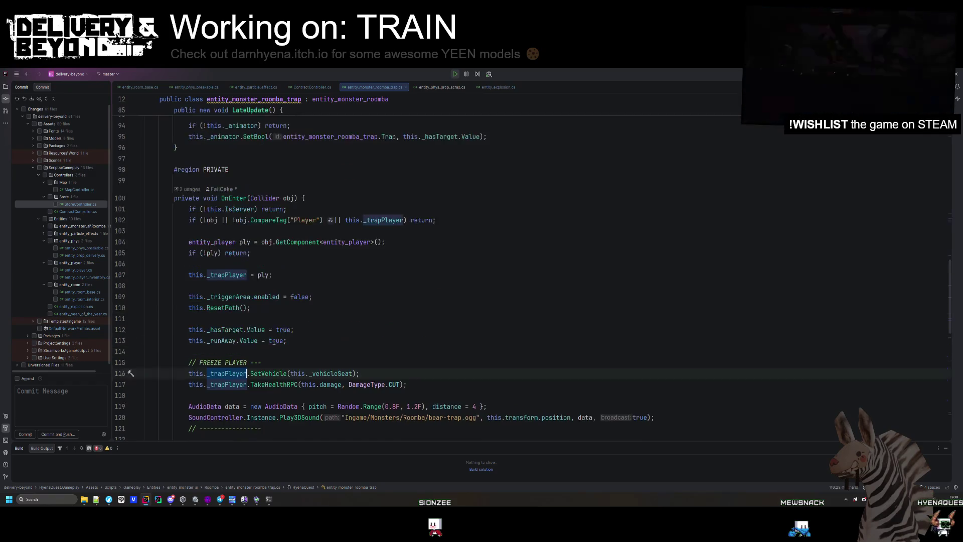
pyautogui.scroll(2, 242, 288)
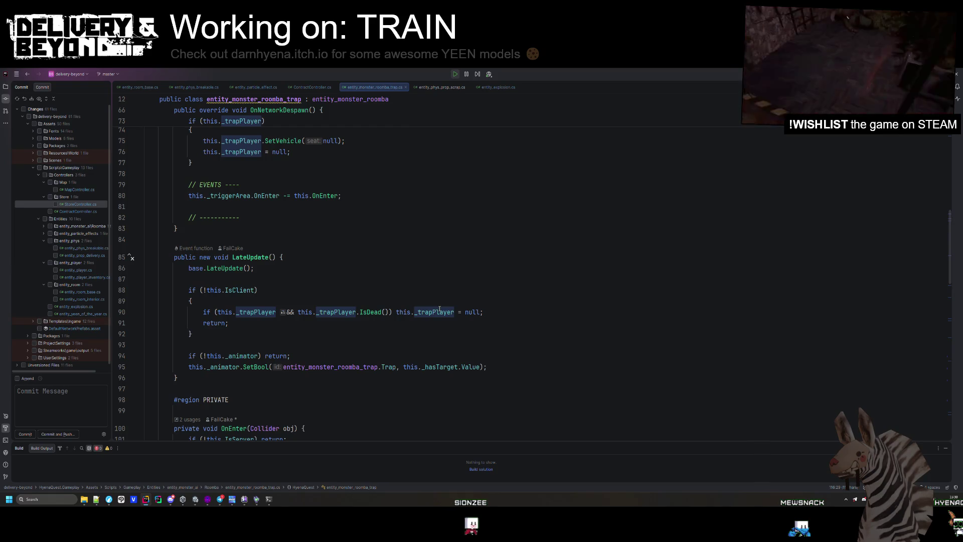
pyautogui.scroll(-9, 262, 329)
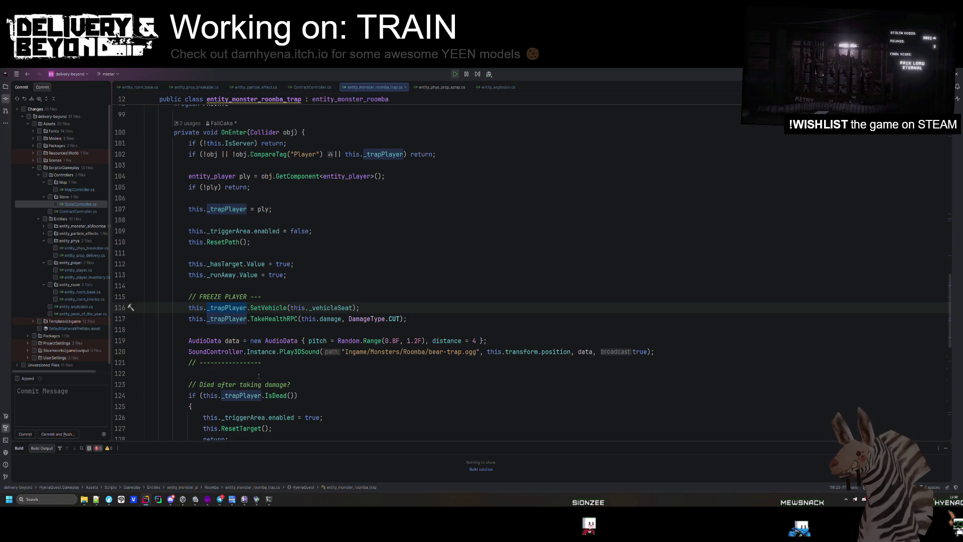
# Step: Rewrite the death check as if (!this._trapPlayer || this._trapPlayer.IsDead())
pyautogui.click(263, 396)
pyautogui.scroll(-2, 235, 340)
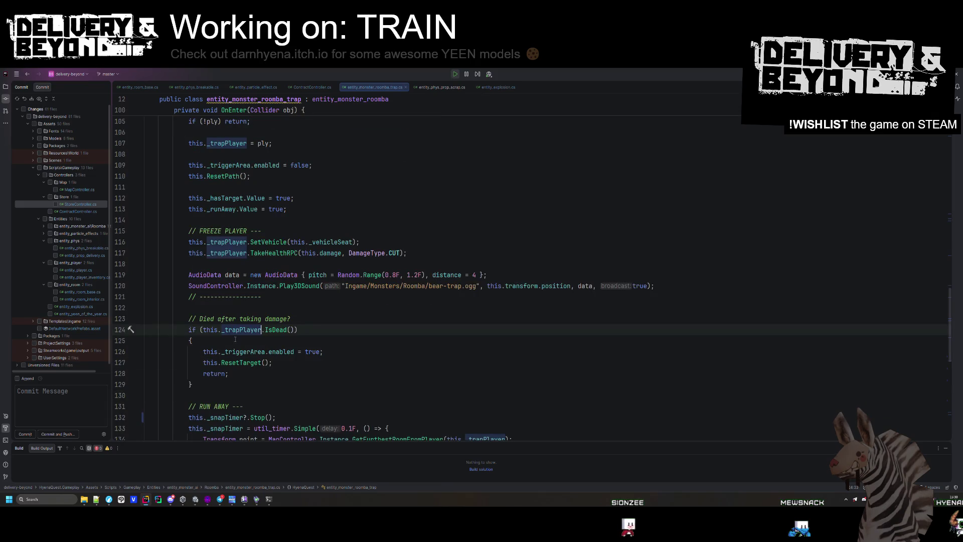
pyautogui.write('?')
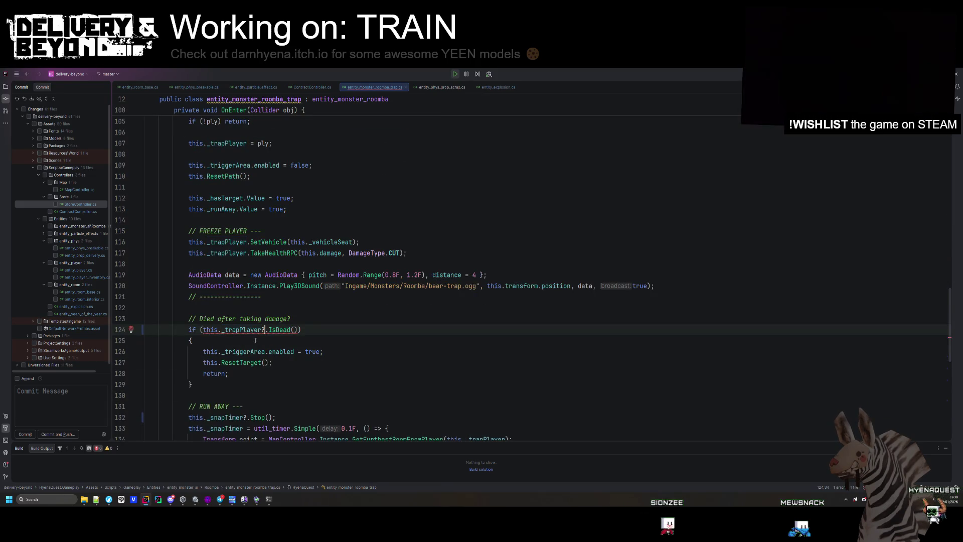
pyautogui.keyDown('ctrl'); pyautogui.click(278, 330); pyautogui.keyUp('ctrl')
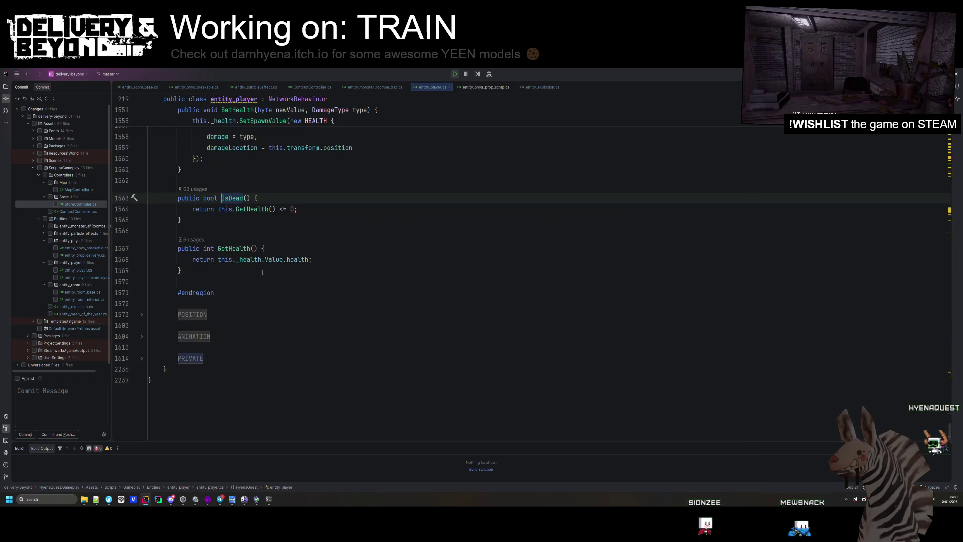
pyautogui.hotkey('ctrl', '-')
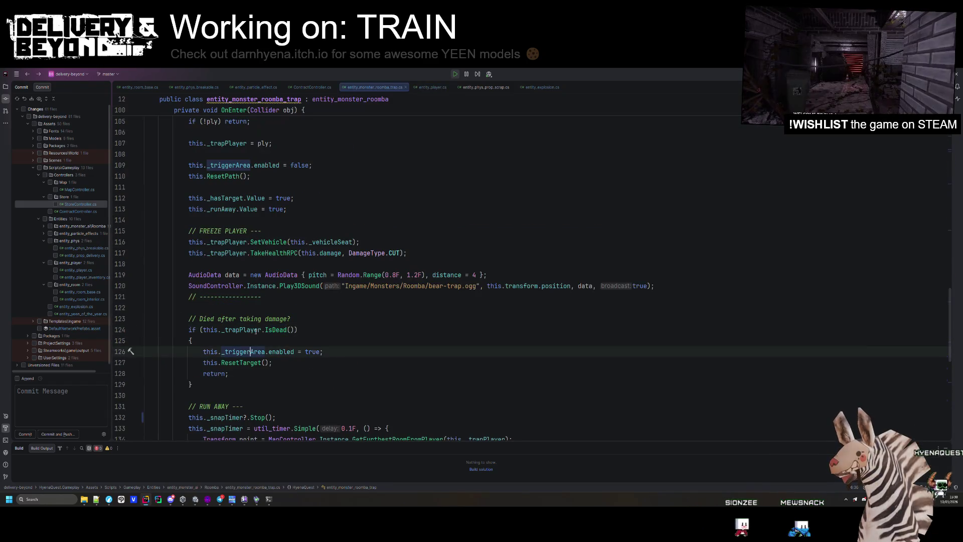
pyautogui.write('!')
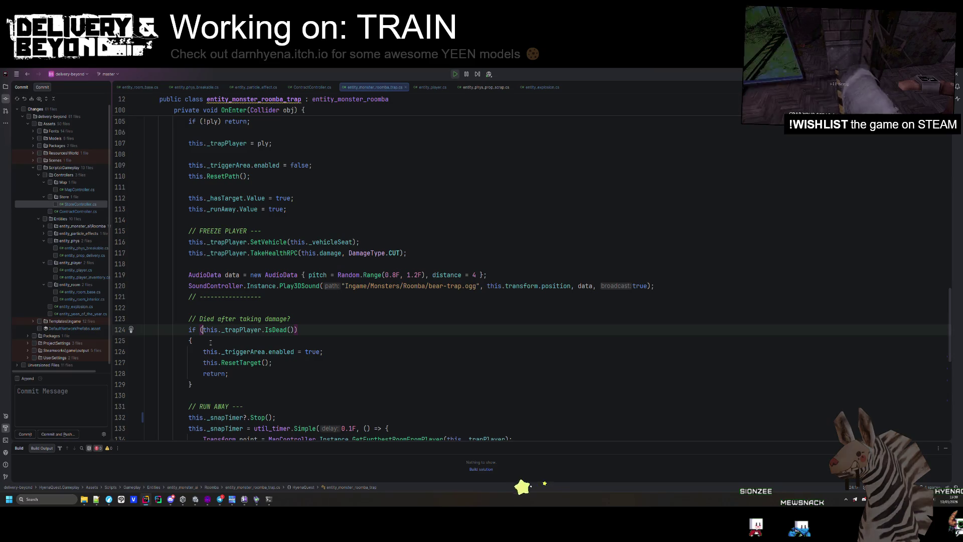
pyautogui.write('||')
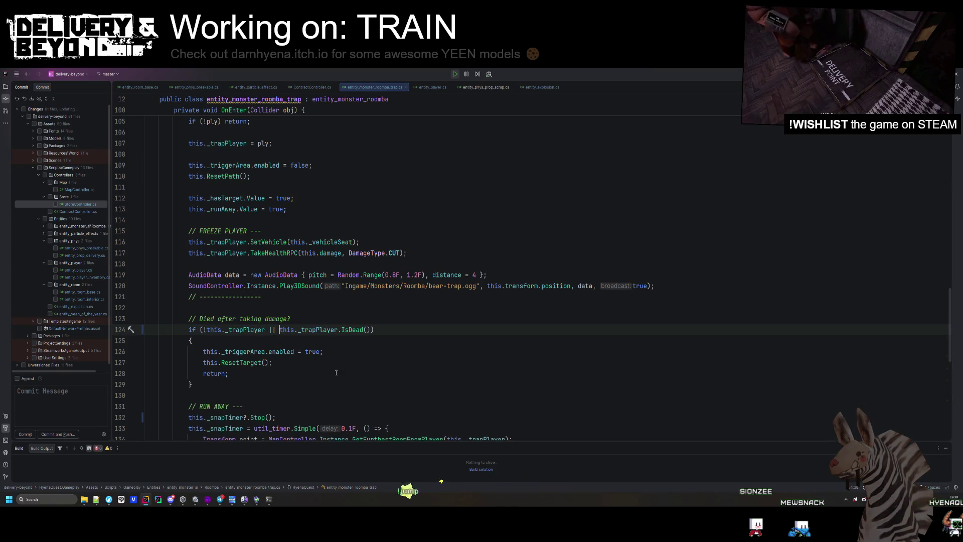
pyautogui.click(321, 363)
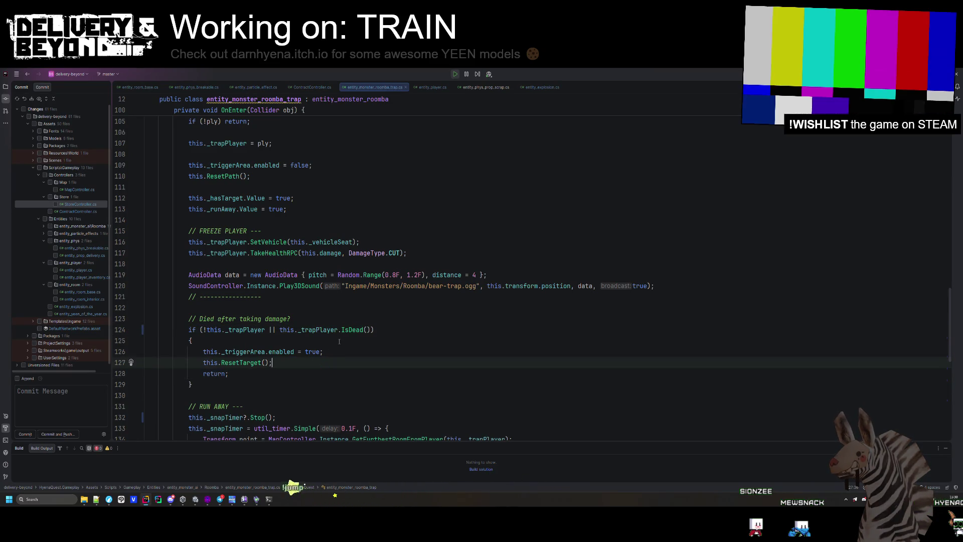
pyautogui.scroll(-3, 339, 342)
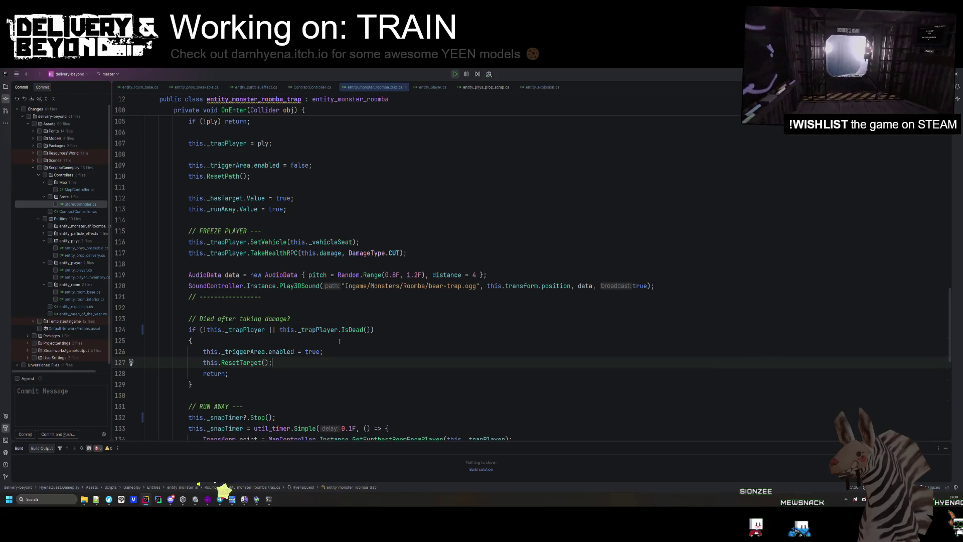
pyautogui.click(339, 341)
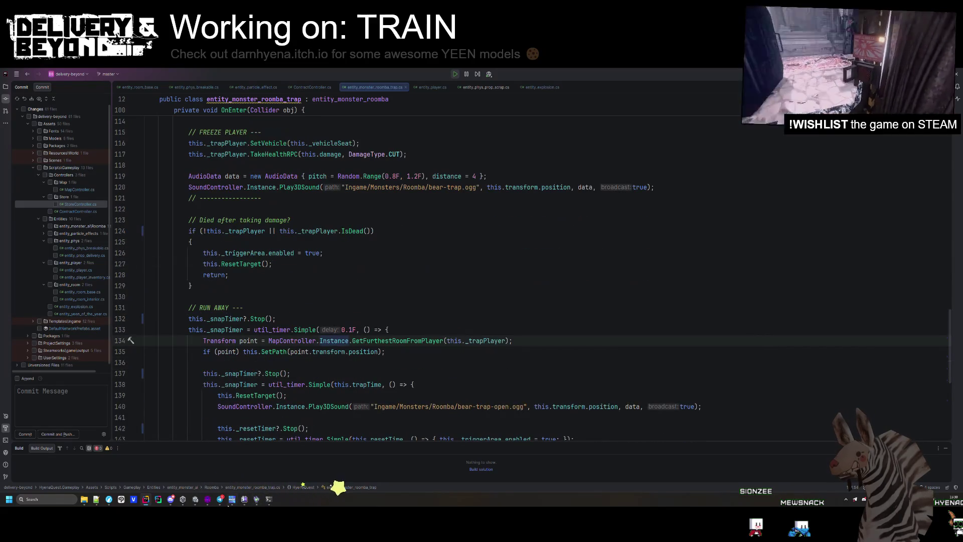
# Step: Check the ContractController log entry's stack trace in Unity
pyautogui.click(195, 500)
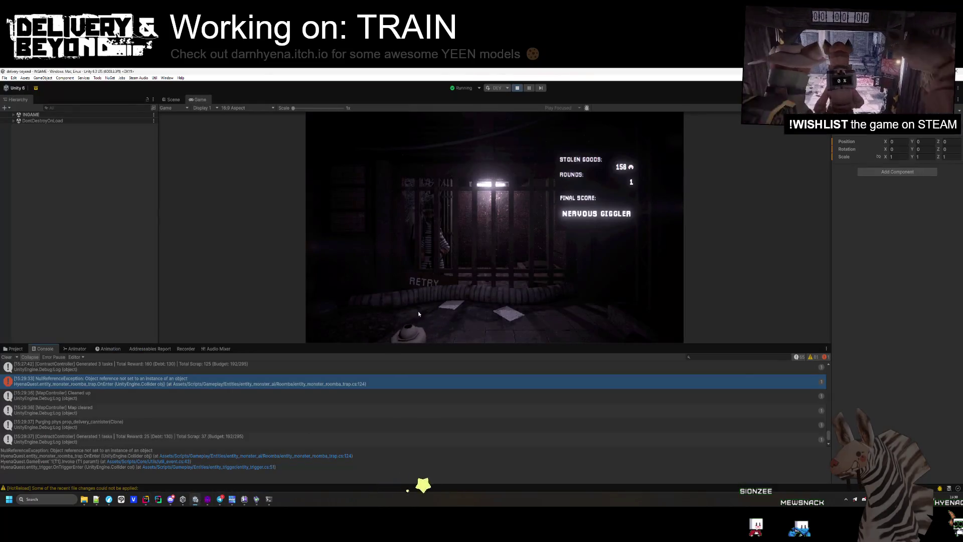
pyautogui.click(206, 369)
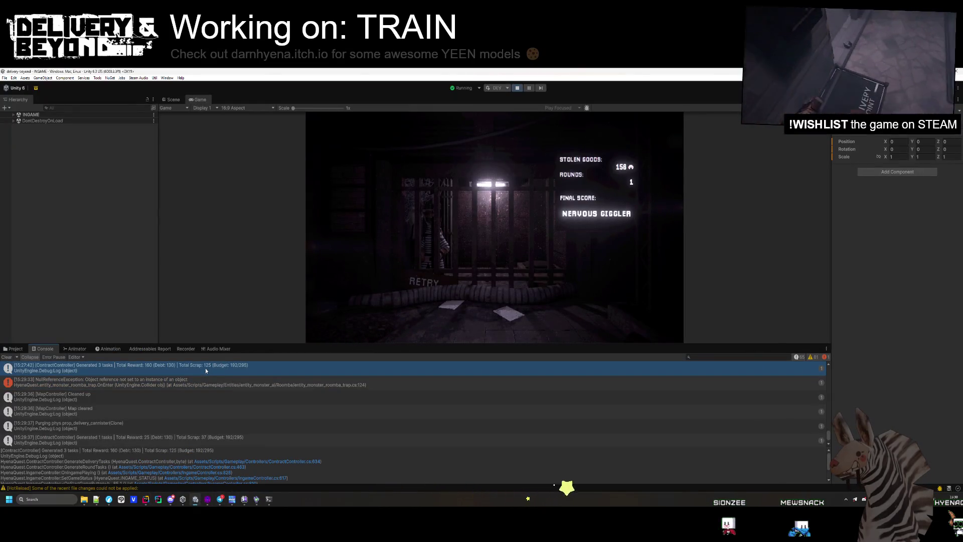
pyautogui.click(145, 499)
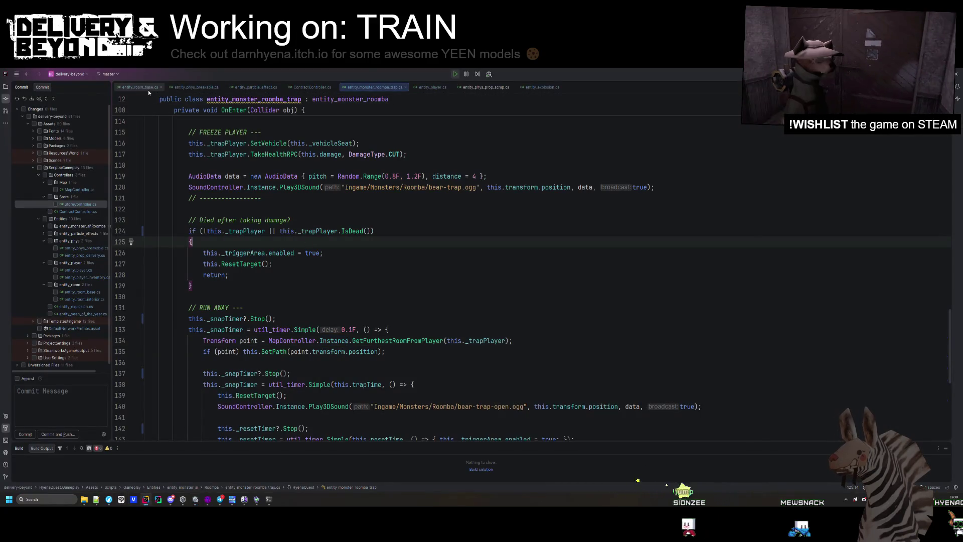
# Step: In ContractController, change WORLD_SCRAP_REQUIRED from 0.65F to 0.8F
pyautogui.click(310, 89)
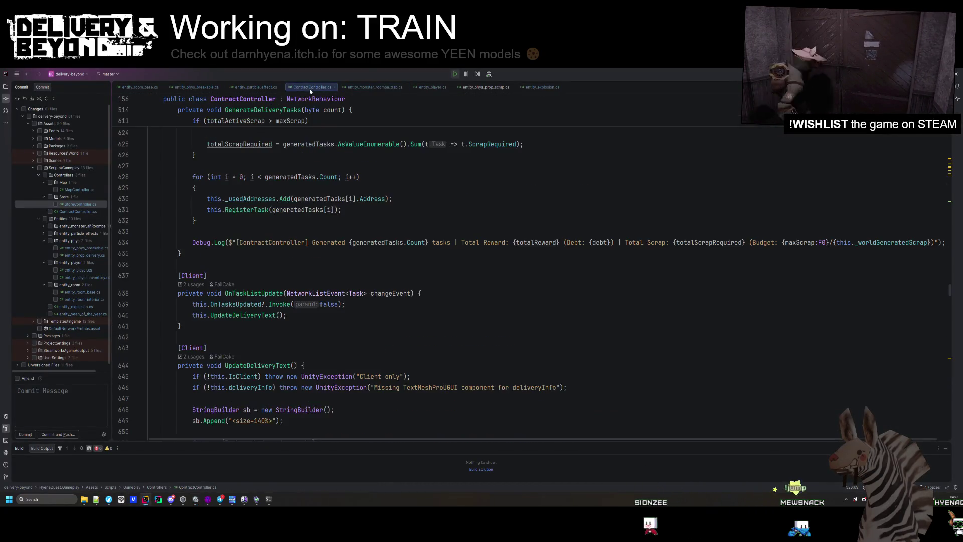
pyautogui.scroll(10, 321, 269)
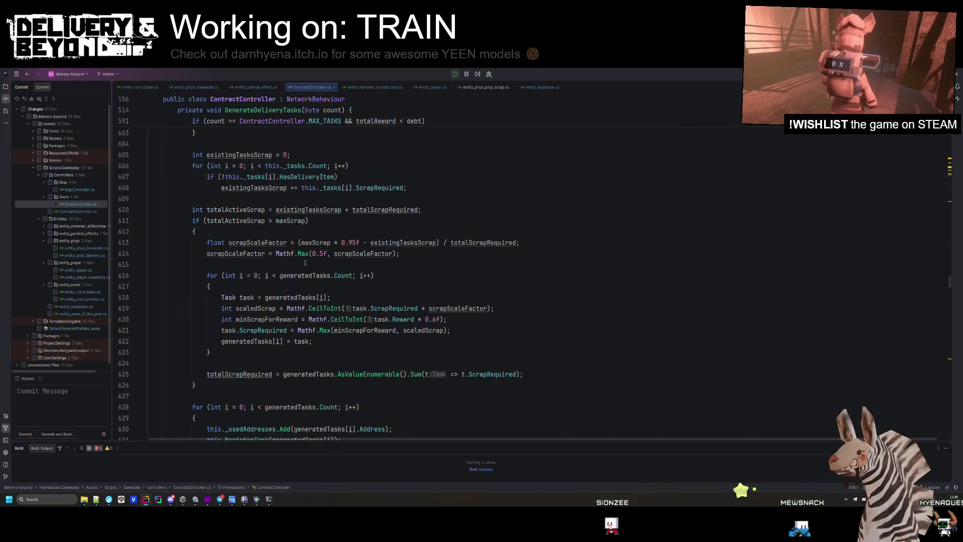
pyautogui.scroll(20, 344, 270)
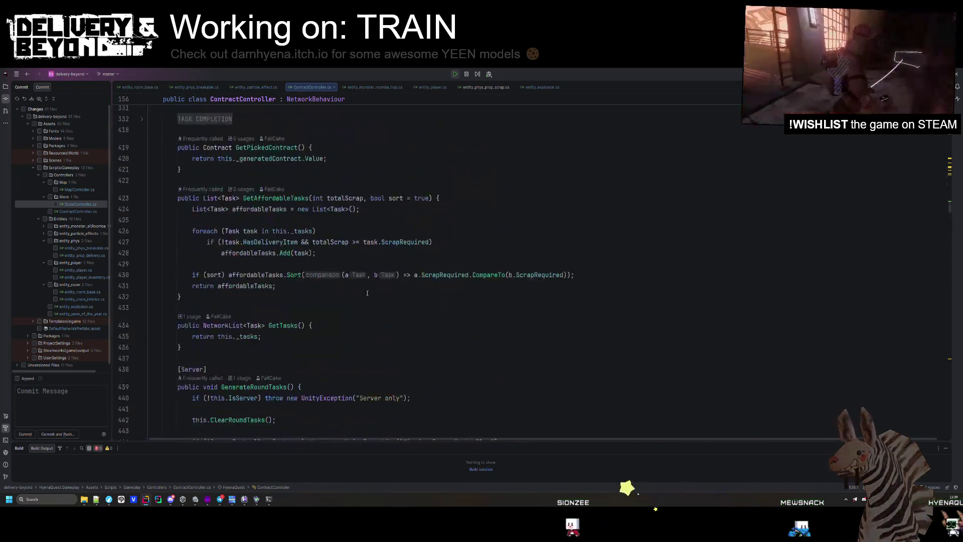
pyautogui.scroll(20, 383, 312)
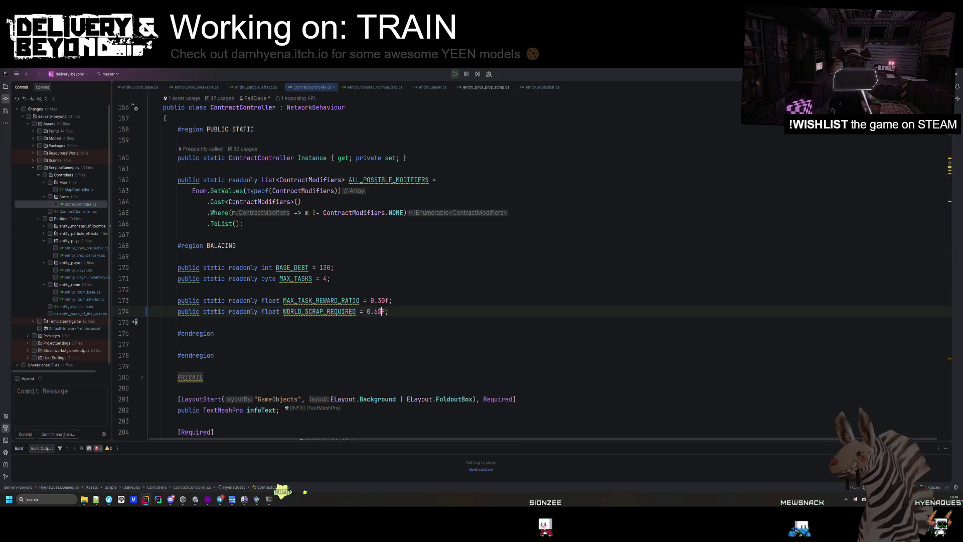
pyautogui.press('BackSpace')
pyautogui.press('BackSpace')
pyautogui.write('8')
# Step: Reformat and clean up the code of the whole ContractController file
pyautogui.moveTo(371, 333); pyautogui.dragTo(371, 320)
pyautogui.hotkey('ctrl', 'alt', 'l')
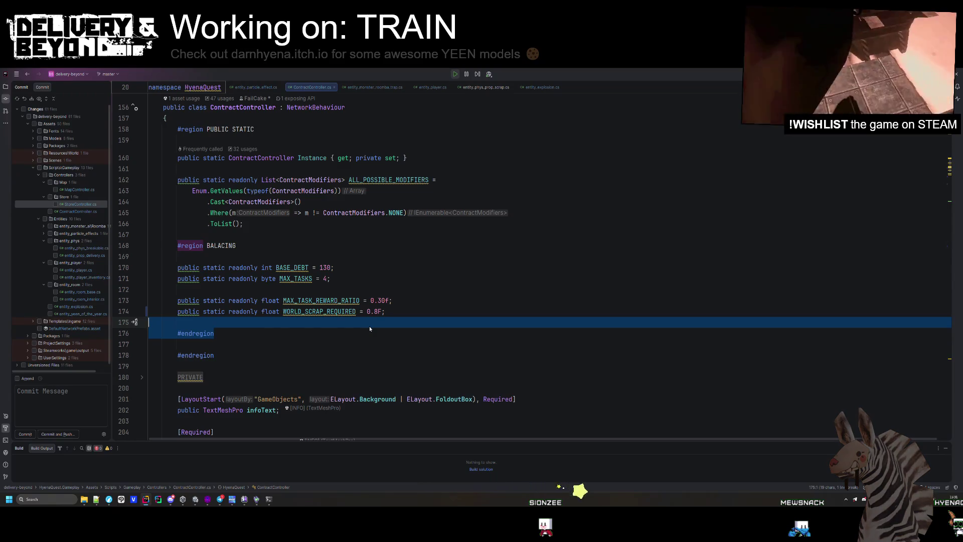
pyautogui.click(377, 311)
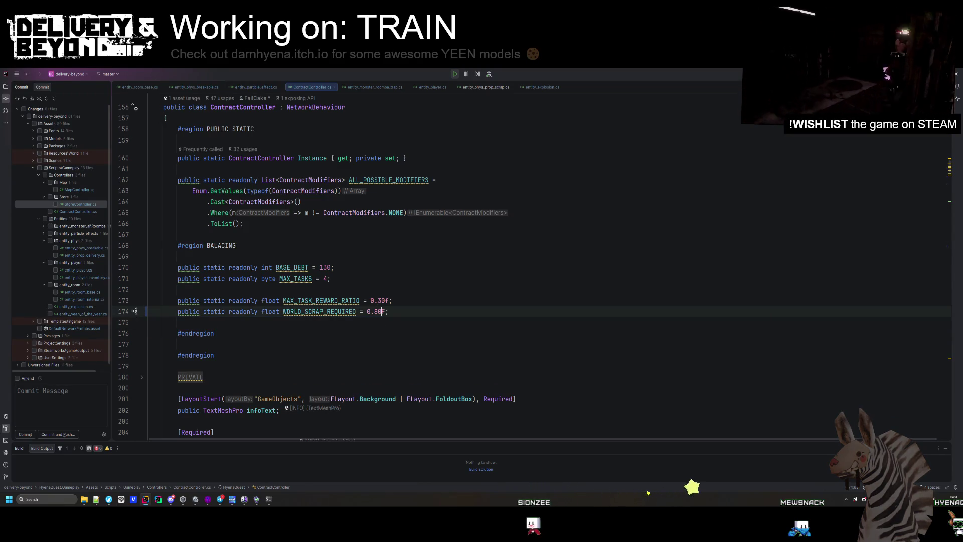
pyautogui.hotkey('ctrl', 'a')
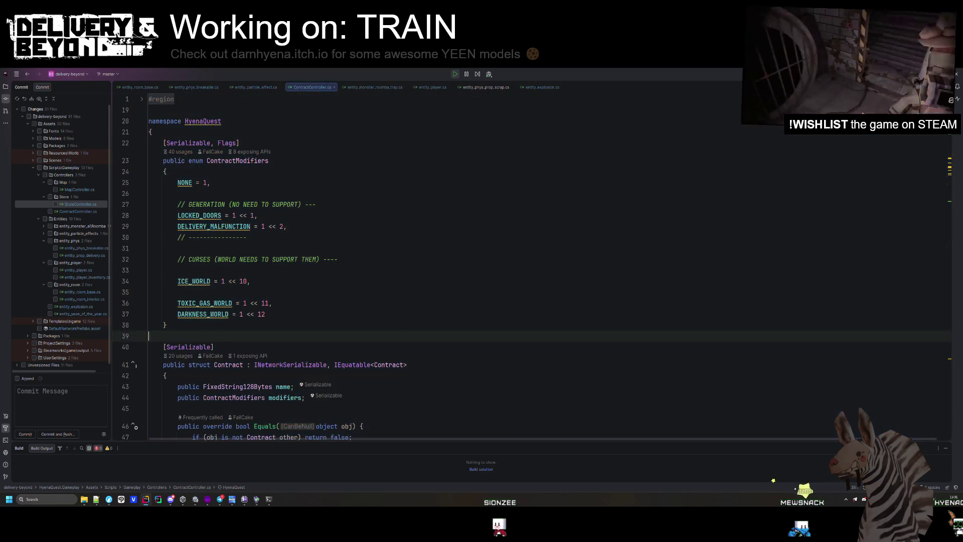
pyautogui.scroll(-10, 391, 331)
pyautogui.click(396, 327)
pyautogui.scroll(-8, 396, 326)
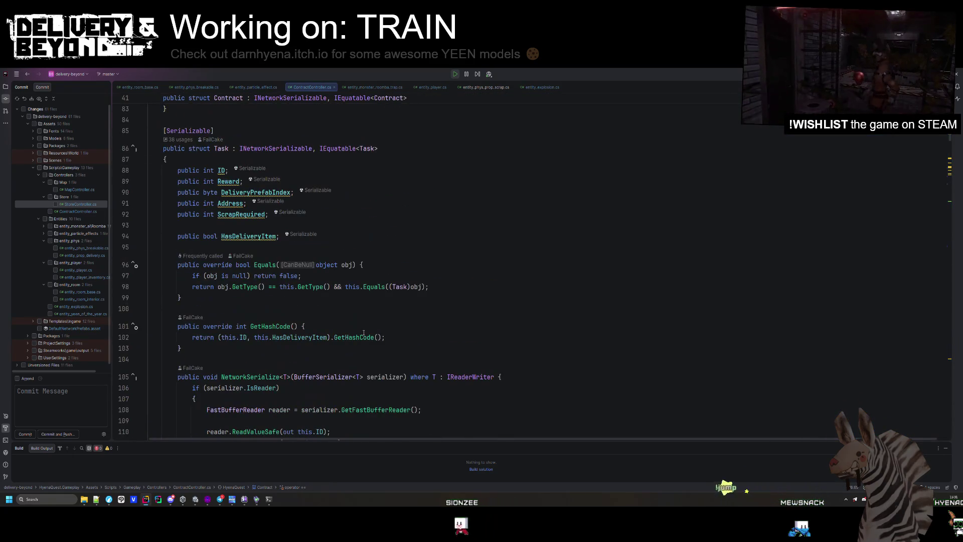
# Step: Search for ScrapRequired and follow the matches to the scrapRequired calculation in GenerateDeliveryTasks
pyautogui.click(296, 193)
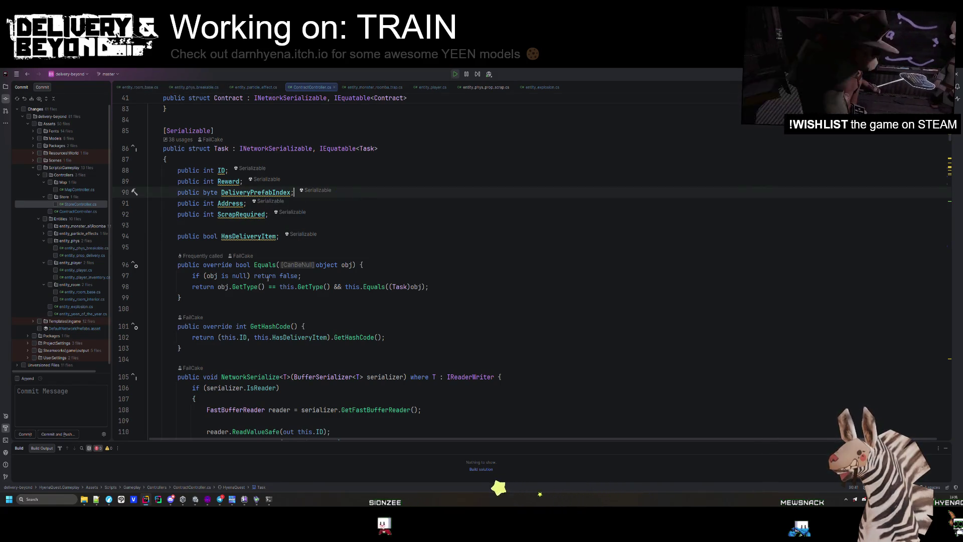
pyautogui.click(239, 214)
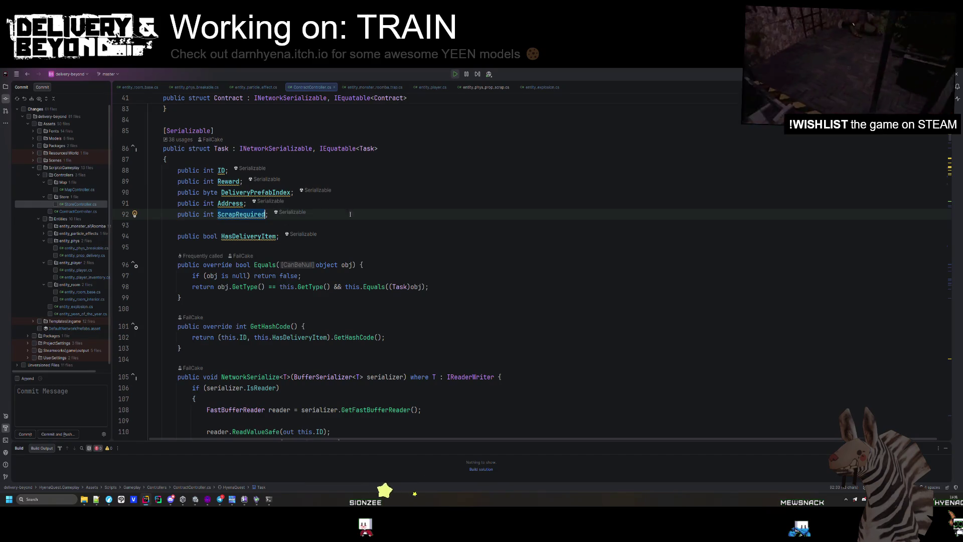
pyautogui.hotkey('ctrl', 'f')
pyautogui.press('Return')
pyautogui.press('Return')
pyautogui.press('Return')
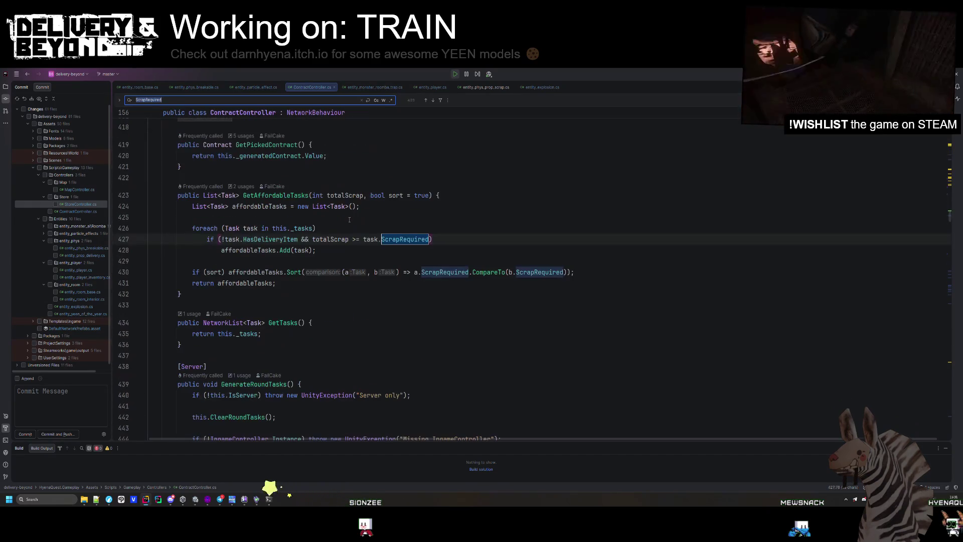
pyautogui.press('Return')
pyautogui.press('Return')
pyautogui.press('Return')
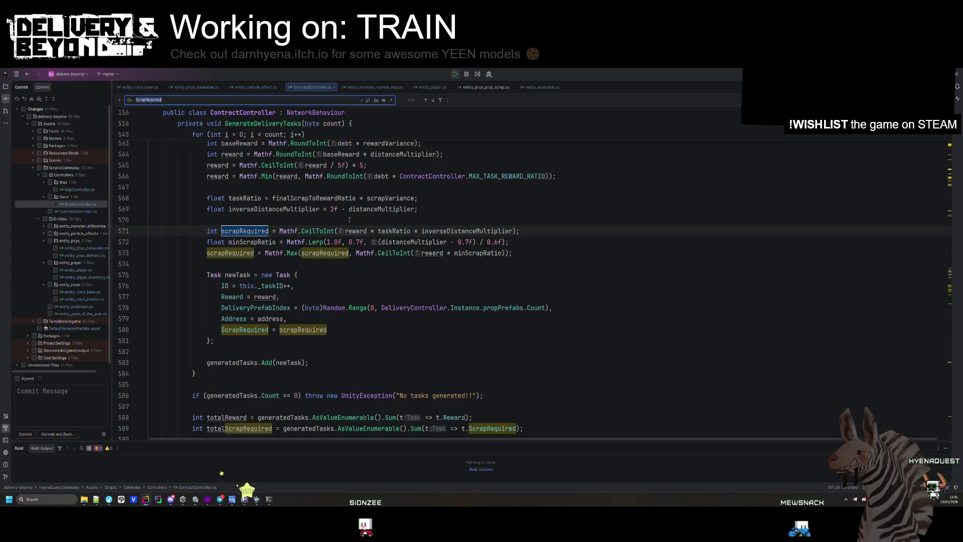
pyautogui.scroll(2, 380, 294)
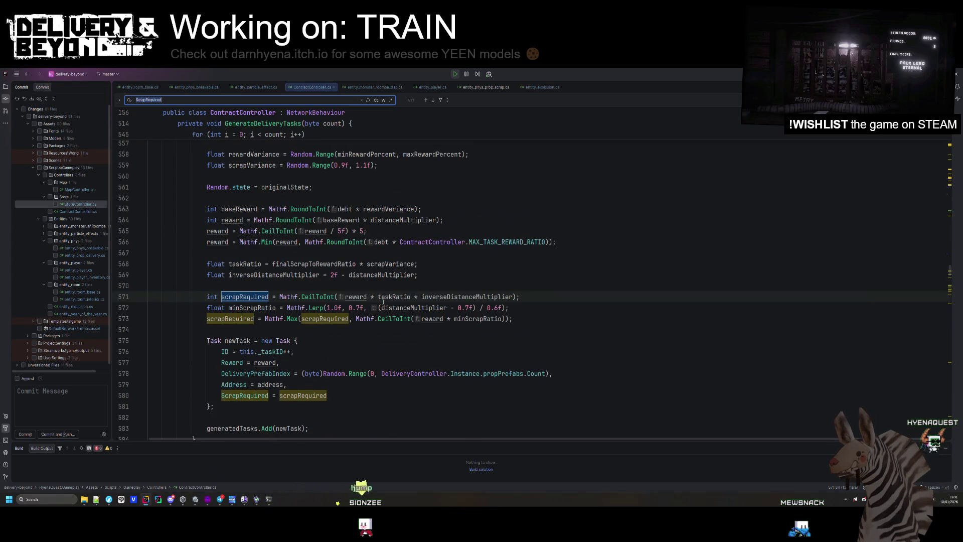
pyautogui.scroll(4, 385, 324)
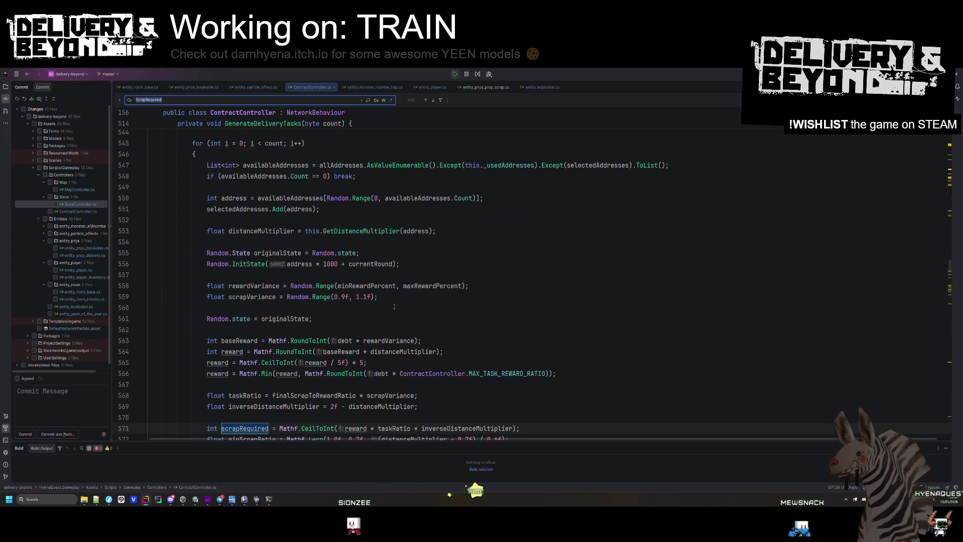
pyautogui.scroll(-1, 395, 306)
pyautogui.scroll(-1, 452, 307)
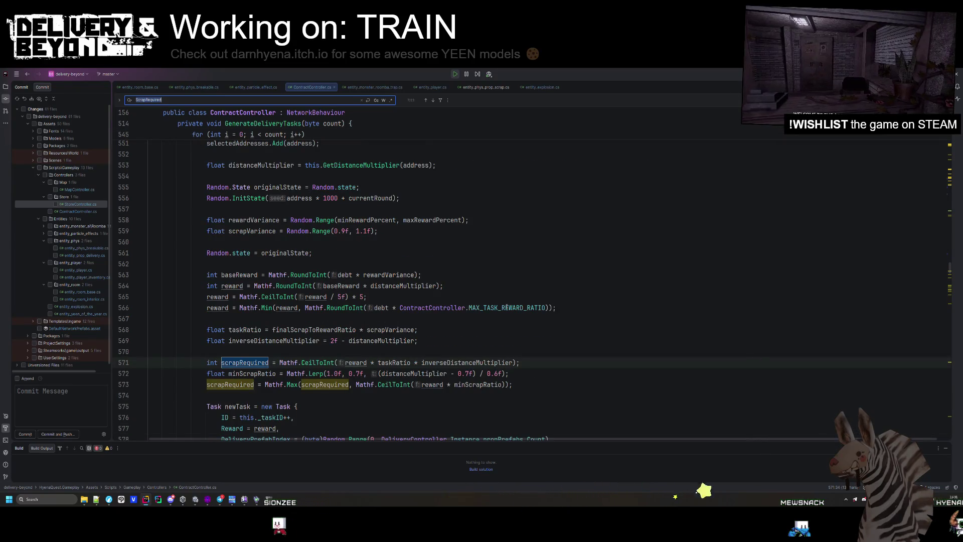
pyautogui.scroll(-2, 376, 344)
pyautogui.click(376, 337)
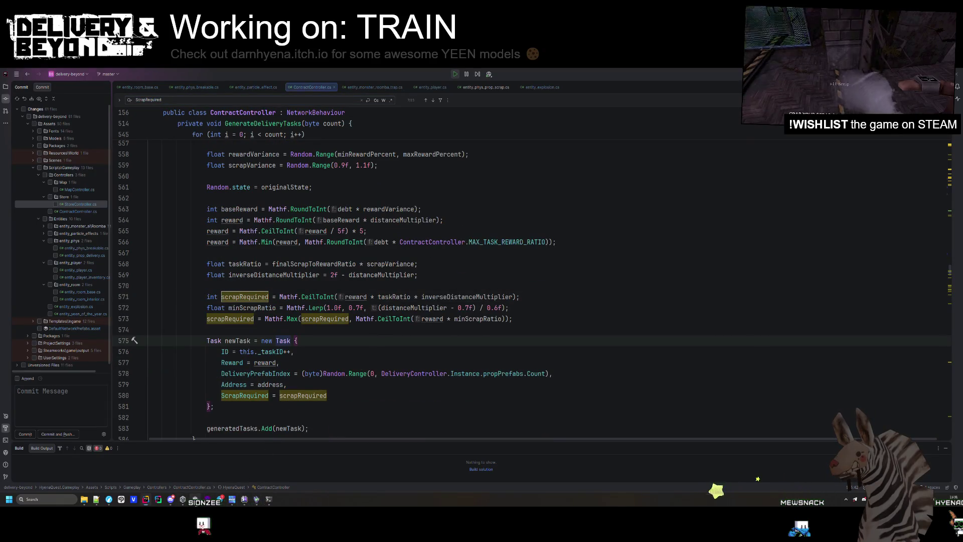
pyautogui.hotkey('alt', 'Tab')
# Step: Clear the Console, RETRY from the game-over screen, and close the settings menu
pyautogui.click(7, 357)
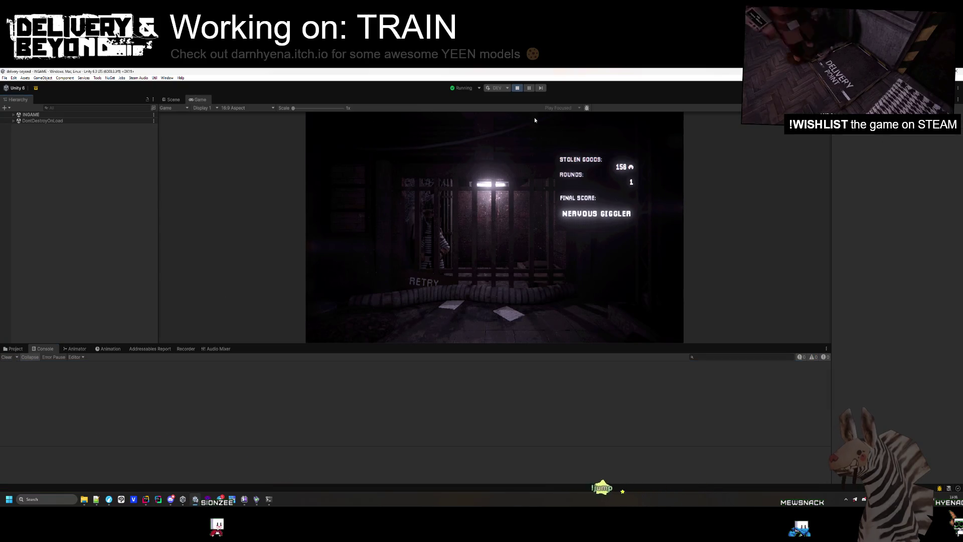
pyautogui.click(424, 281)
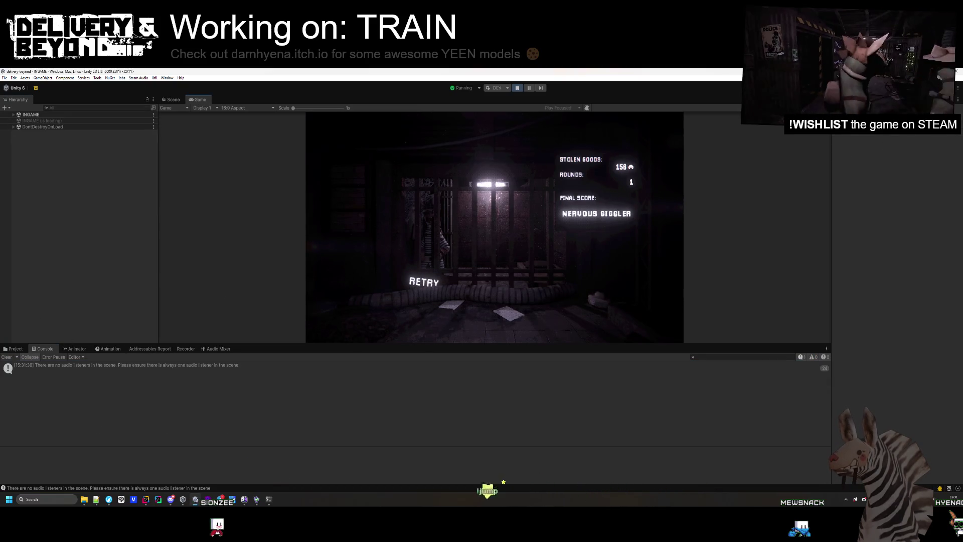
pyautogui.press('Escape')
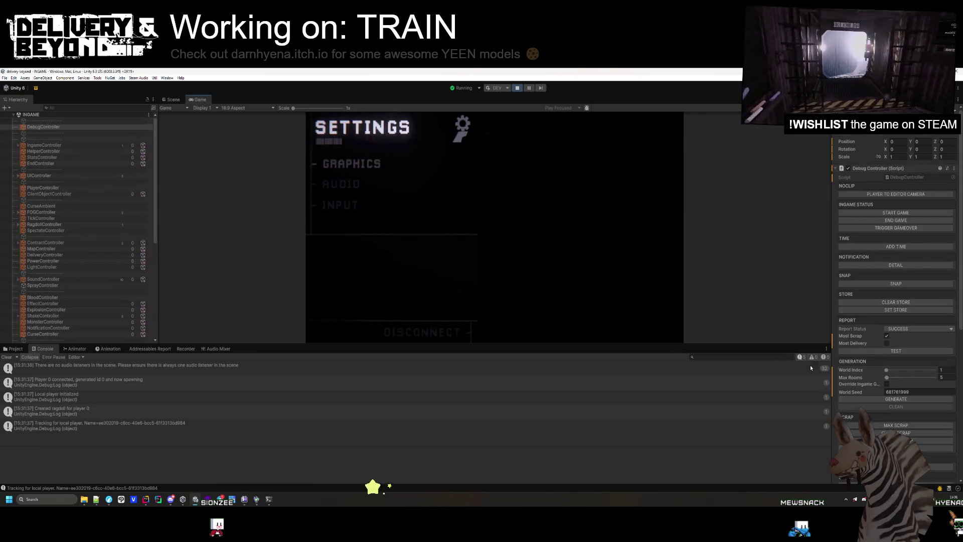
pyautogui.moveTo(471, 345); pyautogui.dragTo(471, 466)
pyautogui.click(498, 348)
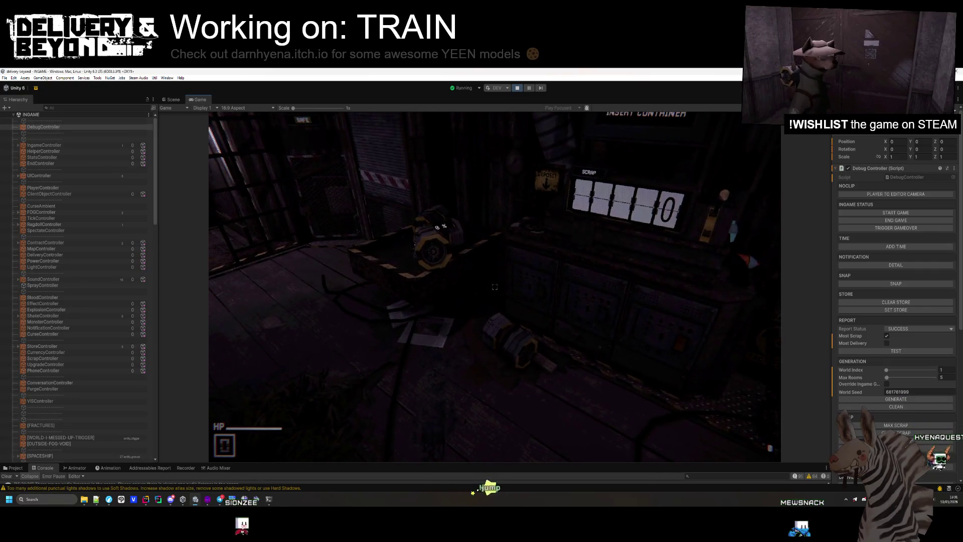
# Step: Resize the Console and Game view panels and clear the console messages
pyautogui.press('super')
pyautogui.moveTo(611, 464); pyautogui.dragTo(600, 442)
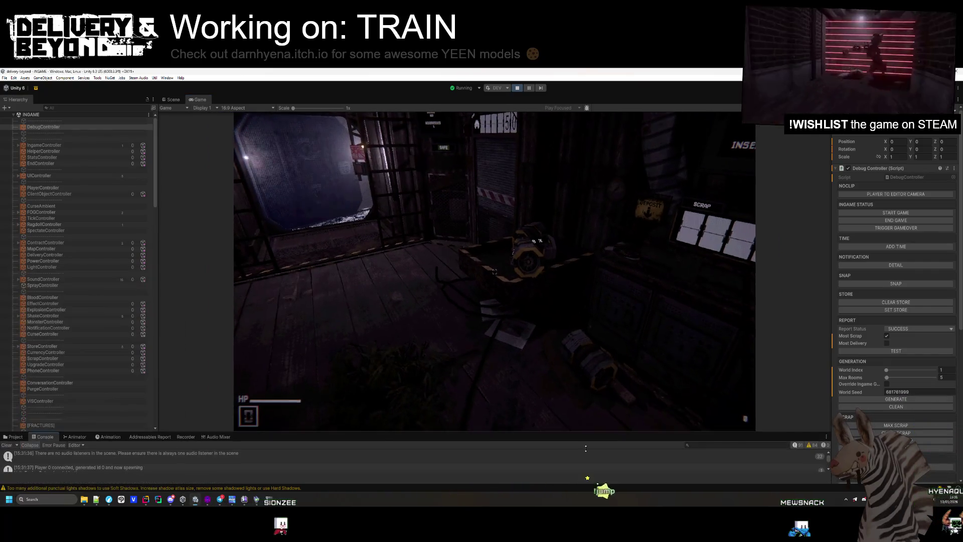
pyautogui.click(8, 444)
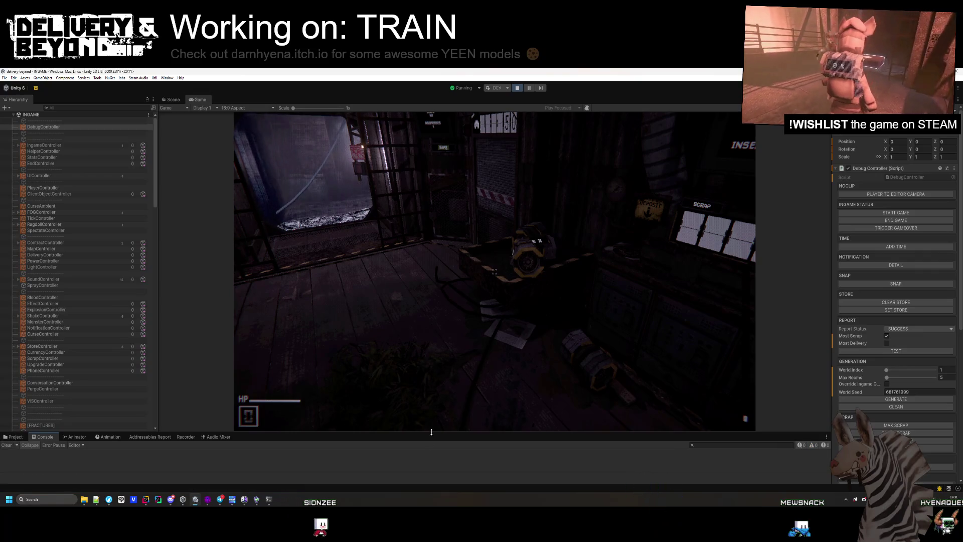
pyautogui.moveTo(431, 432); pyautogui.dragTo(431, 454)
# Step: Collapse the INGAME hierarchy and walk the player to face the Delivery Maker terminal
pyautogui.press('w')
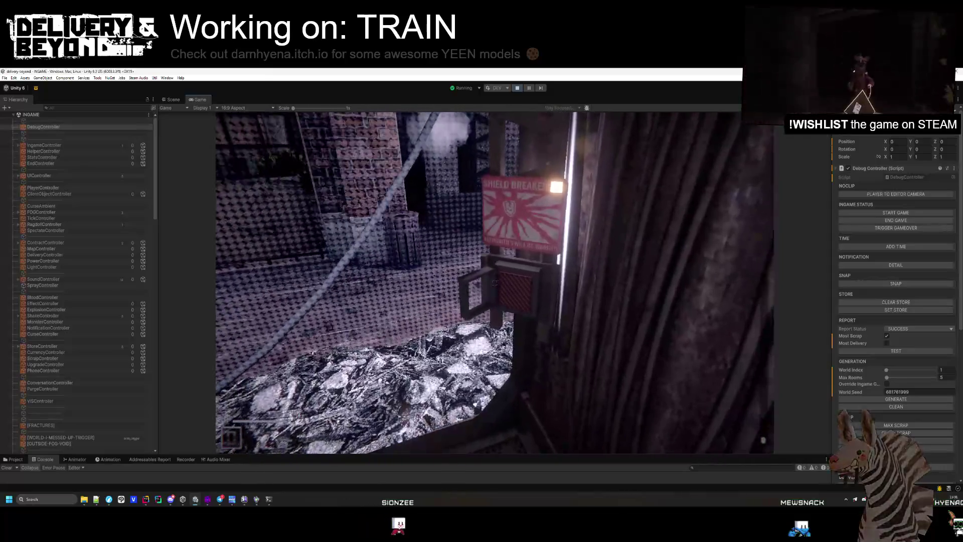
pyautogui.press('s')
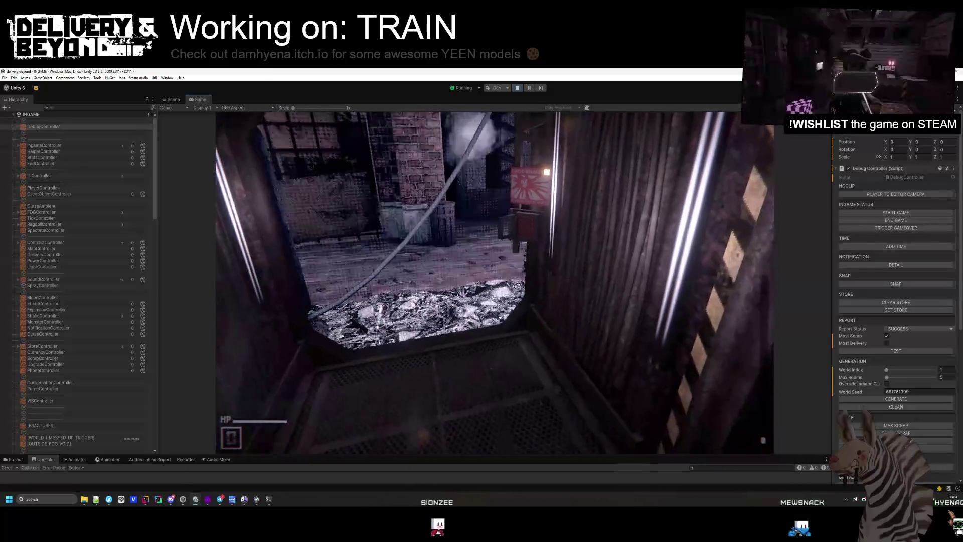
pyautogui.click(50, 120)
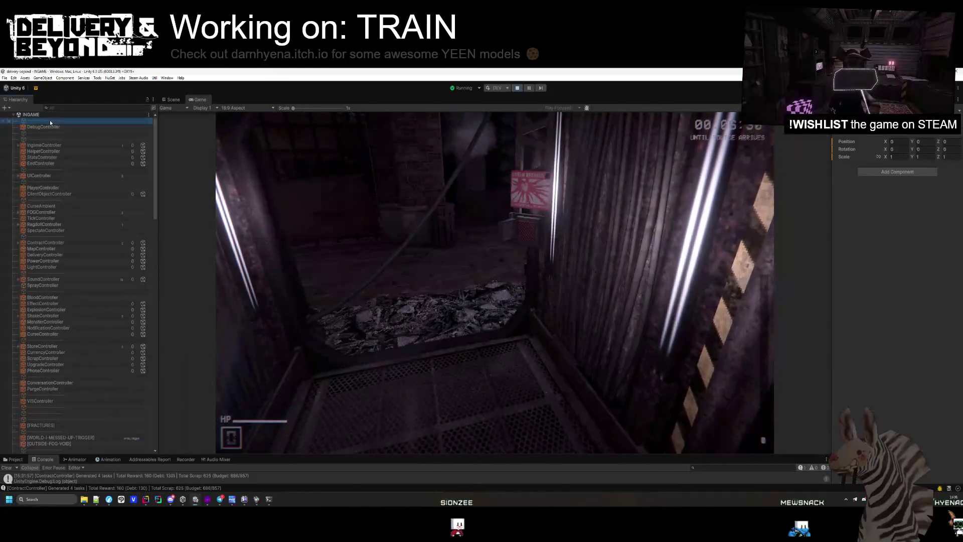
pyautogui.click(14, 115)
pyautogui.click(387, 214)
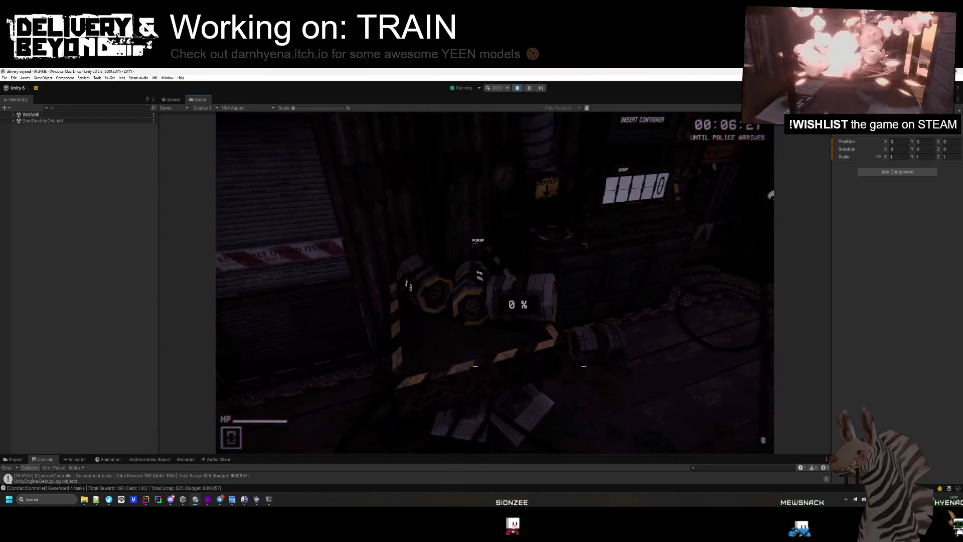
pyautogui.press('e')
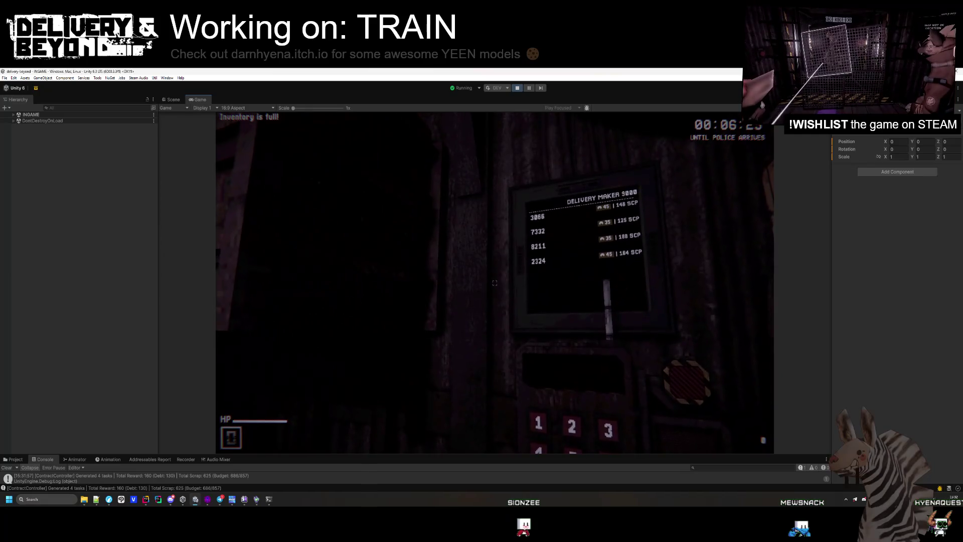